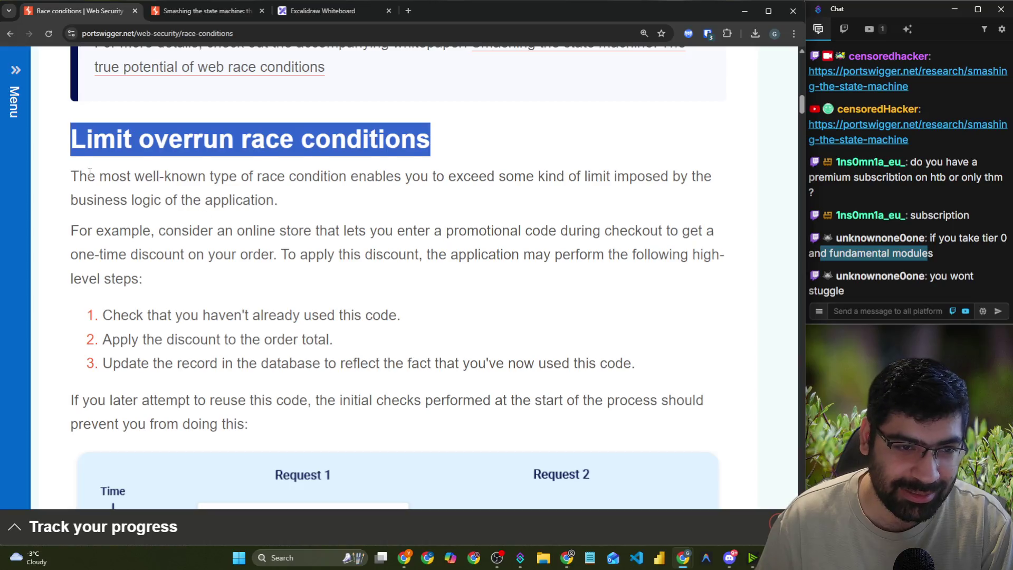
- Highlight the Limit overrun race conditions heading and its opening sentences on business logic
left_click(89, 172)
triple_click(91, 176)
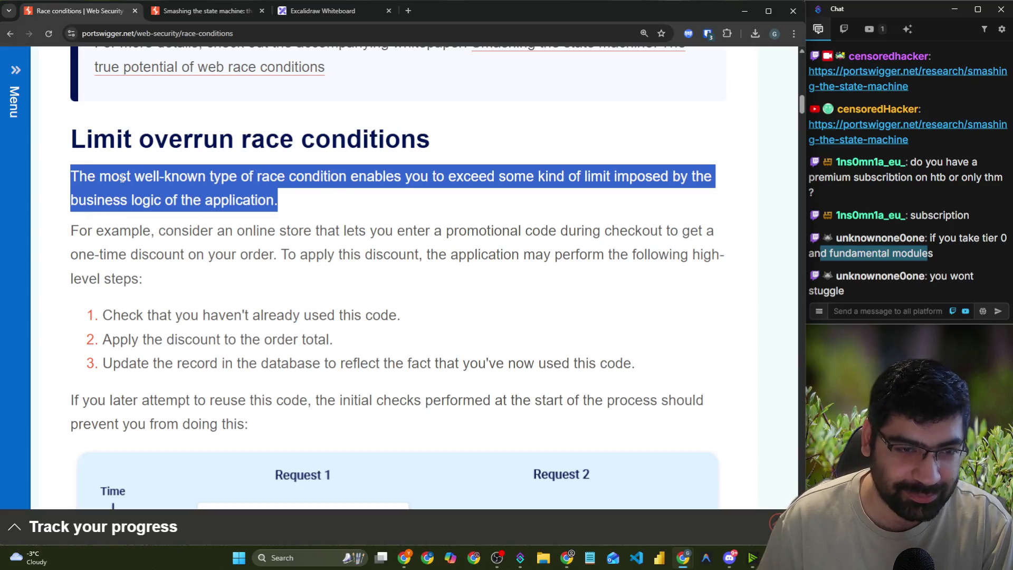
left_click(65, 177)
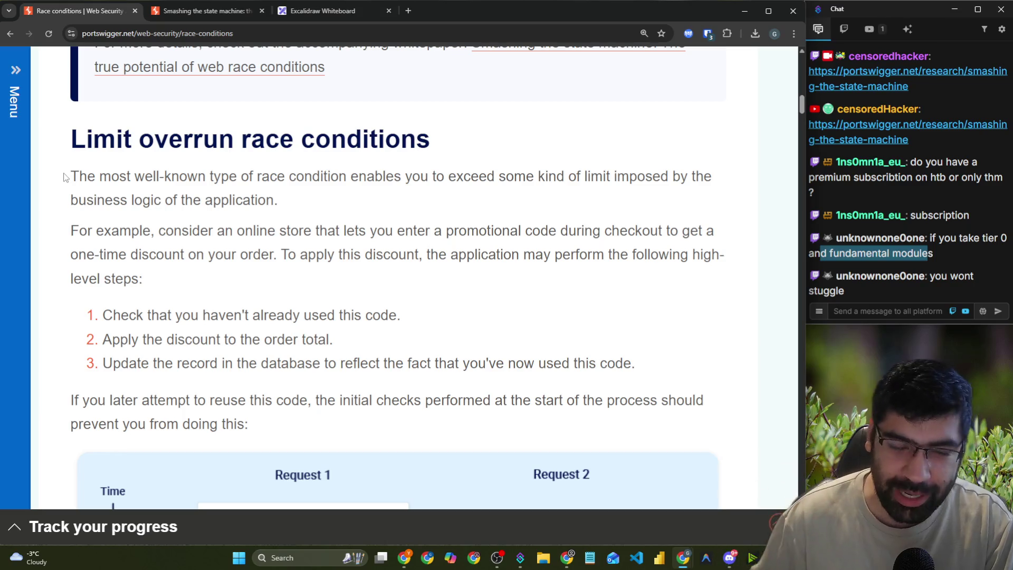
left_click_drag(74, 140, 437, 143)
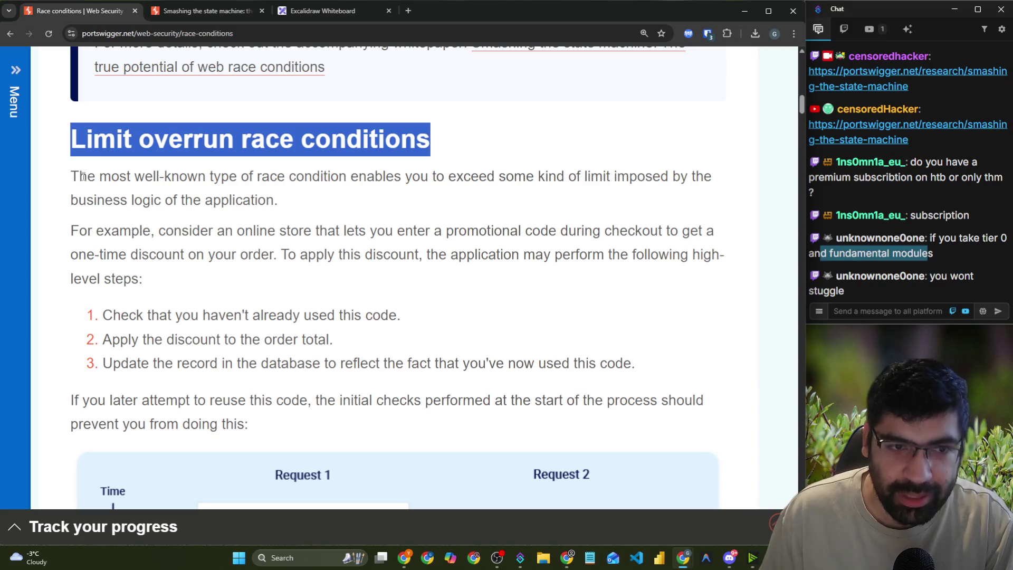
mouse_move(71, 177)
left_mouse_down()
mouse_move(457, 176)
mouse_move(502, 193)
mouse_move(559, 176)
mouse_move(710, 177)
left_mouse_up()
left_click_drag(71, 201, 272, 206)
scroll(252, 203, "down", 2)
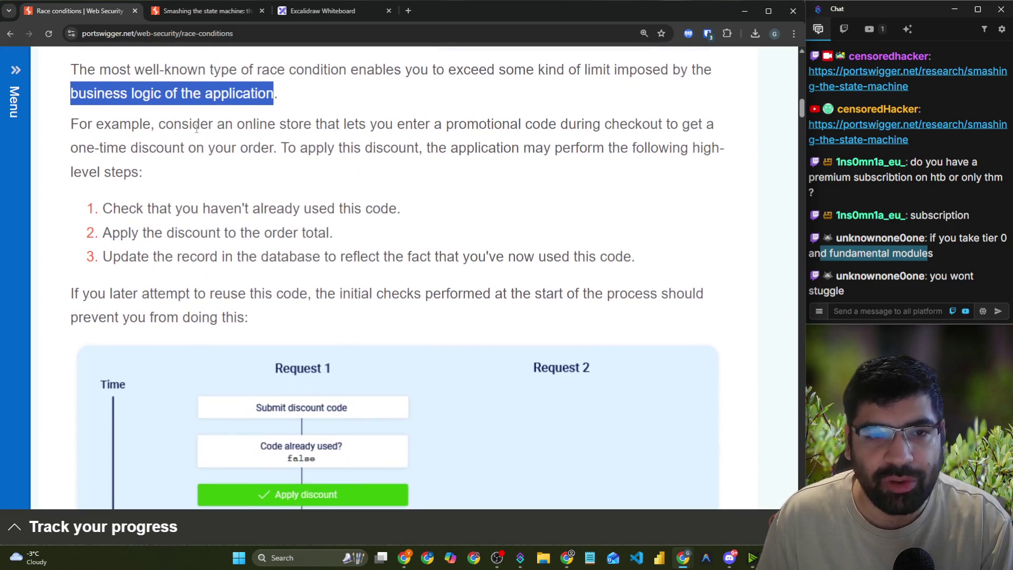
left_click_drag(151, 124, 716, 127)
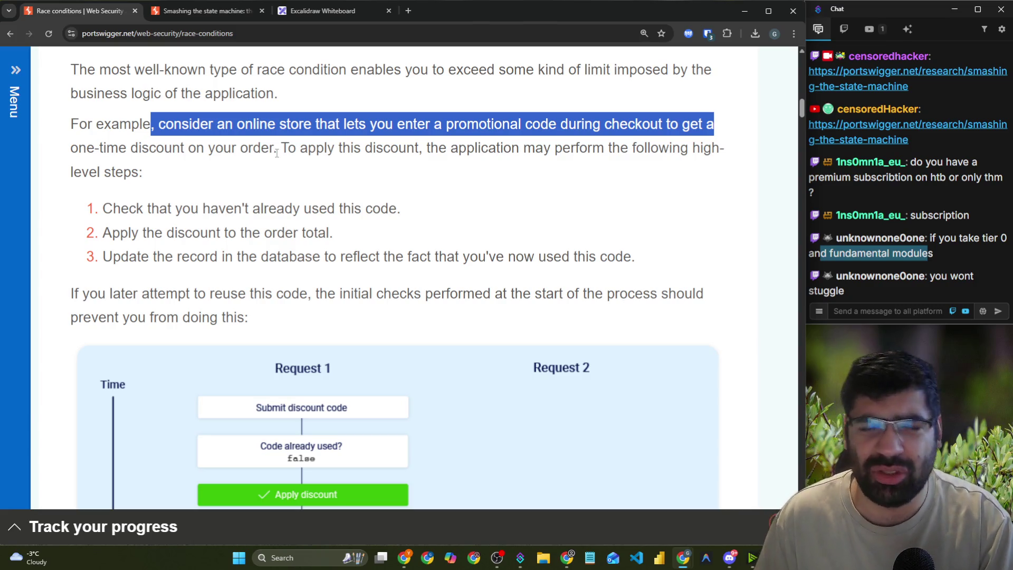
- Load dominos.ca in a new tab, then close that tab
left_click(408, 10)
type("domino")
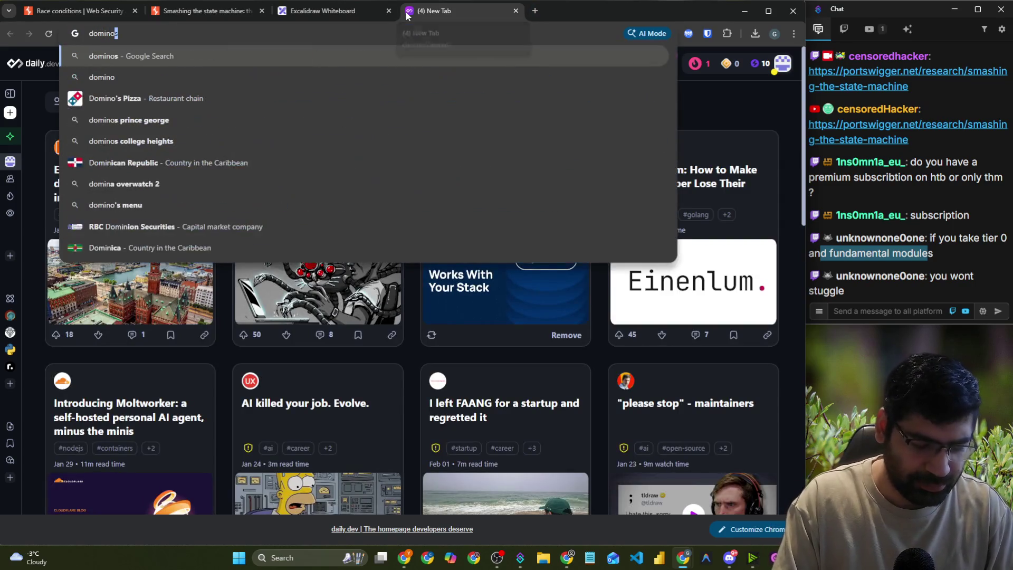
type("s.ca")
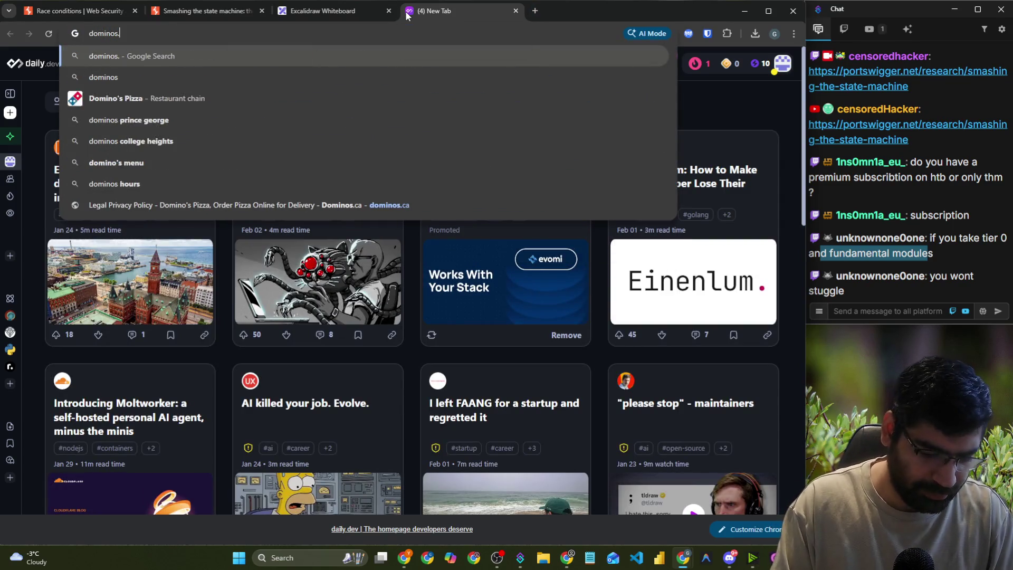
key("Return")
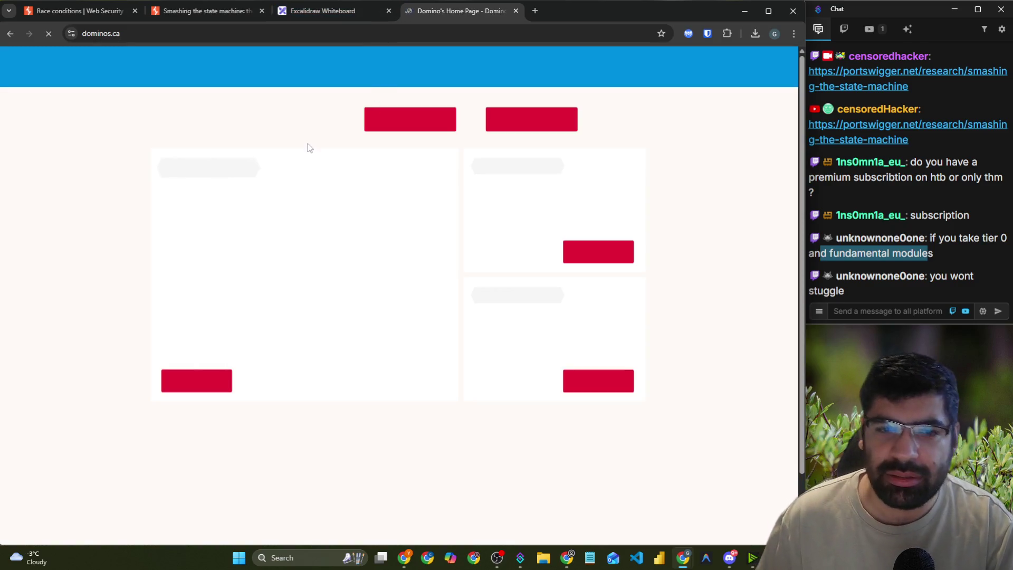
scroll(350, 209, "down", 3)
key("ctrl+w")
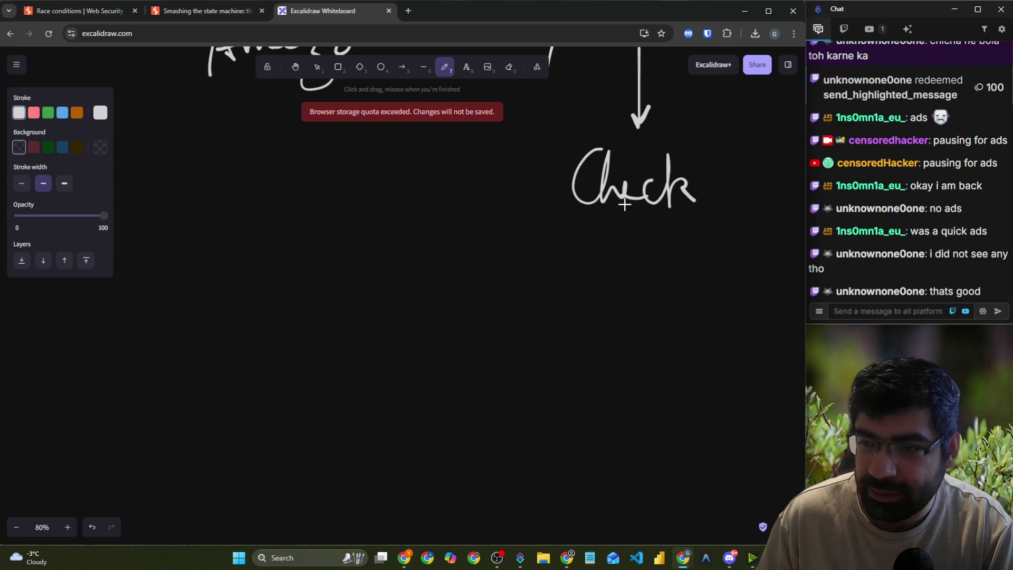
- Draw a down arrow below Check, then review the article's apply-discount and update-database steps
mouse_move(626, 203)
left_mouse_down()
mouse_move(628, 271)
mouse_move(640, 257)
left_mouse_up()
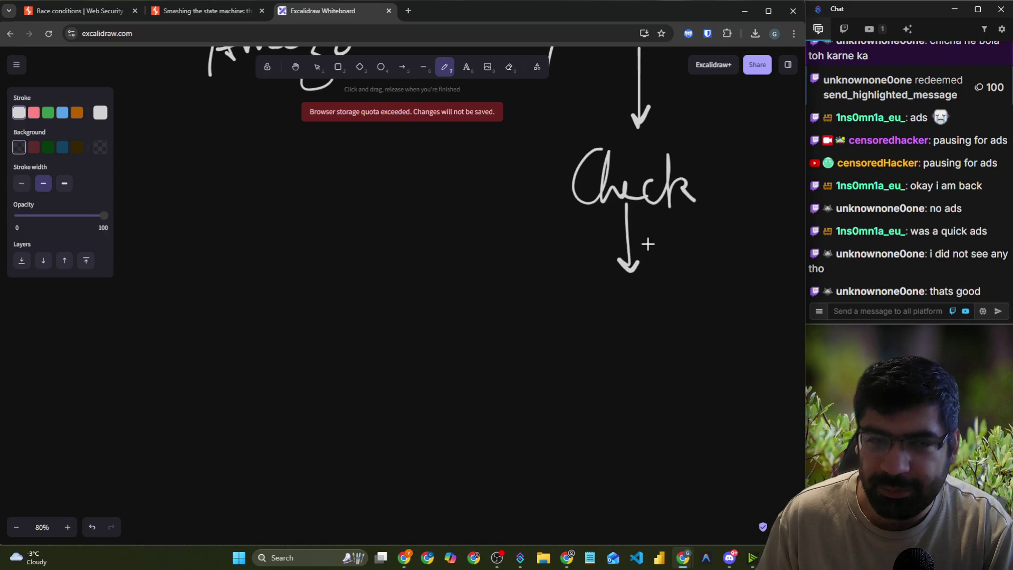
left_click(83, 15)
left_click_drag(100, 234, 347, 230)
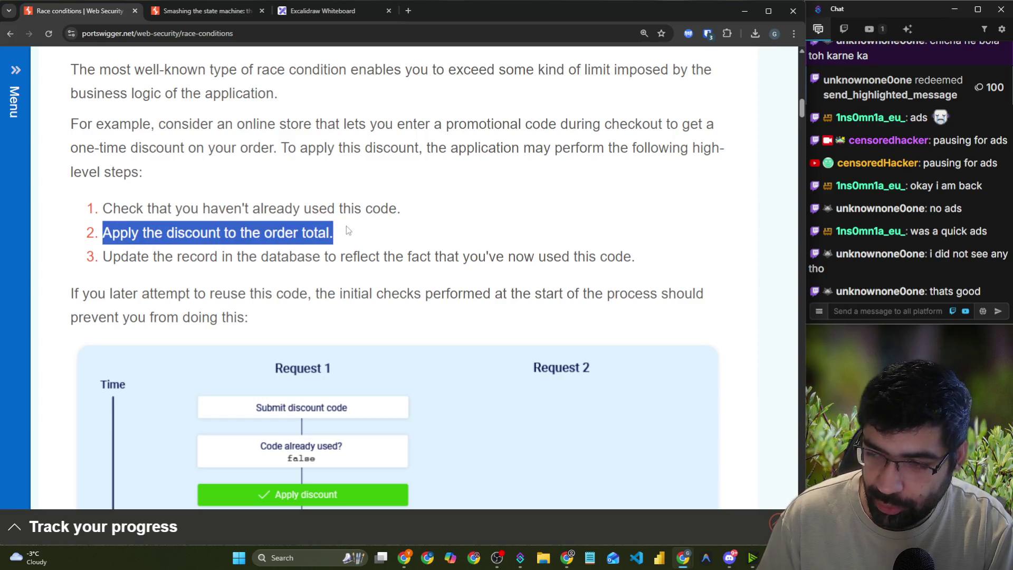
mouse_move(113, 258)
left_mouse_down()
mouse_move(414, 257)
mouse_move(613, 271)
left_mouse_up()
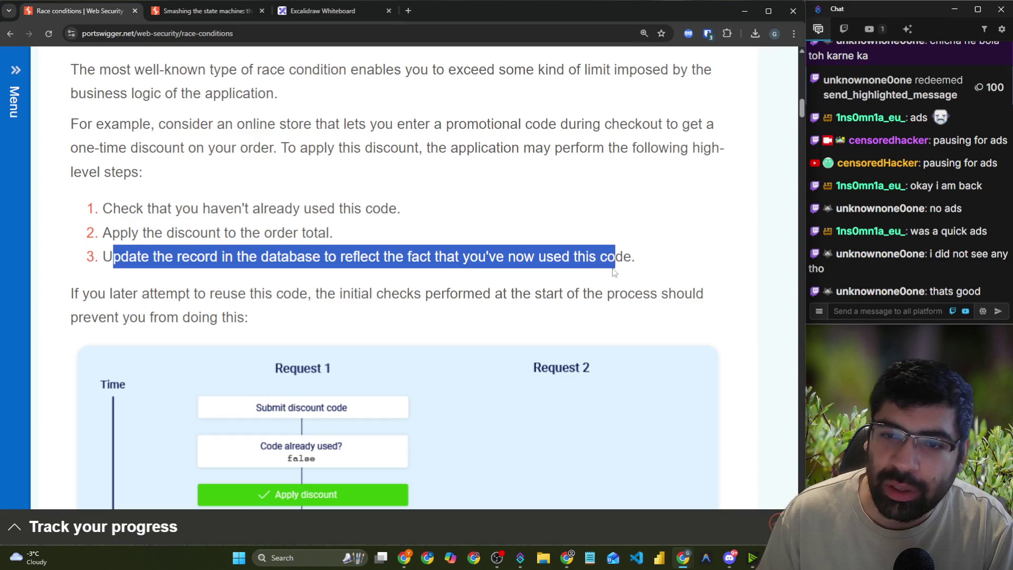
left_click(206, 11)
scroll(573, 275, "down", 1)
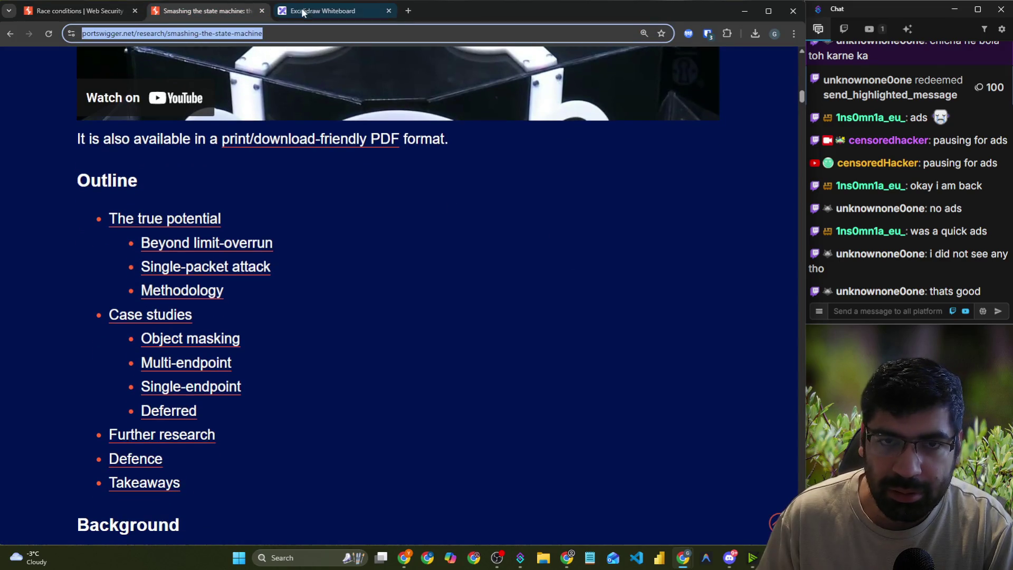
left_click(322, 11)
left_click_drag(245, 14, 80, 11)
left_click(322, 10)
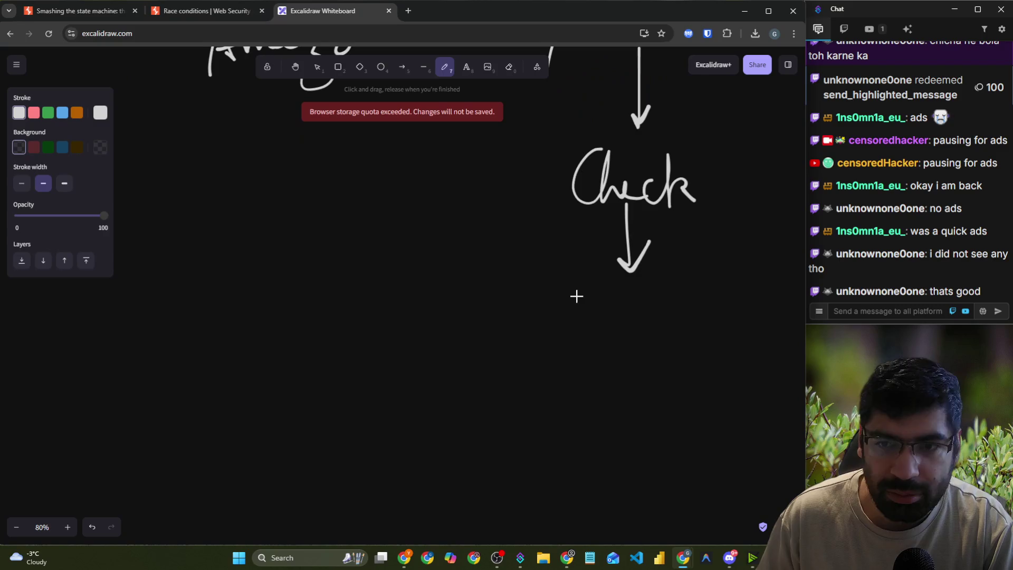
- Write Apply below the arrow and draw a long arrow leftward from it
mouse_move(581, 331)
left_mouse_down()
mouse_move(597, 330)
mouse_move(607, 312)
left_mouse_up()
mouse_move(606, 302)
left_mouse_down()
mouse_move(606, 346)
mouse_move(615, 315)
left_mouse_up()
mouse_move(631, 289)
left_mouse_down()
mouse_move(649, 306)
mouse_move(636, 320)
left_mouse_up()
left_click_drag(662, 279, 659, 320)
mouse_move(666, 303)
left_mouse_down()
mouse_move(688, 301)
mouse_move(646, 372)
left_mouse_up()
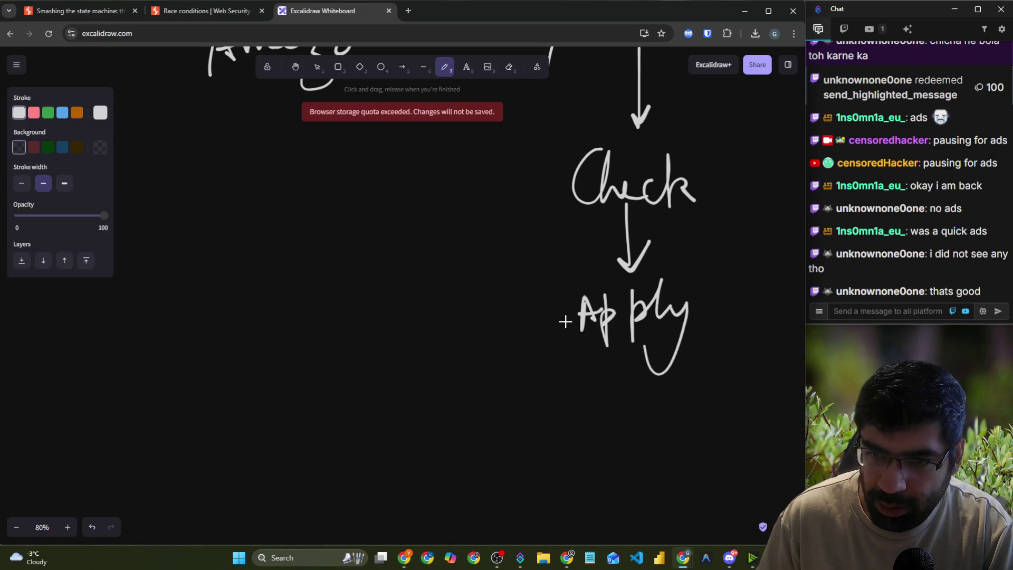
mouse_move(559, 317)
left_mouse_down()
mouse_move(381, 320)
mouse_move(411, 333)
left_mouse_up()
- Handwrite Update Database to the left of the arrow
mouse_move(161, 279)
left_mouse_down()
mouse_move(185, 288)
mouse_move(191, 320)
mouse_move(196, 303)
mouse_move(226, 288)
mouse_move(248, 244)
mouse_move(289, 277)
left_mouse_up()
mouse_move(226, 335)
left_mouse_down()
mouse_move(221, 361)
mouse_move(280, 330)
mouse_move(304, 338)
mouse_move(368, 319)
left_mouse_up()
left_click_drag(275, 398, 405, 344)
scroll(619, 189, "up", 2)
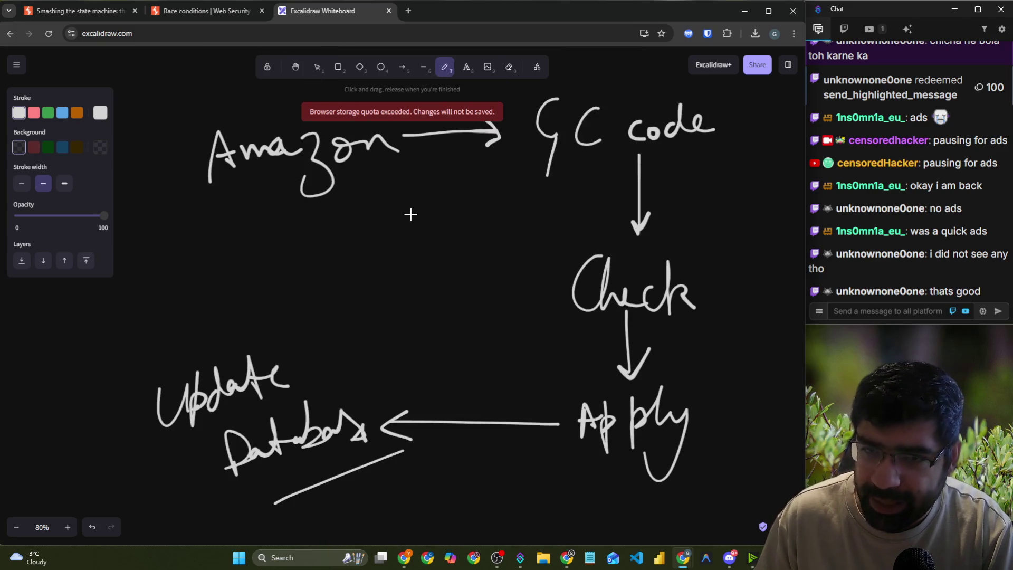
scroll(410, 214, "up", 2)
left_click_drag(277, 208, 333, 170)
- Tick the GC code step, Check and Update Database on the sketch
left_click_drag(671, 182, 716, 157)
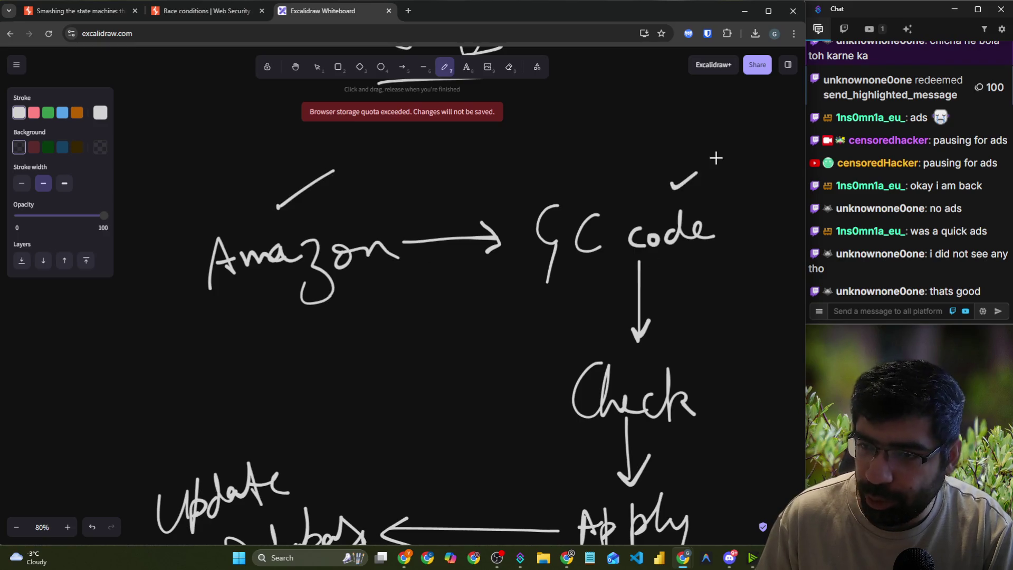
scroll(699, 289, "down", 1)
left_click_drag(673, 331, 786, 238)
scroll(732, 294, "down", 4)
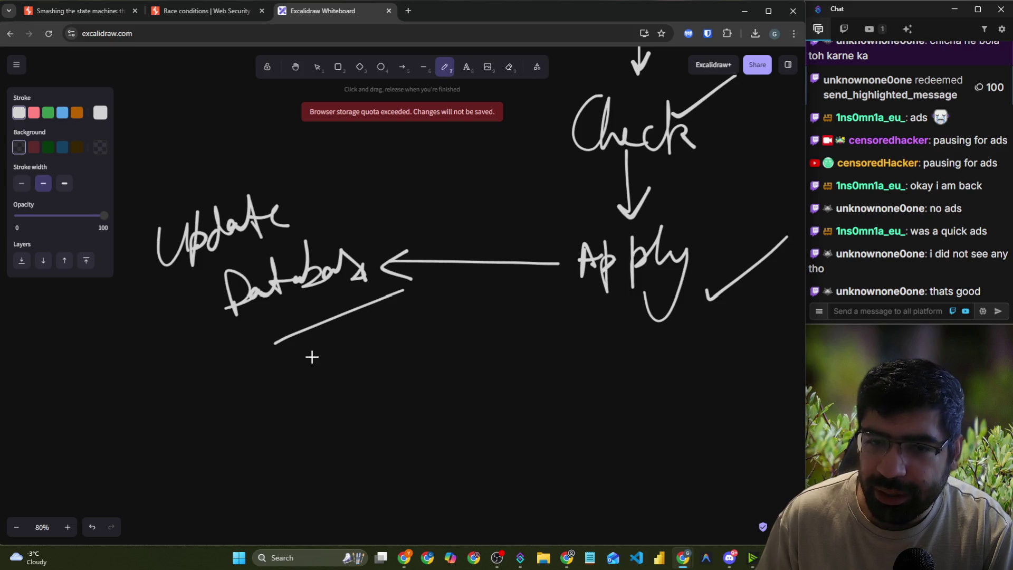
left_click_drag(310, 356, 374, 316)
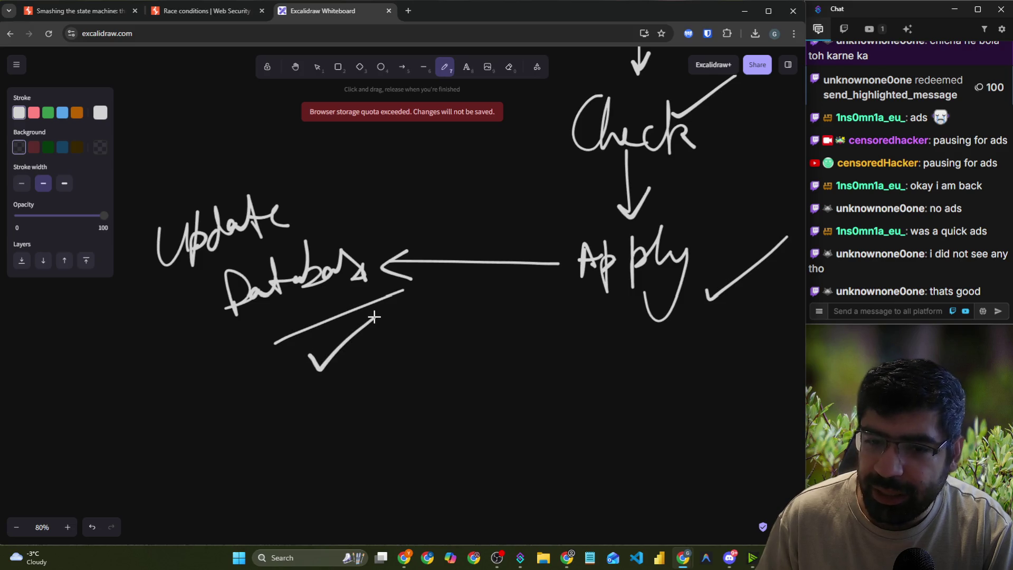
left_click(57, 9)
- In the Race conditions article, highlight the sentence about reusing the discount code
left_click(169, 11)
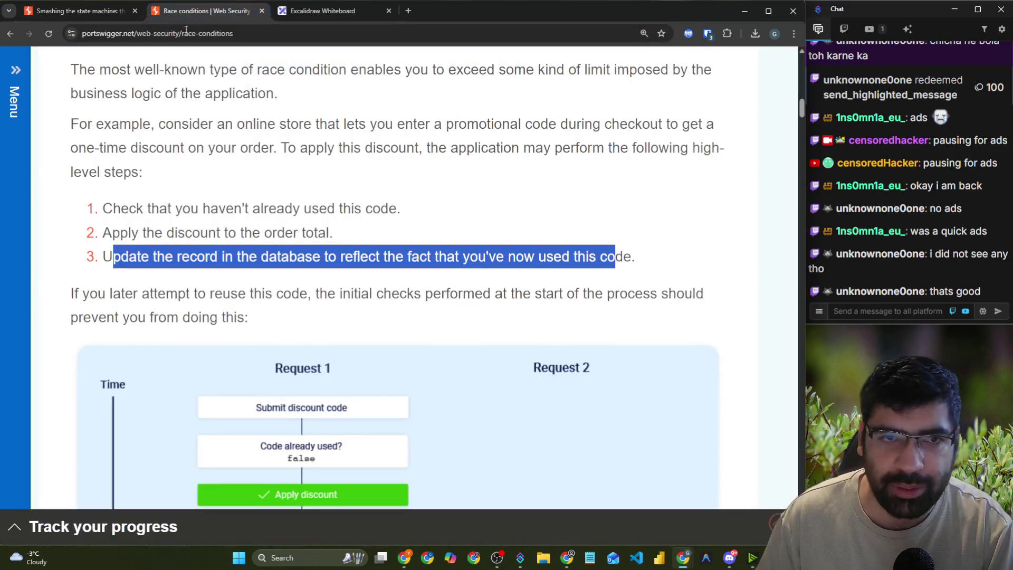
scroll(60, 158, "down", 3)
left_click_drag(69, 134, 709, 139)
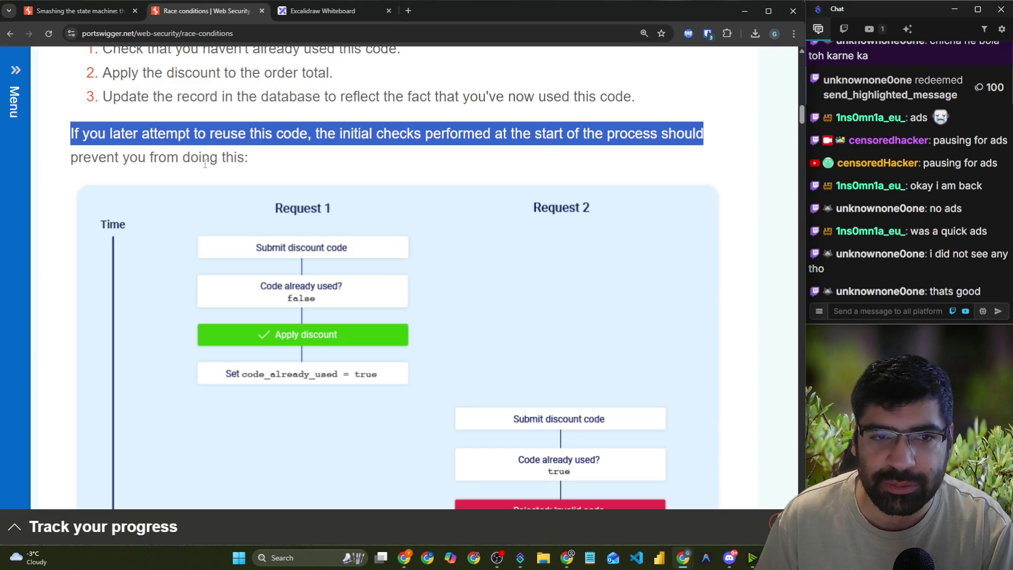
left_click_drag(150, 157, 278, 159)
- Copy the Request 1 / Request 2 discount-code diagram image and return to Excalidraw
right_click(332, 273)
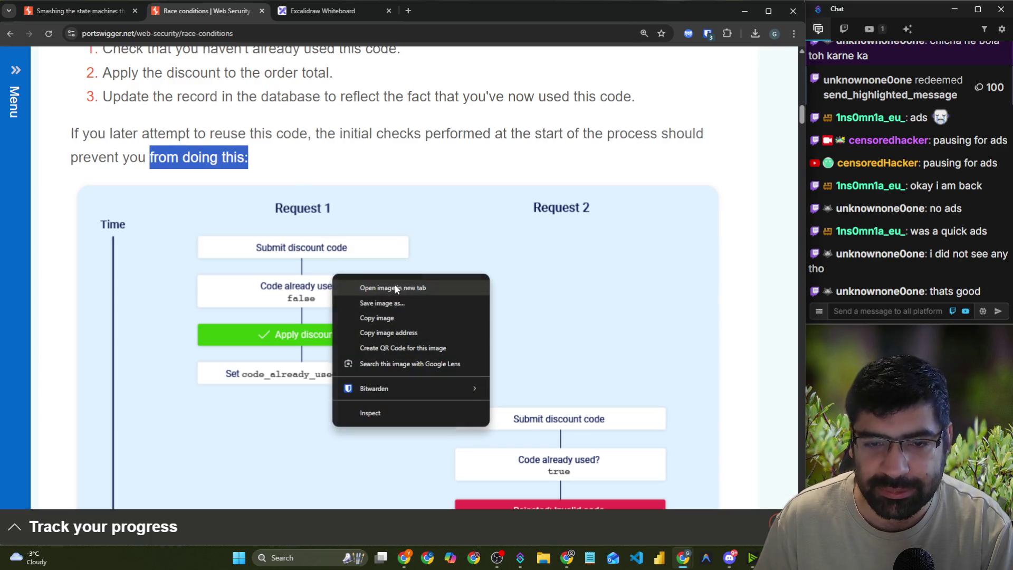
left_click(391, 318)
left_click(305, 11)
- Paste the discount-code diagram onto blank canvas and enlarge it
scroll(670, 201, "up", 2)
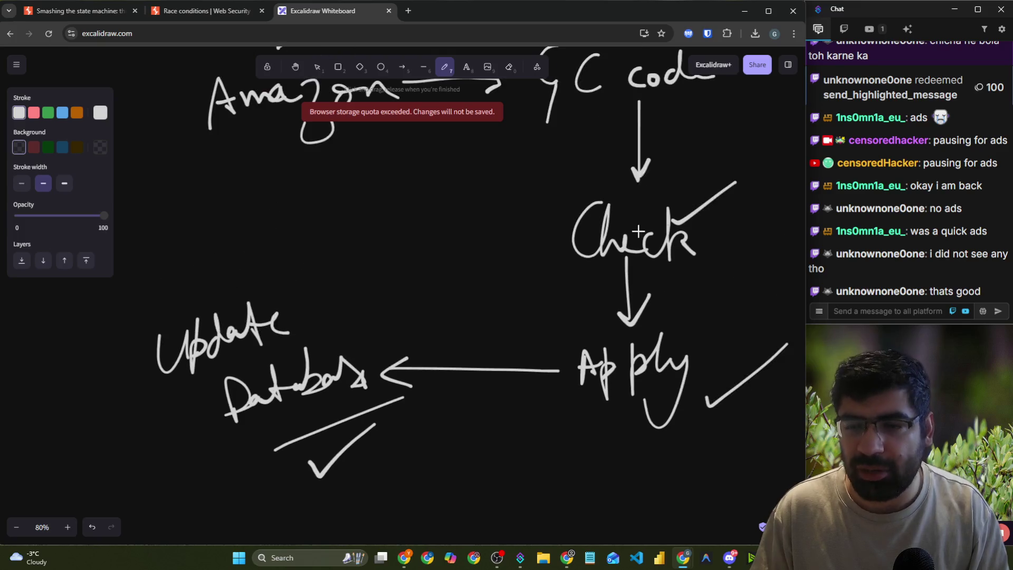
scroll(381, 212, "down", 5)
scroll(338, 200, "down", 2)
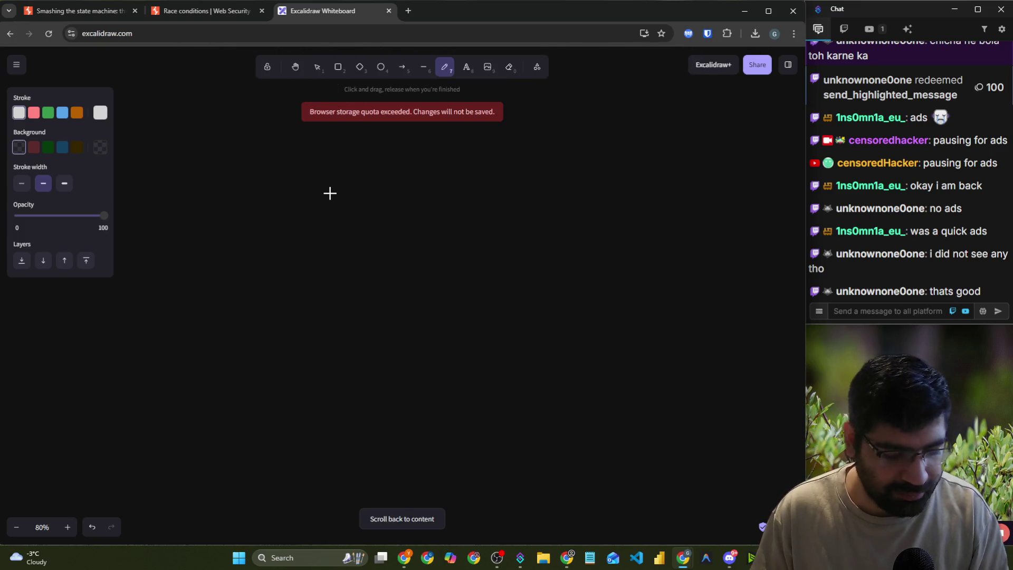
key("ctrl+v")
left_click_drag(507, 298, 786, 470)
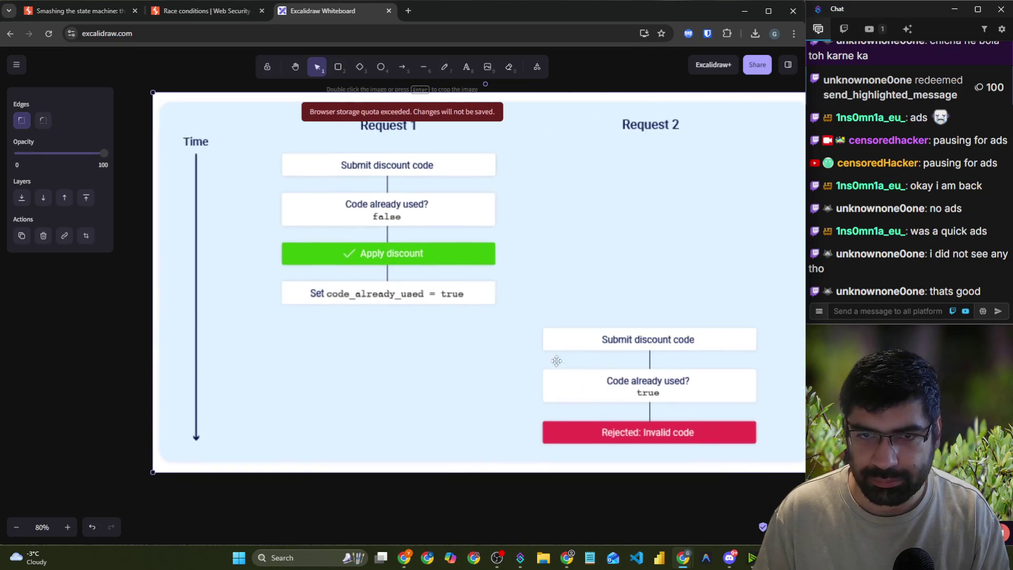
mouse_move(565, 359)
left_mouse_down()
mouse_move(497, 368)
mouse_move(508, 377)
left_mouse_up()
- Draw an arrow beside the Time axis and tick Request 1's four steps in red
left_click(444, 67)
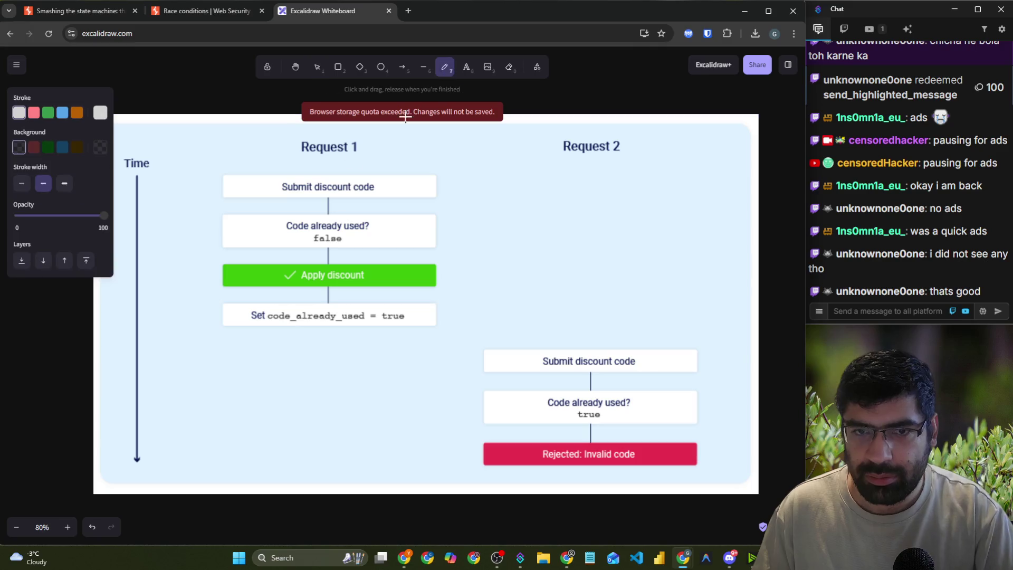
mouse_move(166, 152)
left_mouse_down()
mouse_move(161, 374)
mouse_move(169, 338)
left_mouse_up()
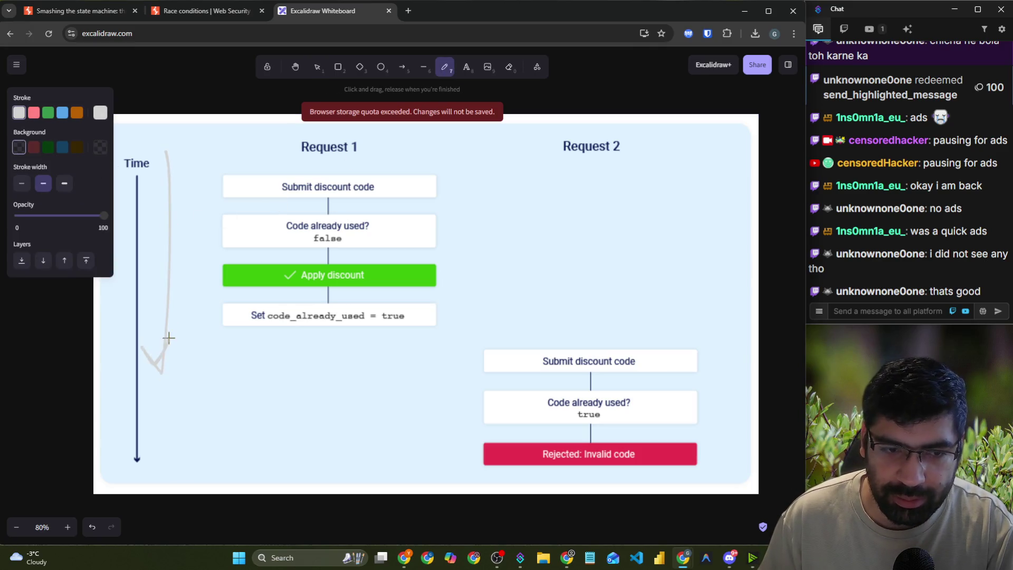
left_click(34, 112)
left_click_drag(363, 185, 407, 167)
left_click_drag(368, 246, 431, 211)
left_click_drag(388, 293, 435, 260)
mouse_move(385, 331)
left_mouse_down()
mouse_move(390, 339)
mouse_move(467, 311)
left_mouse_up()
- Circle the 'Code already used? true' box, cross out the rejection, and underline false
mouse_move(580, 382)
left_mouse_down()
mouse_move(640, 382)
mouse_move(566, 430)
mouse_move(651, 419)
mouse_move(535, 391)
mouse_move(615, 431)
mouse_move(665, 383)
left_mouse_up()
mouse_move(704, 420)
left_mouse_down()
mouse_move(660, 461)
mouse_move(693, 462)
left_mouse_up()
left_click_drag(308, 250, 359, 251)
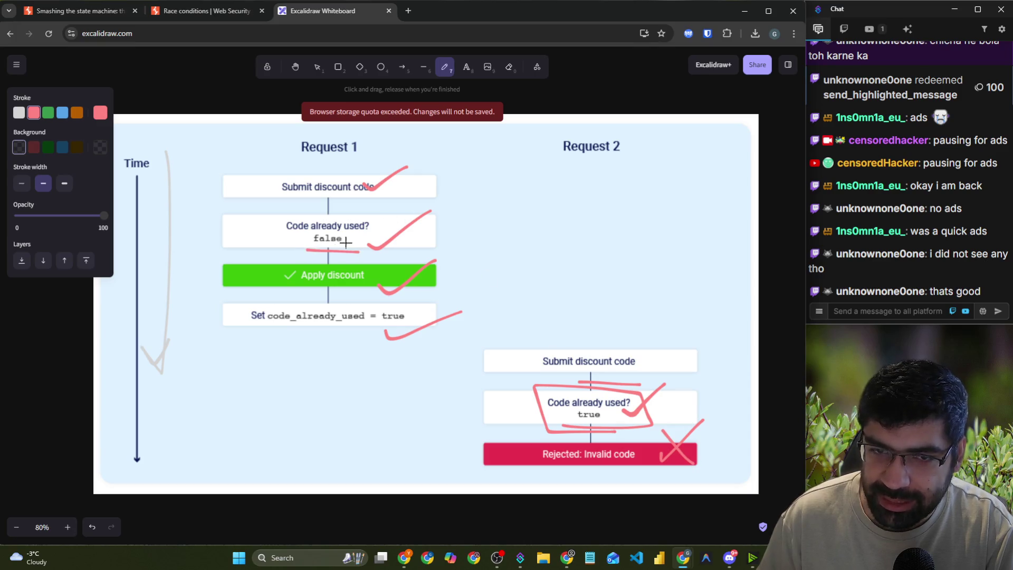
left_click(78, 5)
left_click(162, 12)
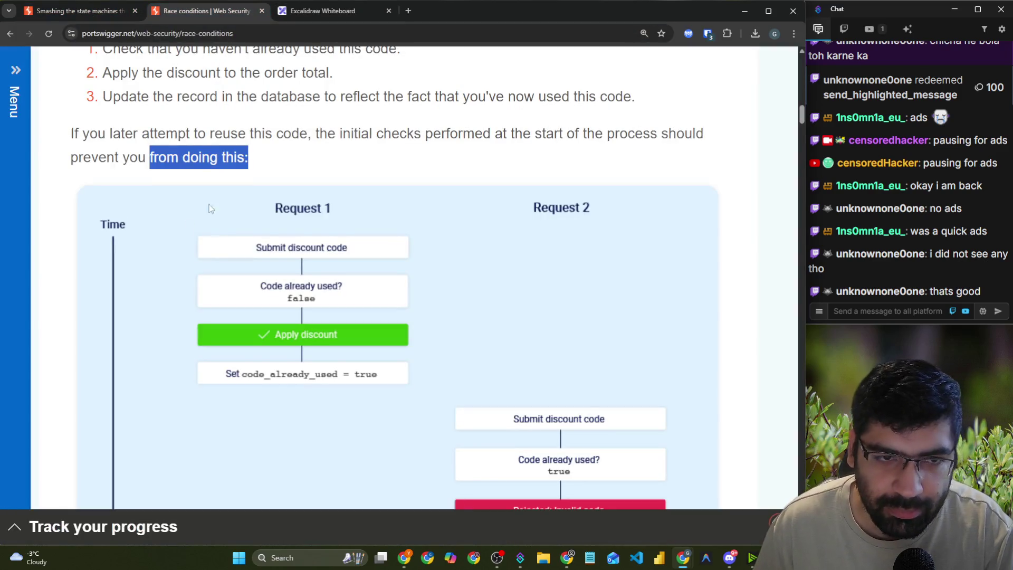
- Highlight the sentence about applying the code simultaneously and copy the race-window diagram image
scroll(200, 171, "down", 8)
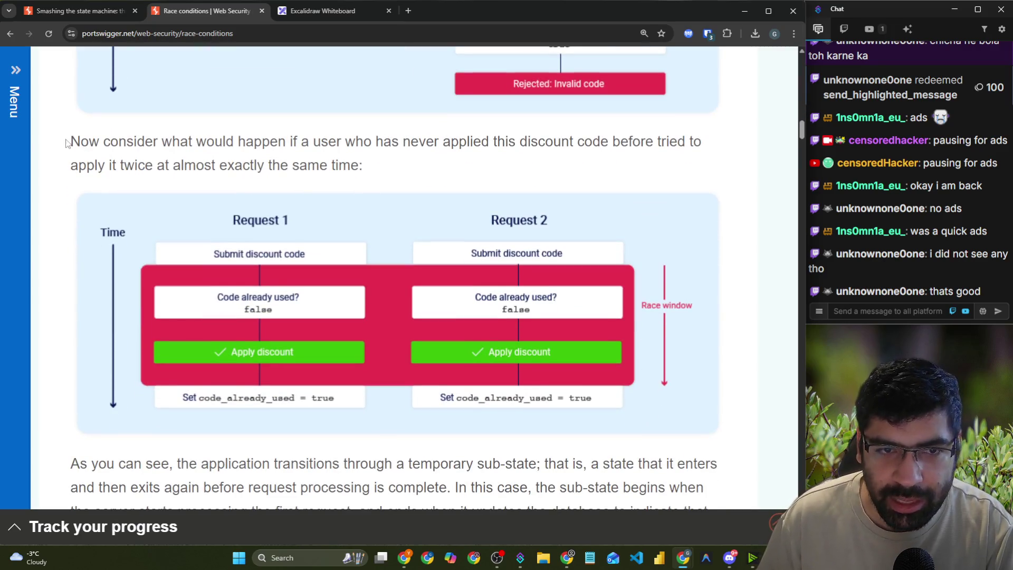
mouse_move(70, 142)
left_mouse_down()
mouse_move(370, 157)
mouse_move(707, 155)
left_mouse_up()
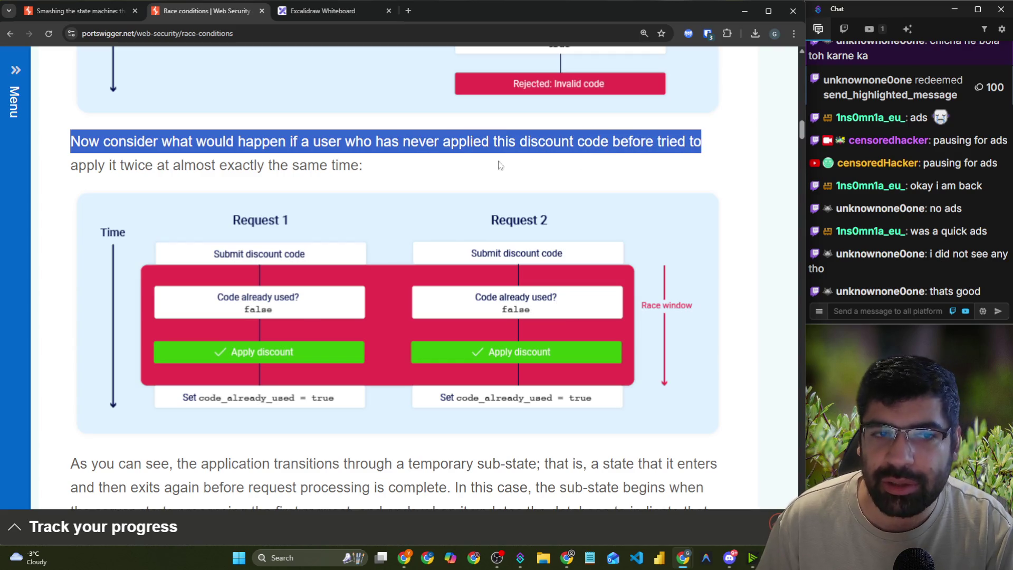
left_click_drag(165, 167, 365, 167)
right_click(415, 255)
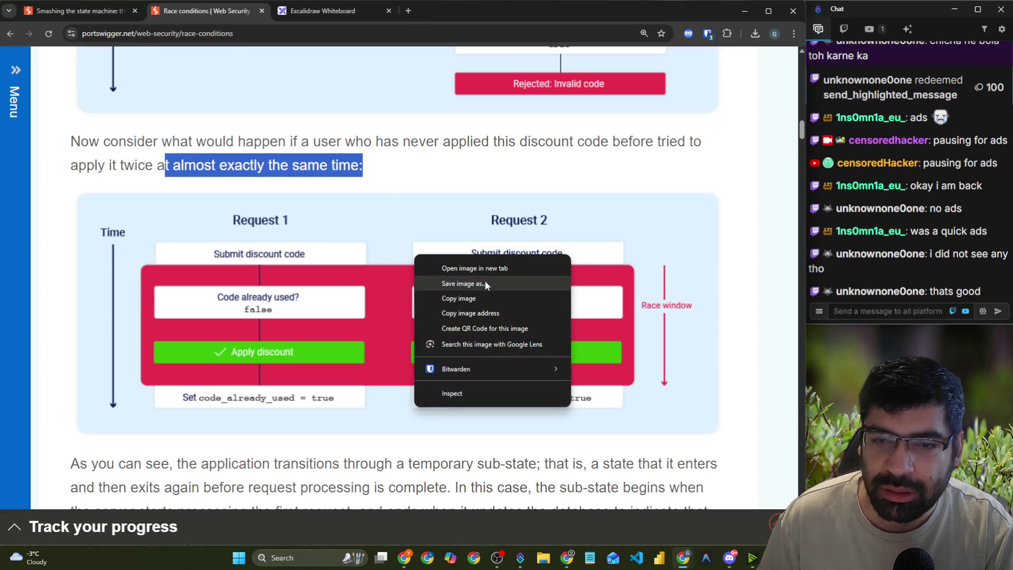
left_click(478, 299)
- Paste the race-window diagram onto the whiteboard and enlarge it
left_click(327, 12)
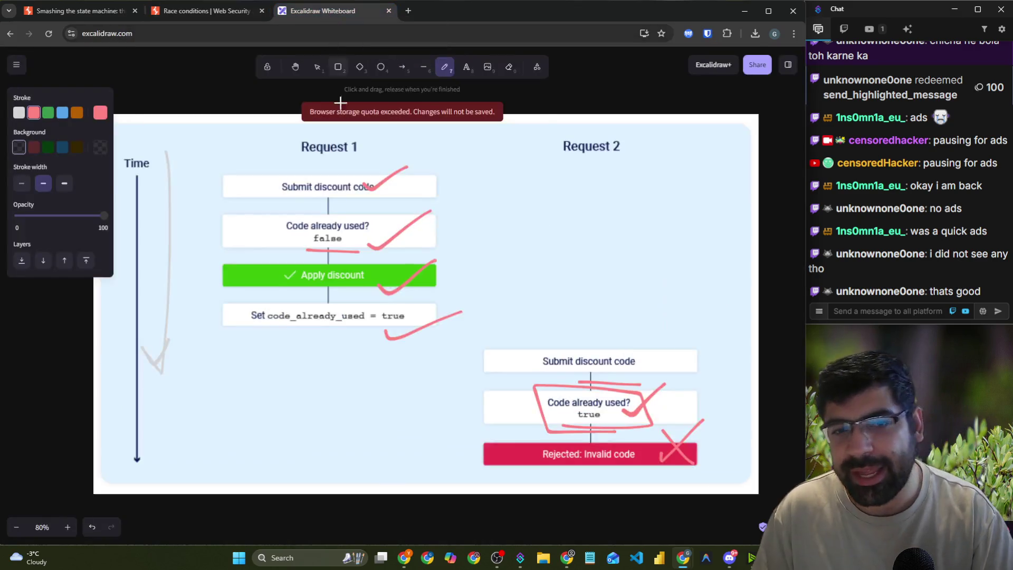
scroll(331, 227, "down", 5)
scroll(331, 227, "down", 2)
key("ctrl+v")
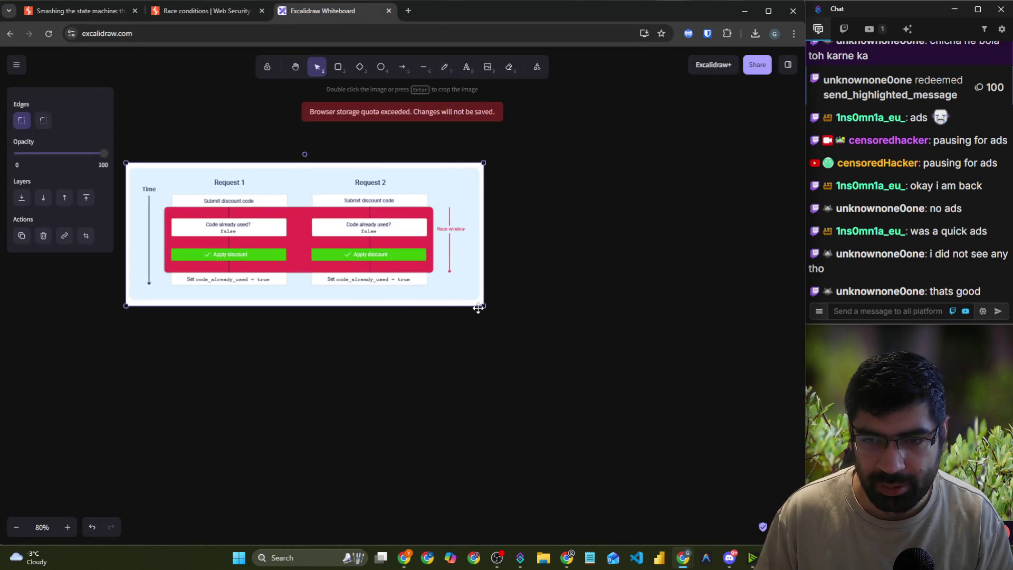
left_click_drag(484, 307, 660, 414)
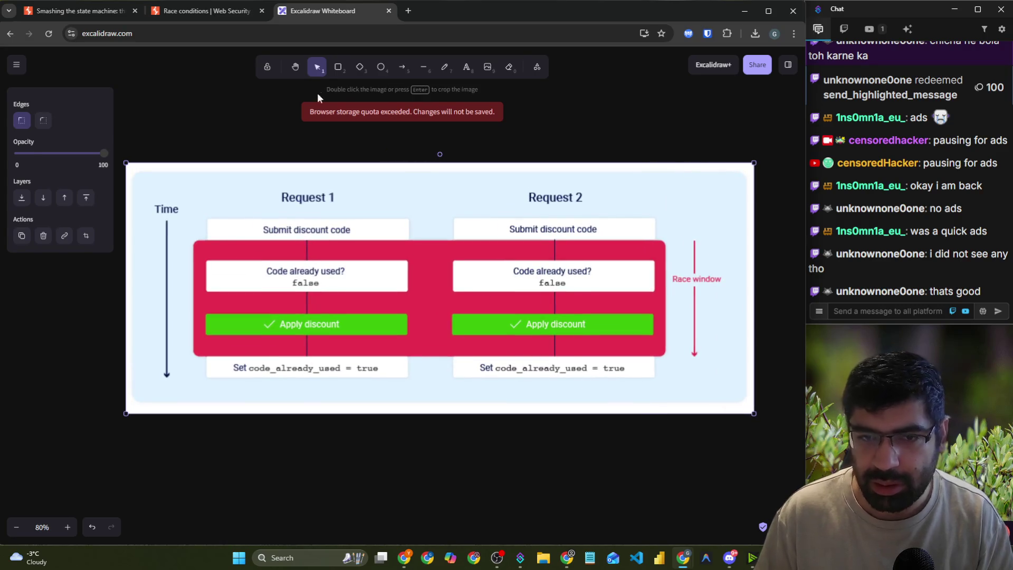
- Tick both requests' 'Code already used?' checks in pink, then again in blue
left_click(438, 68)
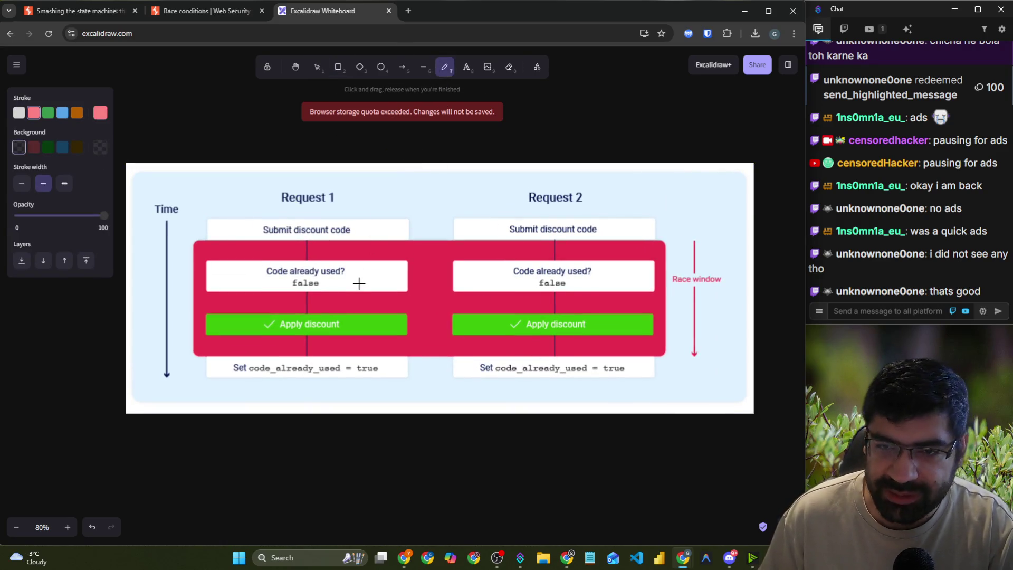
left_click_drag(359, 284, 399, 264)
left_click_drag(455, 283, 484, 266)
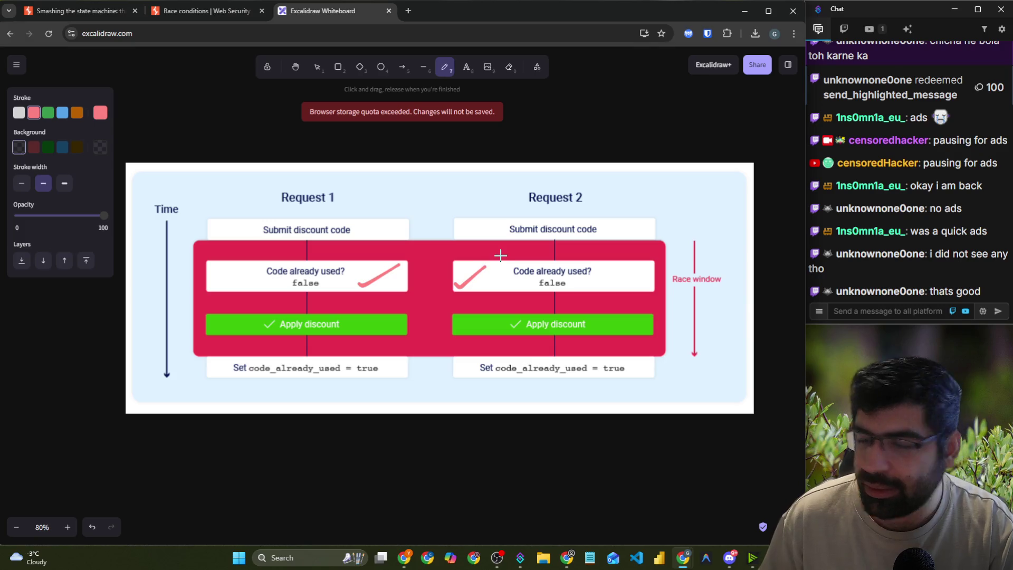
left_click(62, 112)
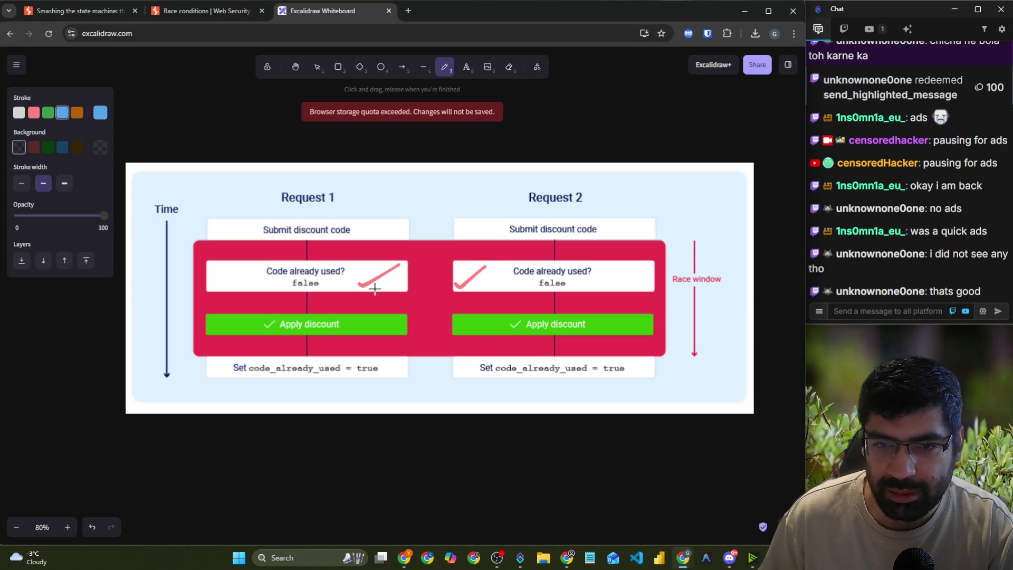
left_click_drag(375, 288, 406, 270)
left_click_drag(487, 285, 514, 255)
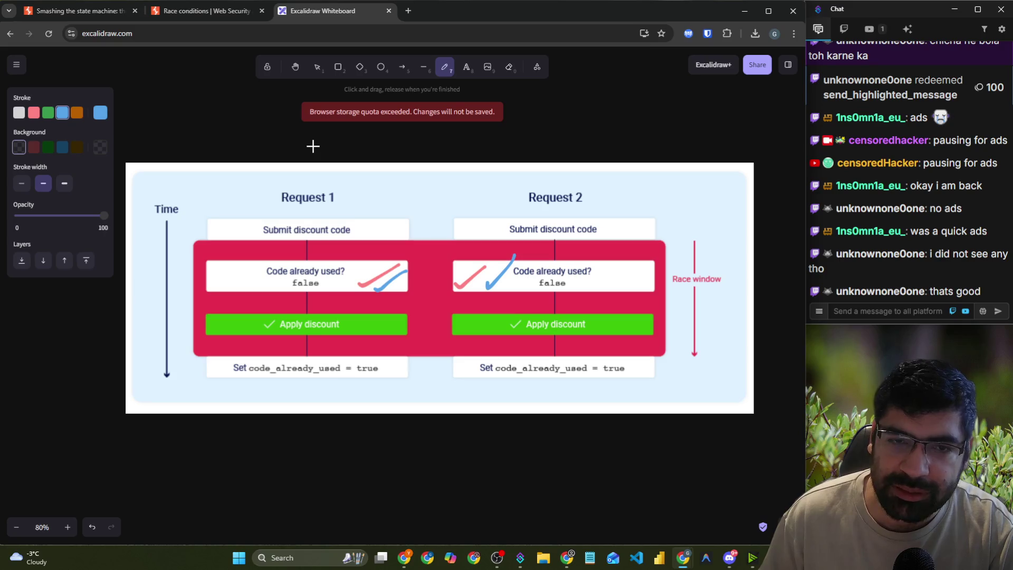
- Handwrite and underline labels above Request 1 and Request 2, with an arrow into Request 2
mouse_move(282, 135)
left_mouse_down()
mouse_move(344, 135)
mouse_move(366, 149)
mouse_move(397, 143)
left_mouse_up()
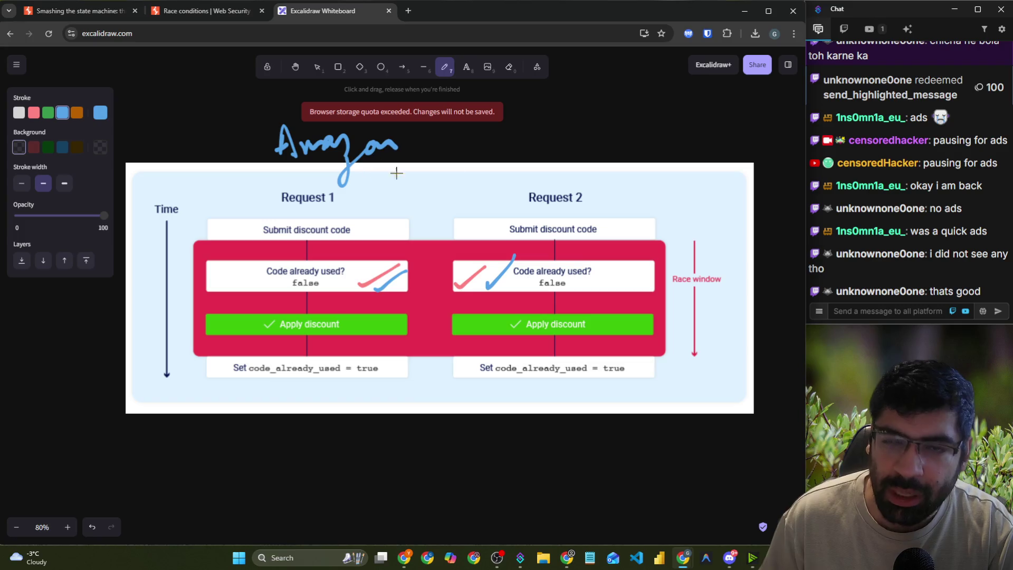
mouse_move(536, 126)
left_mouse_down()
mouse_move(541, 139)
mouse_move(597, 143)
mouse_move(638, 127)
left_mouse_up()
left_click_drag(564, 169, 649, 154)
mouse_move(241, 187)
left_mouse_down()
mouse_move(376, 164)
mouse_move(388, 245)
mouse_move(413, 223)
left_mouse_up()
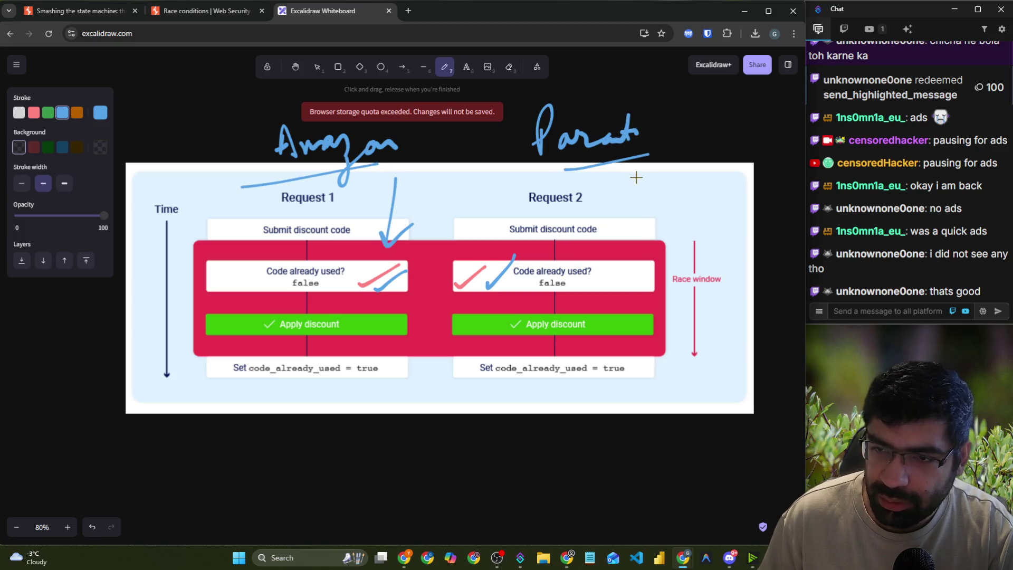
mouse_move(638, 174)
left_mouse_down()
mouse_move(623, 229)
mouse_move(645, 214)
left_mouse_up()
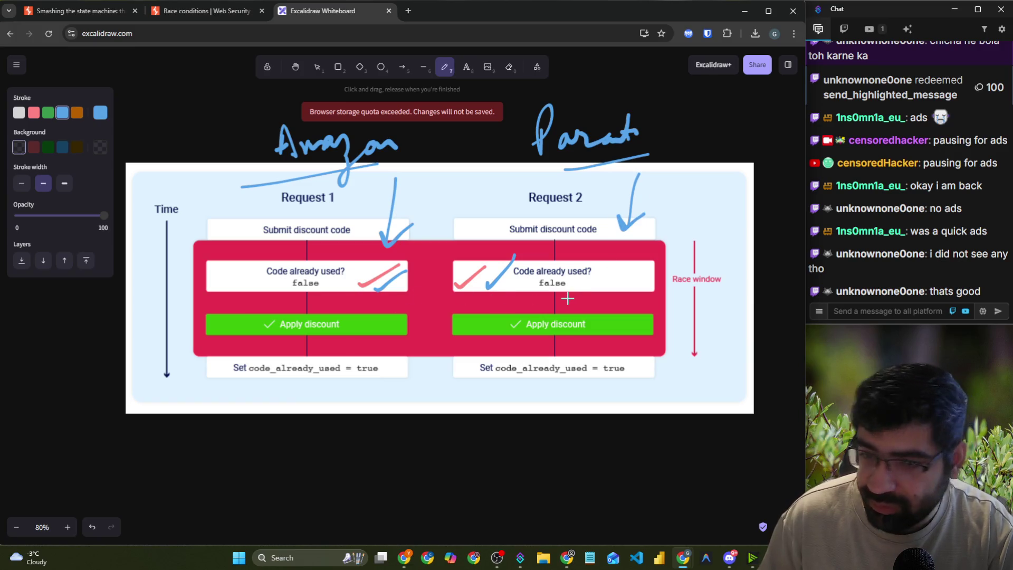
- Tick both Apply discount steps and write $100 under each request
left_click_drag(356, 339, 423, 294)
left_click_drag(439, 327, 505, 300)
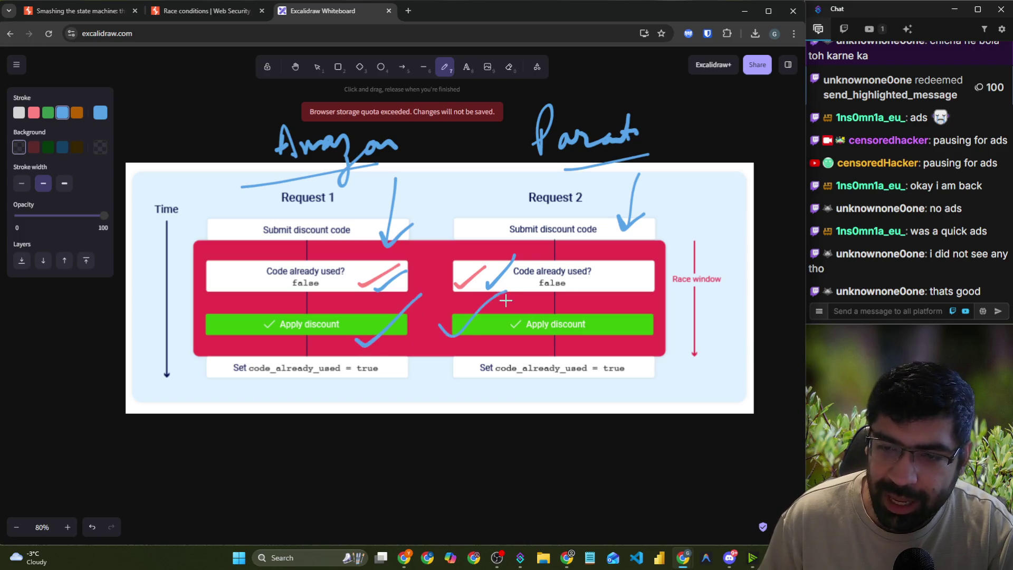
mouse_move(310, 387)
left_mouse_down()
mouse_move(289, 425)
mouse_move(315, 451)
mouse_move(339, 409)
mouse_move(386, 393)
left_mouse_up()
mouse_move(499, 384)
left_mouse_down()
mouse_move(487, 406)
mouse_move(494, 419)
mouse_move(519, 402)
left_mouse_up()
left_click_drag(529, 390, 541, 388)
mouse_move(570, 387)
left_mouse_down()
mouse_move(564, 402)
mouse_move(500, 388)
mouse_move(512, 409)
left_mouse_up()
- Highlight the Race conditions article's sentences on the temporary sub-state and exiting before processing completes
left_click(68, 11)
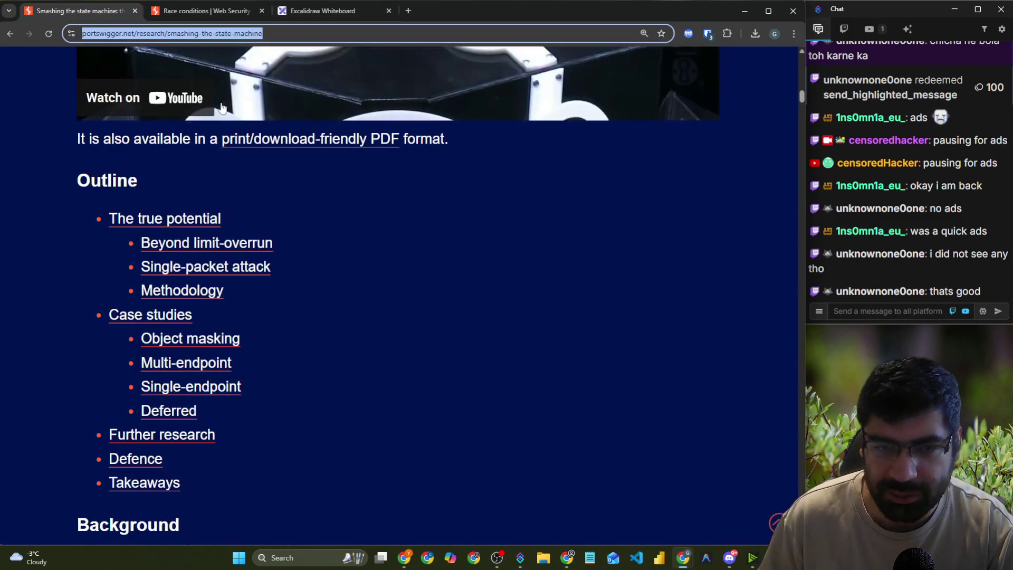
left_click(168, 2)
scroll(92, 196, "down", 5)
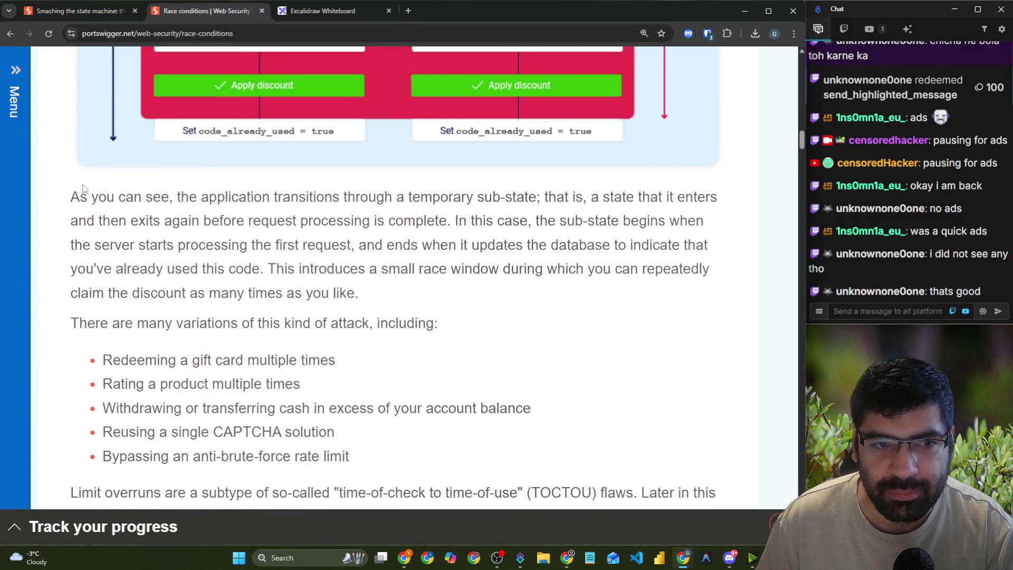
left_click_drag(92, 196, 718, 198)
mouse_move(101, 221)
left_mouse_down()
mouse_move(313, 234)
mouse_move(448, 224)
left_mouse_up()
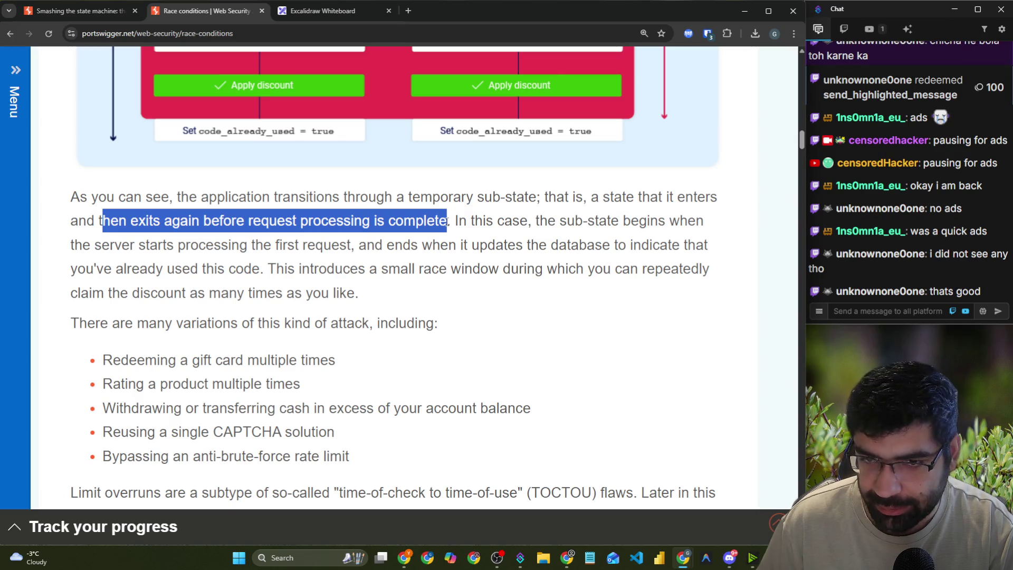
- Draw a blue brace along the race window, add blue ticks, and box Request 2's check
left_click(321, 16)
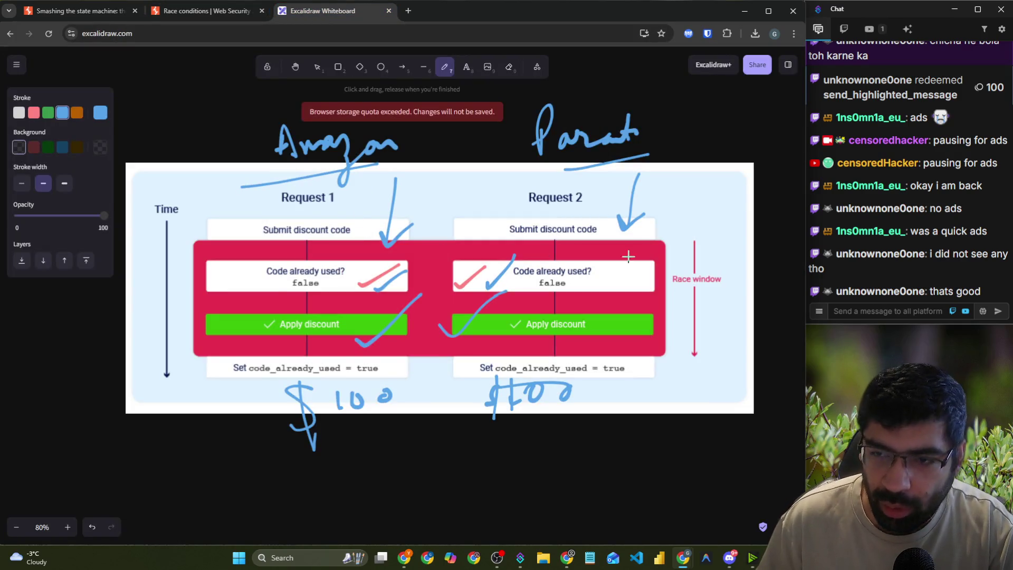
mouse_move(687, 245)
left_mouse_down()
mouse_move(713, 247)
mouse_move(718, 337)
mouse_move(674, 345)
left_mouse_up()
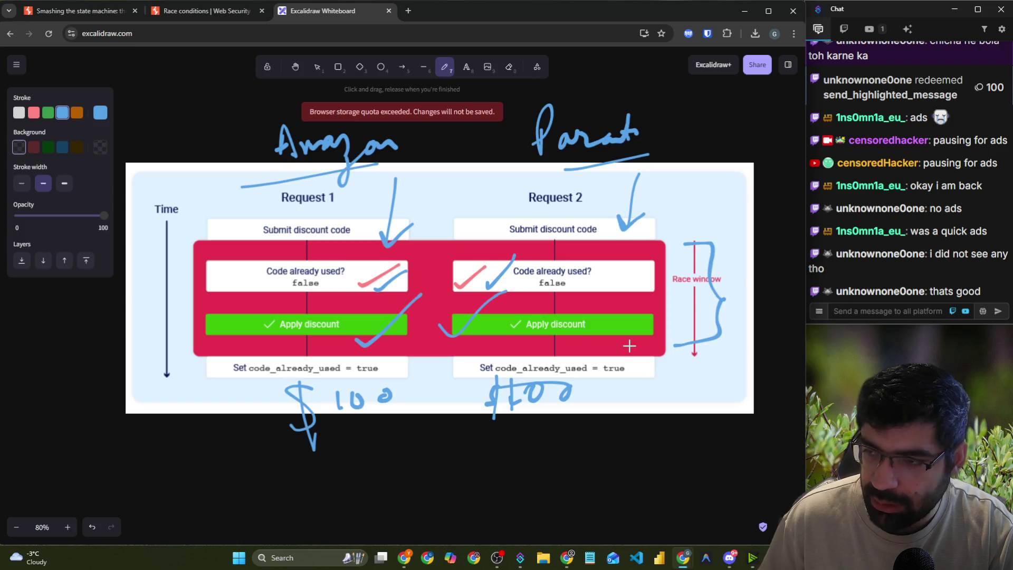
left_click_drag(314, 277, 344, 254)
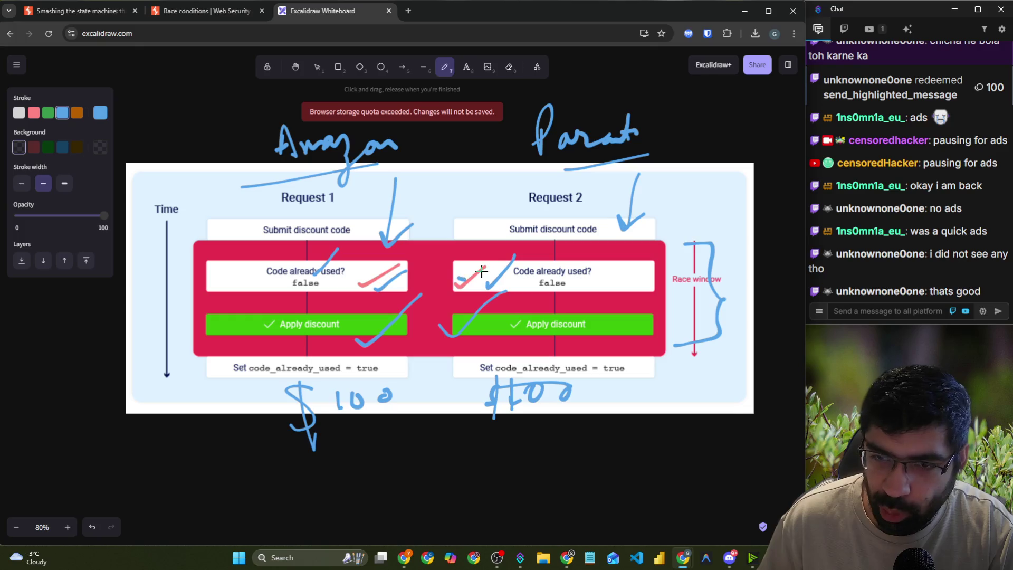
left_click_drag(457, 280, 495, 257)
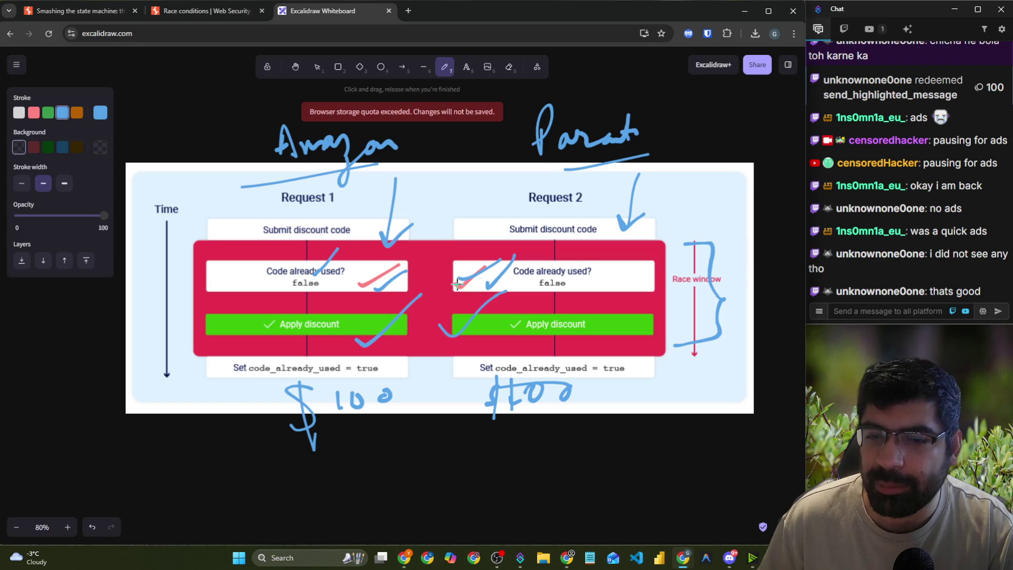
left_click_drag(508, 284, 608, 244)
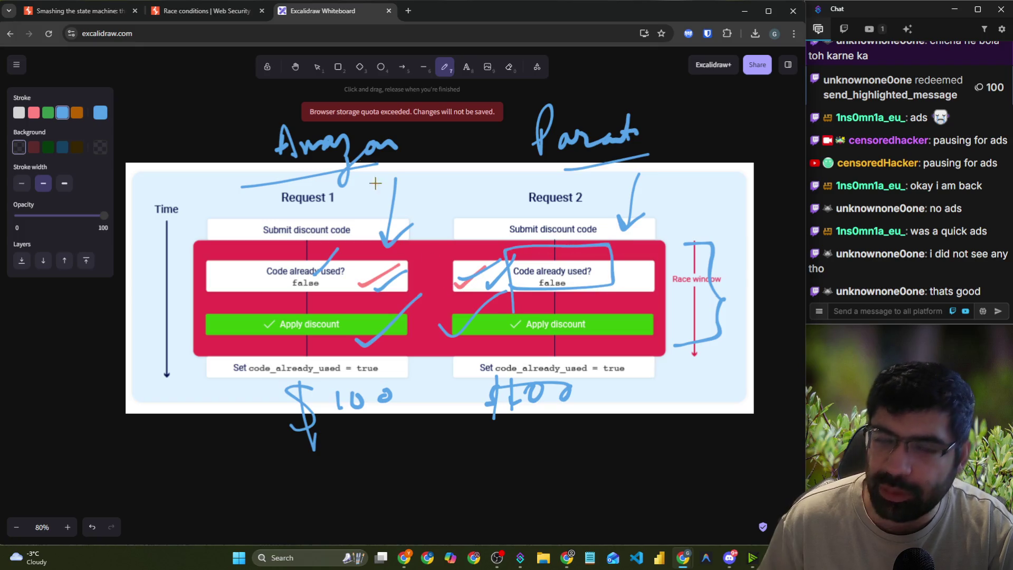
- Highlight the sub-state passage up to claiming the discount many times
left_click(178, 12)
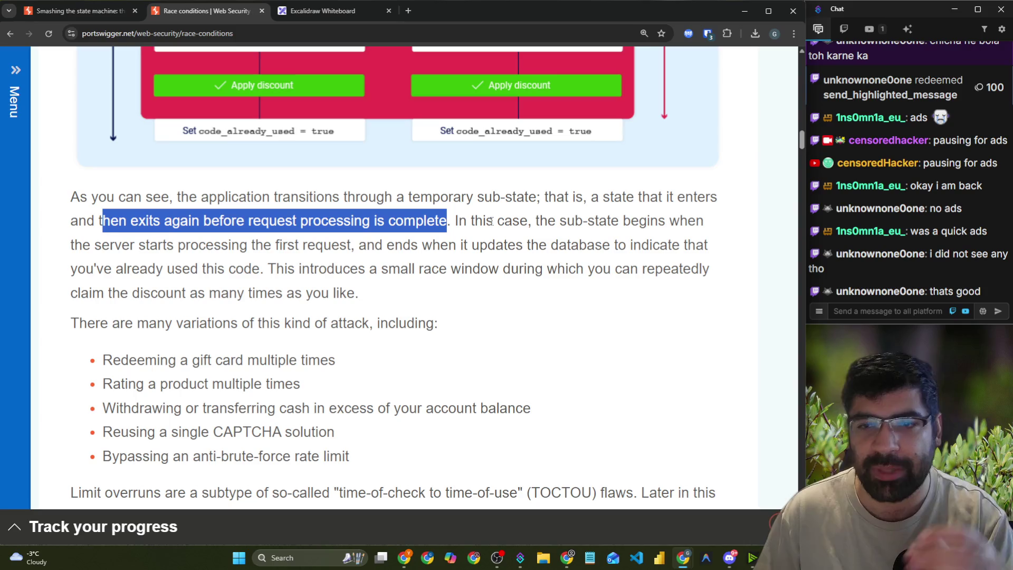
left_click_drag(536, 221, 709, 226)
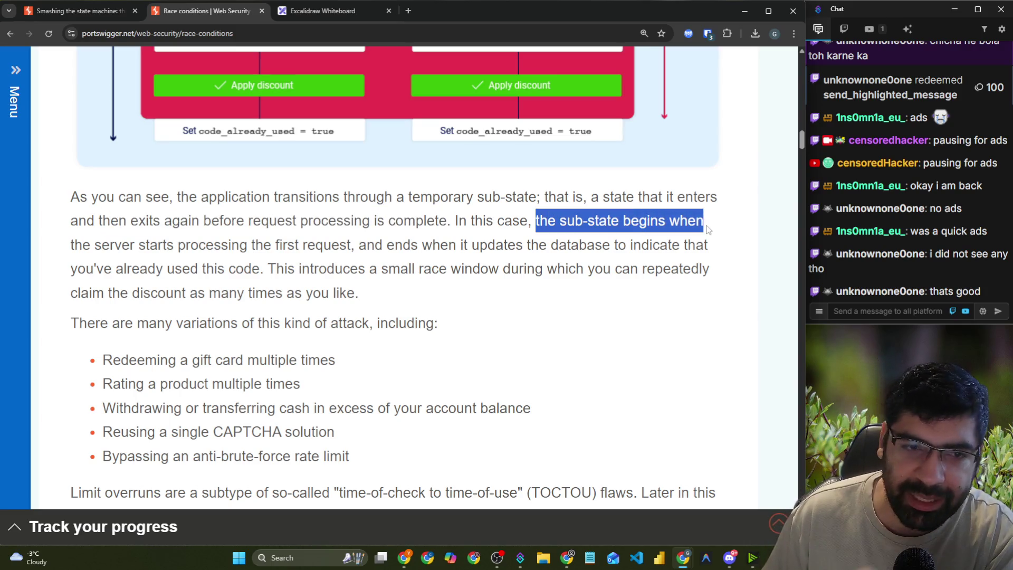
left_click_drag(147, 247, 711, 247)
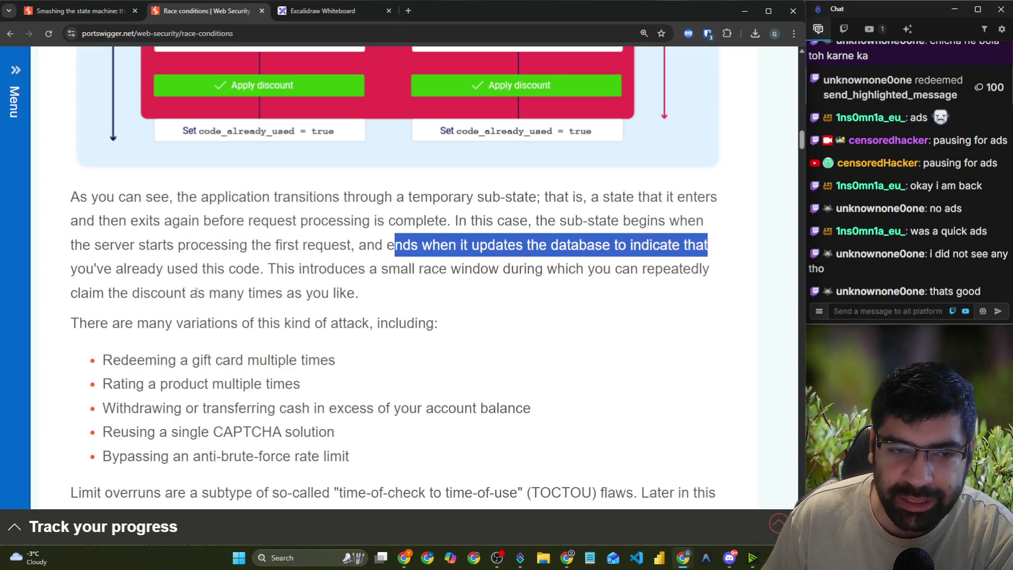
mouse_move(78, 270)
left_mouse_down()
mouse_move(551, 261)
mouse_move(701, 272)
left_mouse_up()
left_click_drag(121, 294, 359, 293)
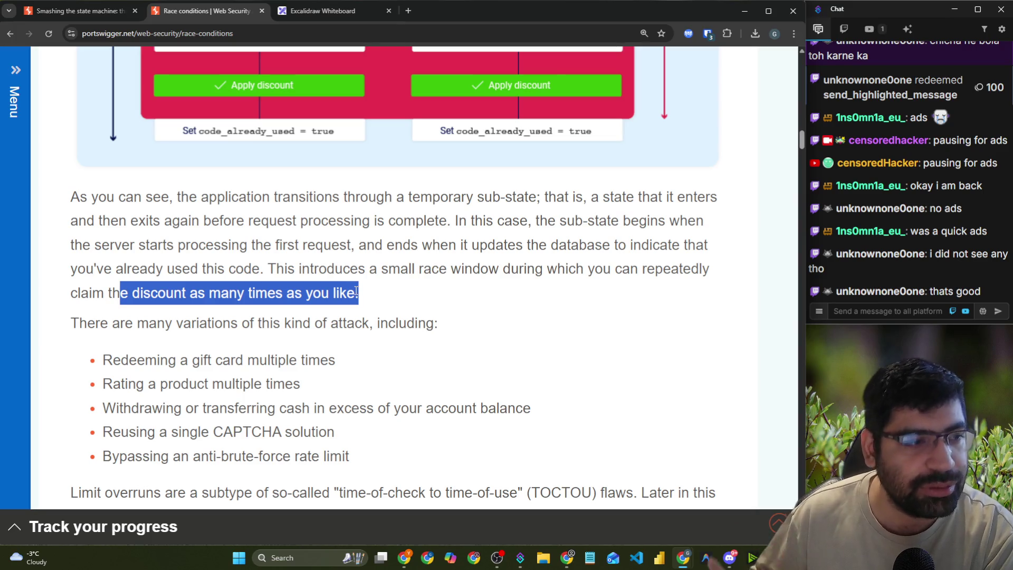
- Highlight the attack-variations list: product rating, cash withdrawal and CAPTCHA reuse examples
scroll(358, 290, "down", 2)
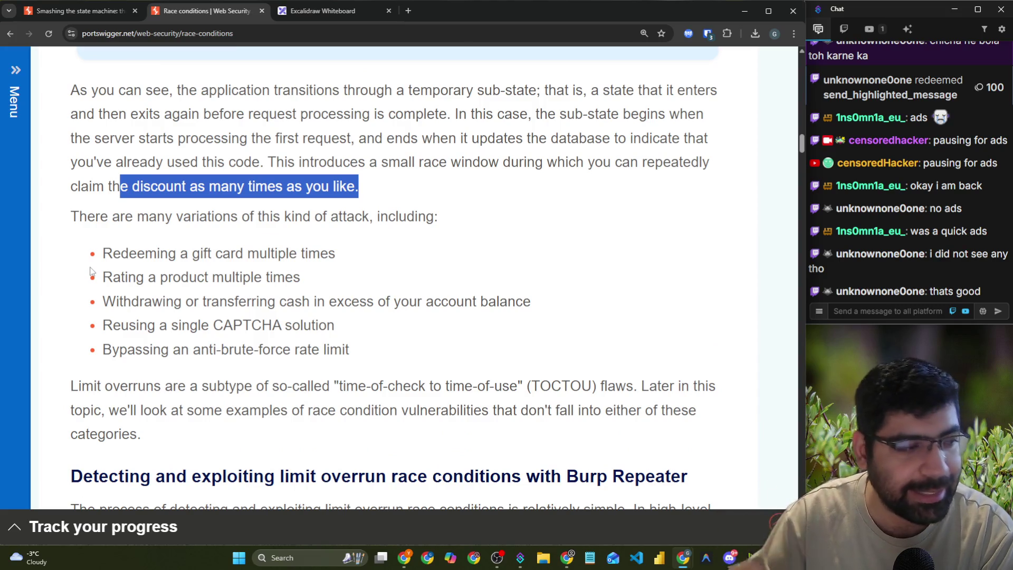
left_click_drag(71, 223, 441, 222)
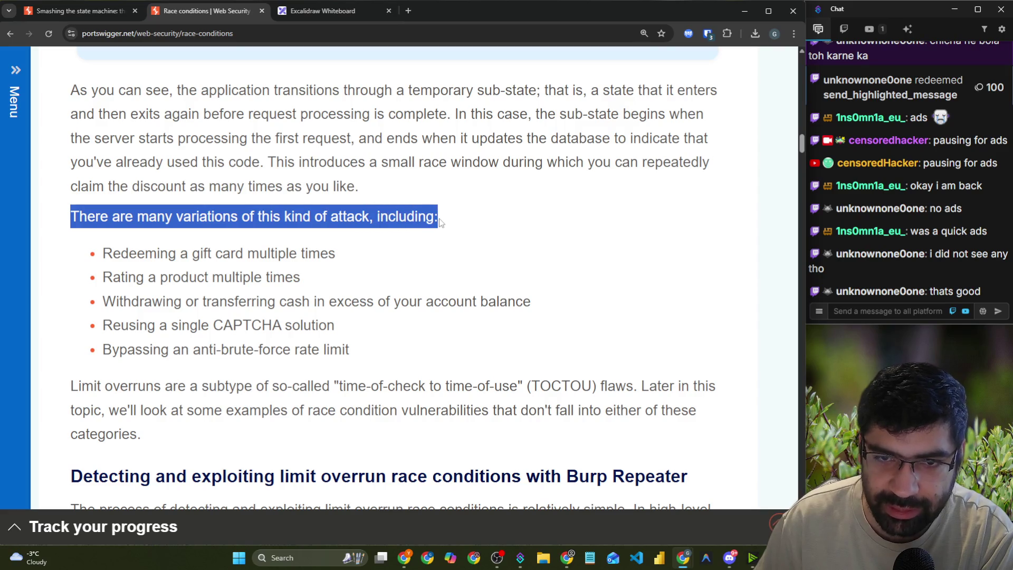
scroll(163, 215, "down", 2)
left_click_drag(103, 148, 305, 147)
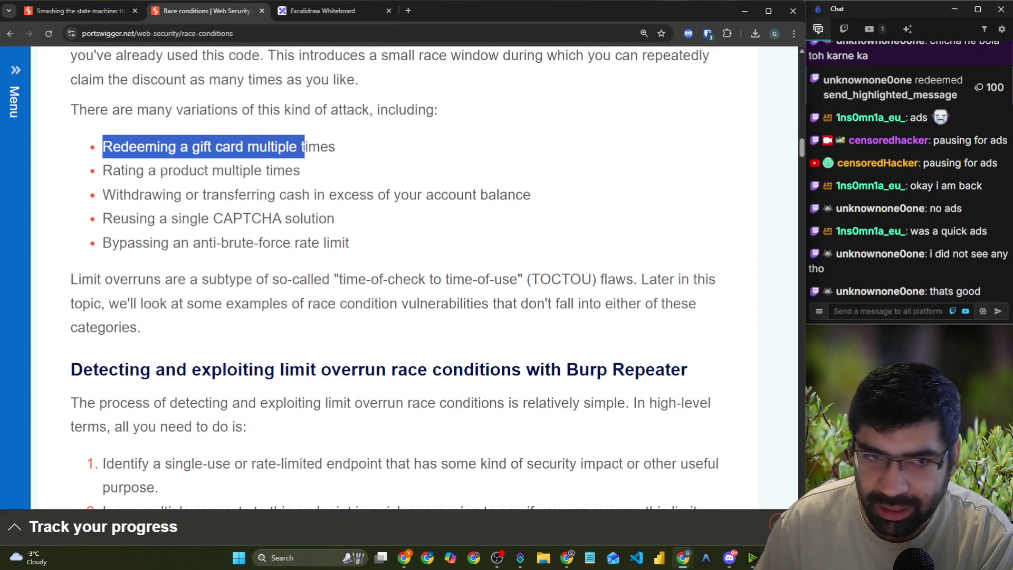
left_click_drag(106, 172, 285, 173)
left_click_drag(89, 195, 400, 200)
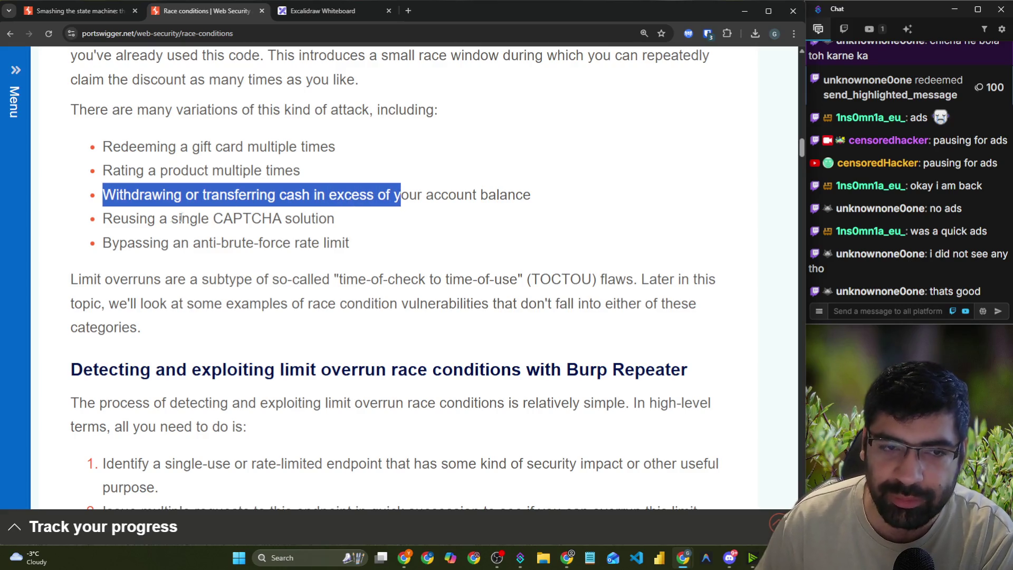
mouse_move(102, 218)
left_mouse_down()
mouse_move(348, 217)
mouse_move(107, 226)
mouse_move(105, 243)
mouse_move(333, 243)
left_mouse_up()
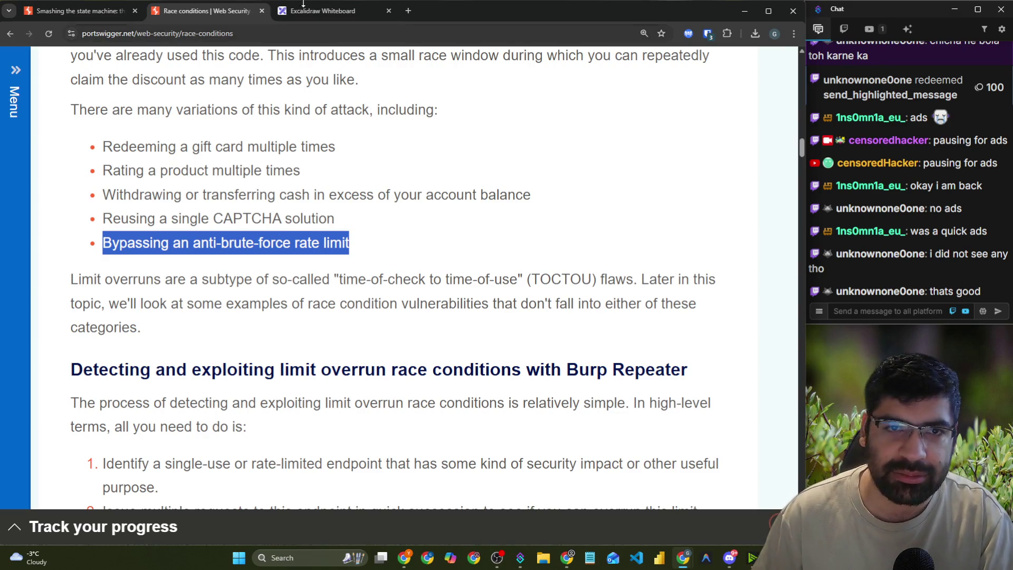
left_click(317, 11)
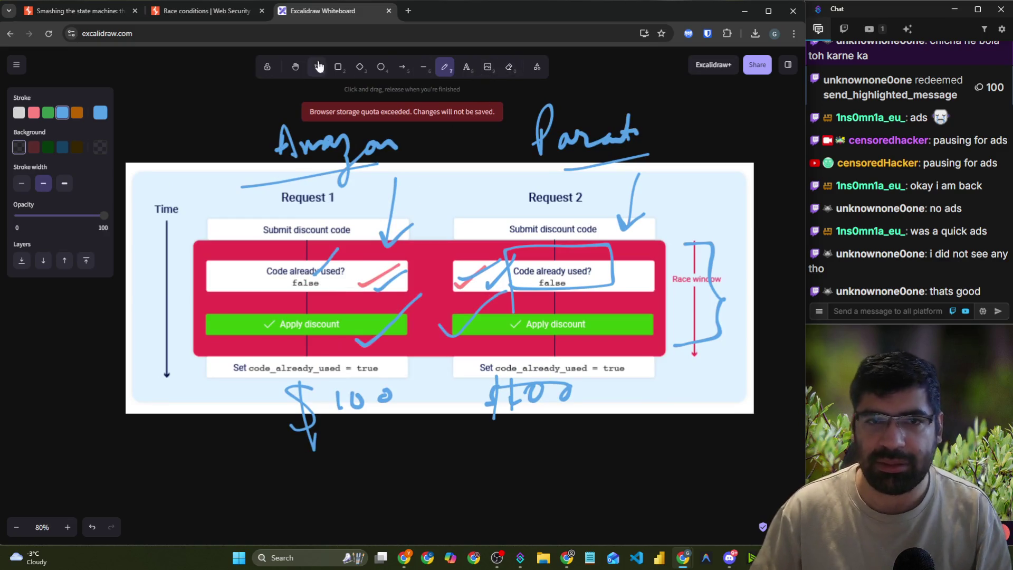
- Circle Request 1's 'Code already used? false' check and draw a question mark beside it
left_click(317, 67)
left_click(173, 201)
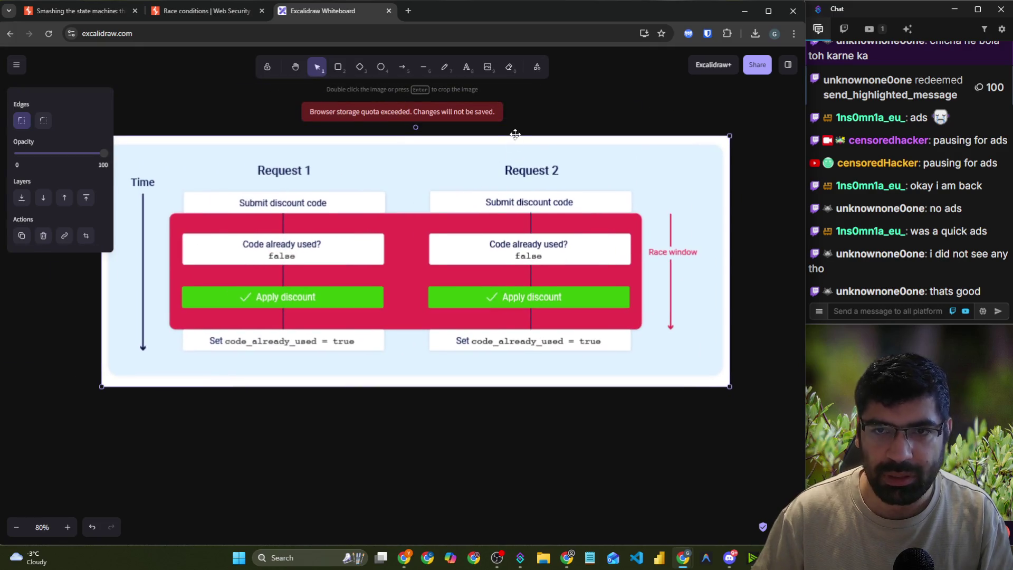
left_click(509, 68)
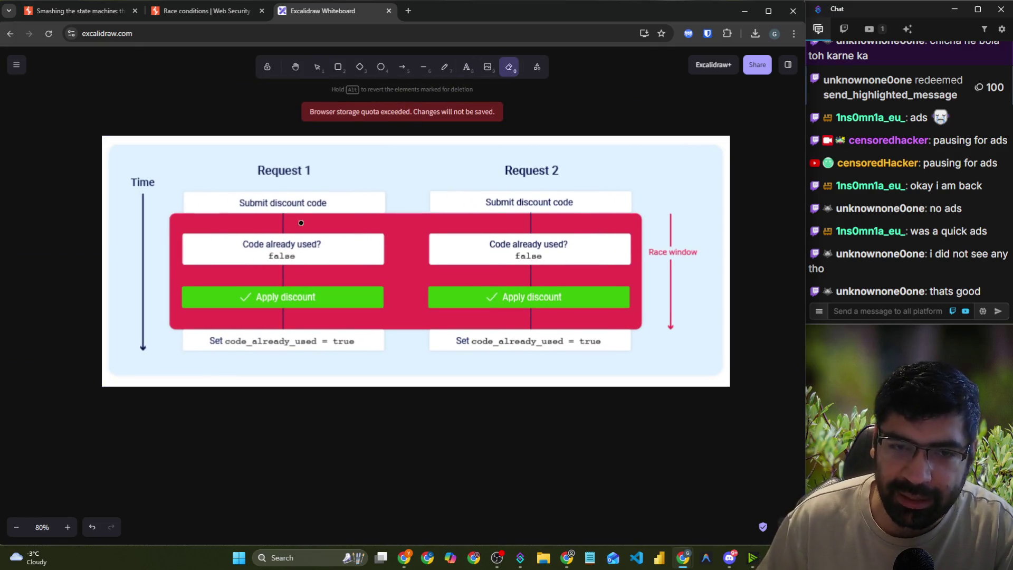
left_click(444, 67)
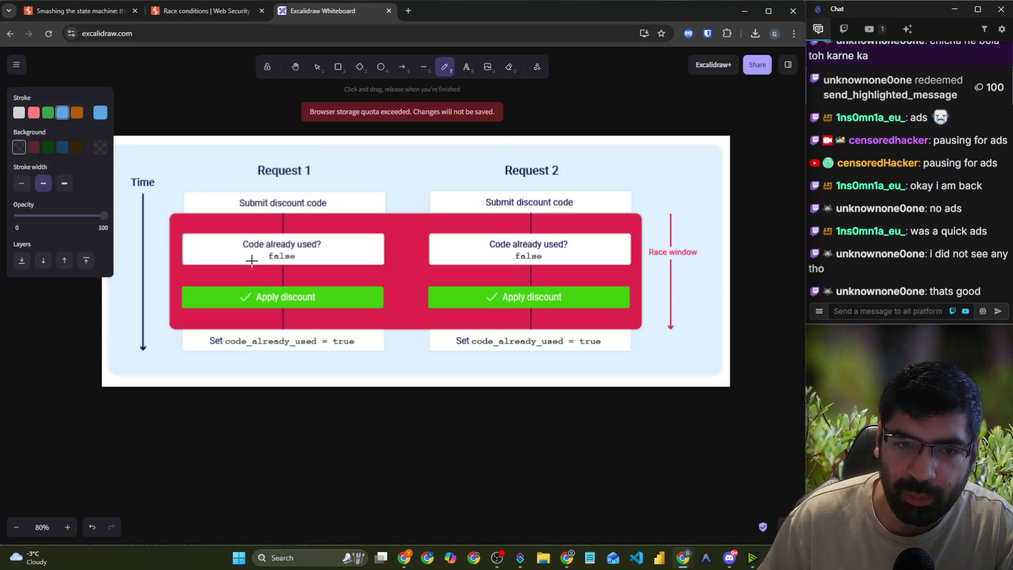
mouse_move(306, 236)
left_mouse_down()
mouse_move(241, 232)
mouse_move(319, 261)
mouse_move(306, 237)
left_mouse_up()
left_click_drag(342, 231, 362, 258)
left_click(366, 264)
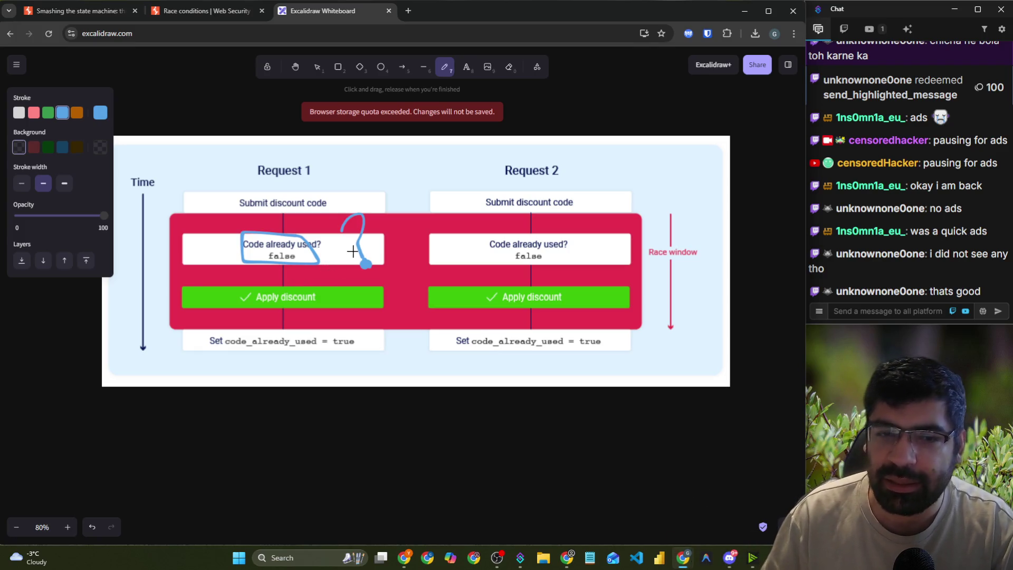
left_click_drag(376, 239, 390, 234)
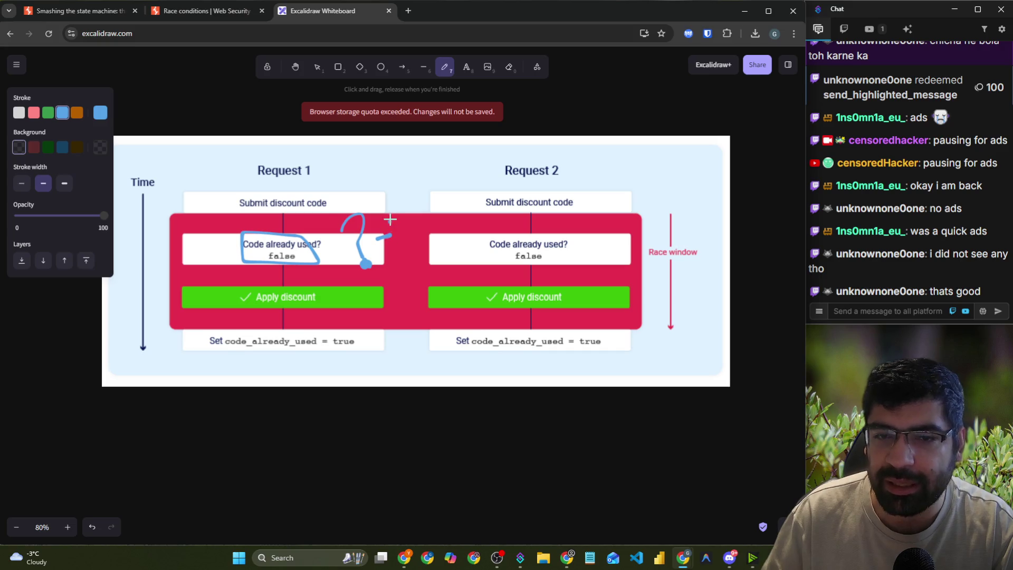
- Handwrite 'Legit Rq' below the diagram, undoing a false start
scroll(219, 387, "down", 3)
mouse_move(227, 312)
left_mouse_down()
mouse_move(239, 306)
mouse_move(262, 355)
mouse_move(288, 317)
left_mouse_up()
mouse_move(149, 310)
left_mouse_down()
mouse_move(163, 349)
mouse_move(189, 333)
left_mouse_up()
key("ctrl+z")
key("ctrl+z")
key("ctrl+z")
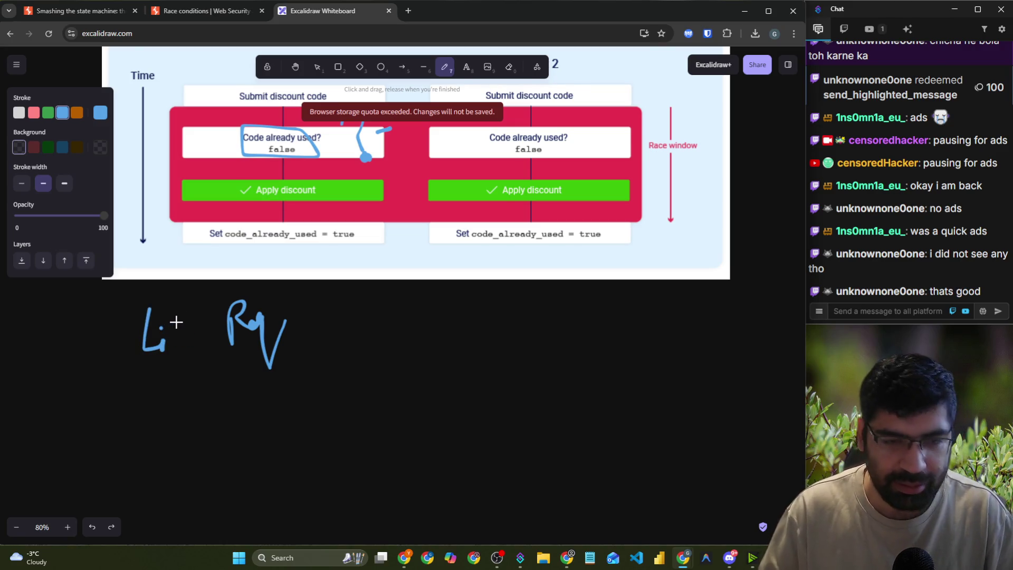
mouse_move(117, 314)
left_mouse_down()
mouse_move(139, 337)
mouse_move(165, 329)
mouse_move(163, 372)
left_mouse_up()
left_click_drag(170, 322, 171, 343)
left_click_drag(185, 304, 189, 340)
left_click_drag(170, 320, 201, 317)
left_click_drag(316, 312, 338, 308)
- Complete the note as 'Legit Rq = LR-1', mark Request 2's Apply discount, and underline LR
left_click_drag(315, 323, 339, 321)
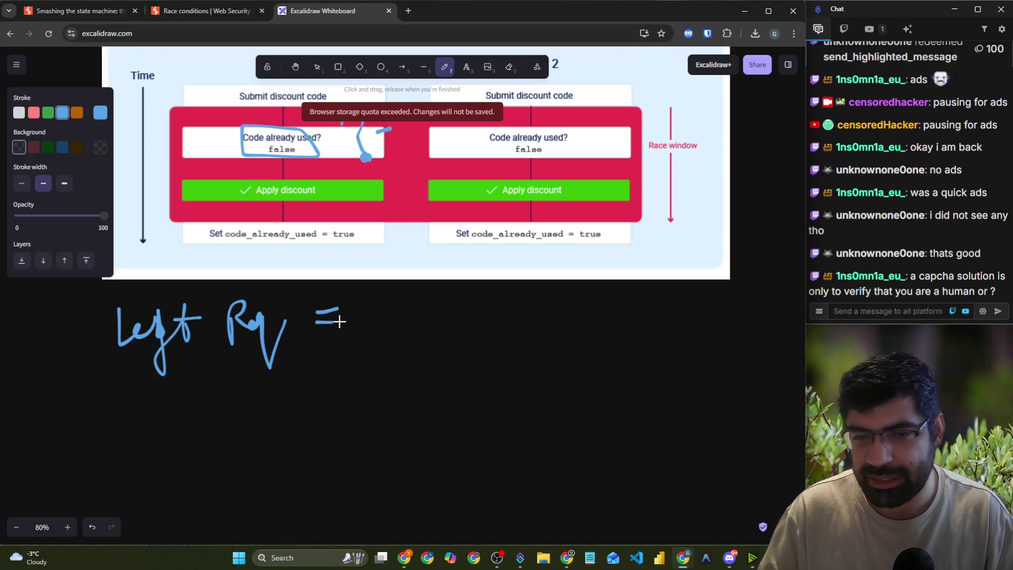
mouse_move(387, 294)
left_mouse_down()
mouse_move(409, 327)
mouse_move(486, 306)
mouse_move(504, 319)
left_mouse_up()
left_click_drag(238, 172, 303, 168)
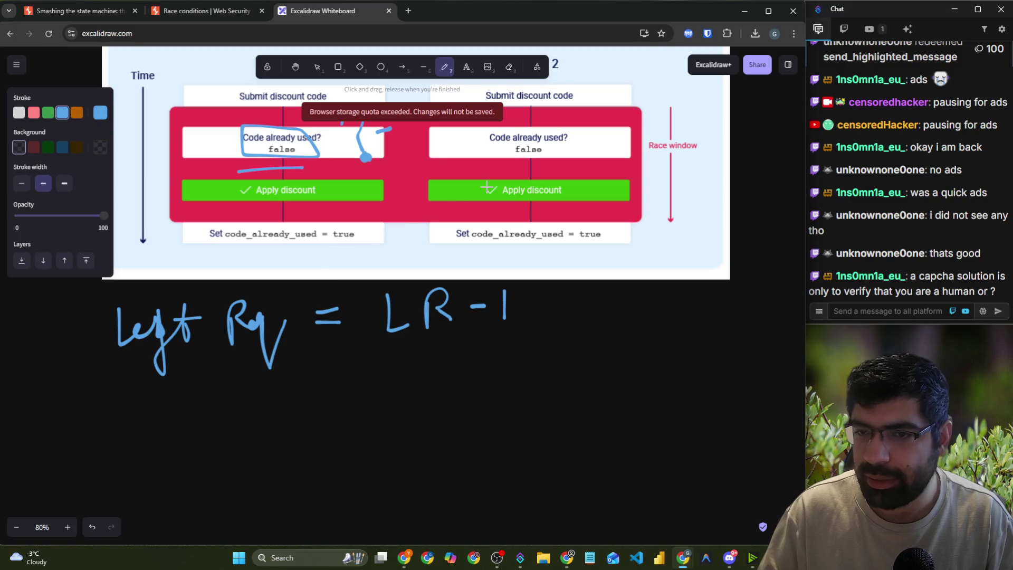
left_click_drag(487, 188, 545, 175)
left_click_drag(391, 359, 444, 348)
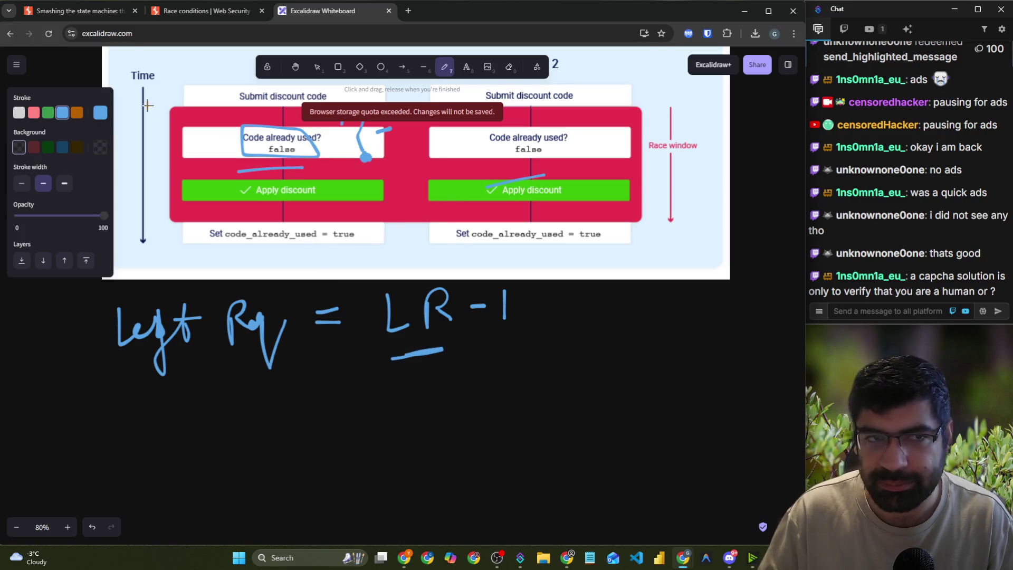
- In the Race conditions article, select the 'Reusing a single CAPTCHA solution' bullet for a Google search
left_click(200, 11)
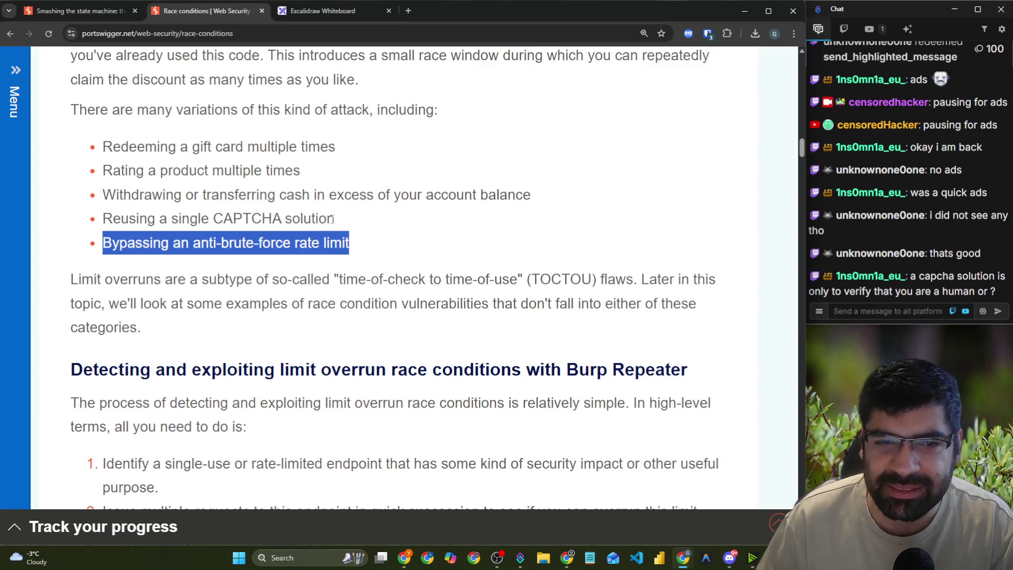
left_click_drag(334, 218, 104, 213)
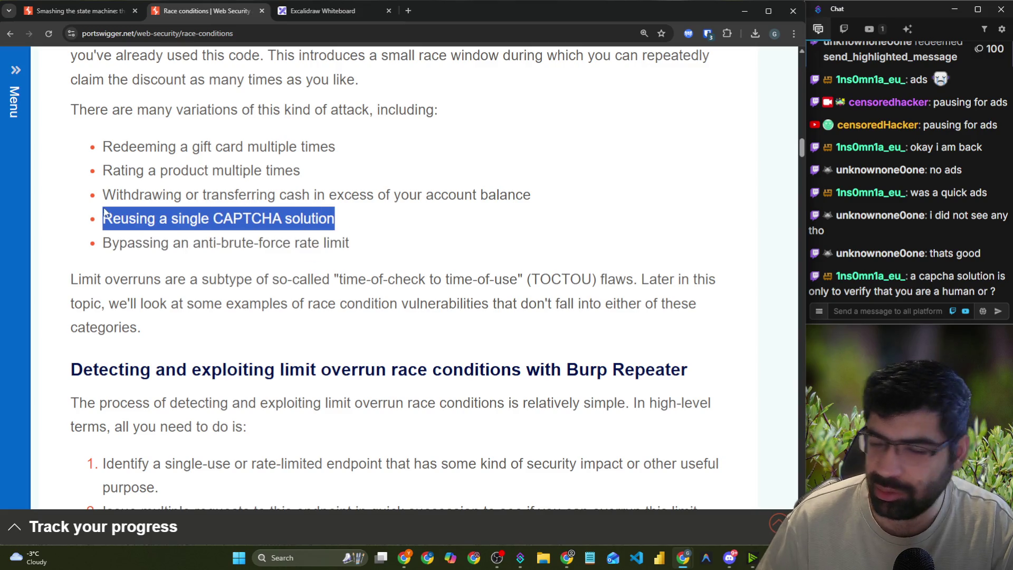
right_click(264, 224)
- Search Google for 'Reusing a single CAPTCHA solution race condition'
left_click(300, 268)
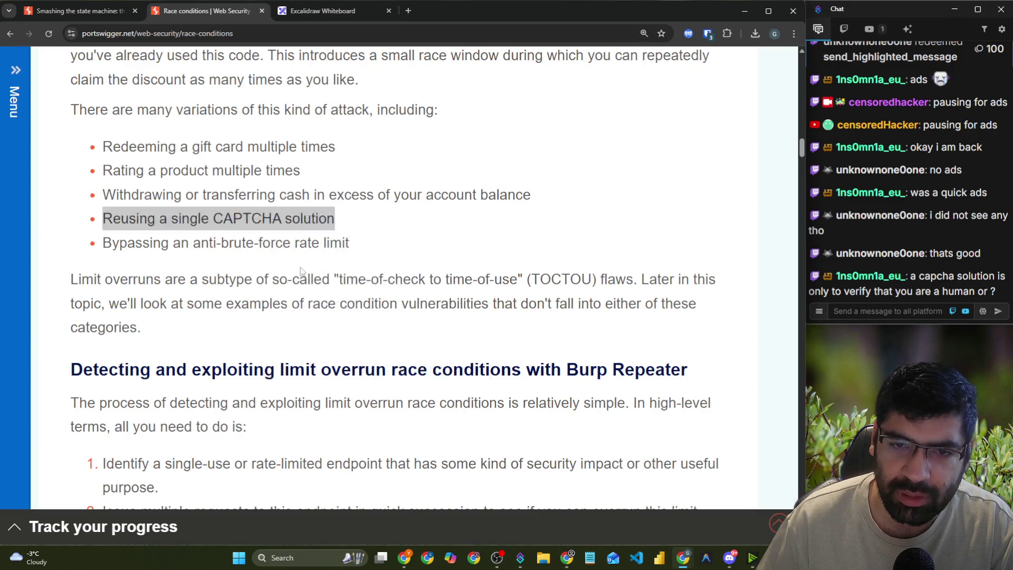
type("race")
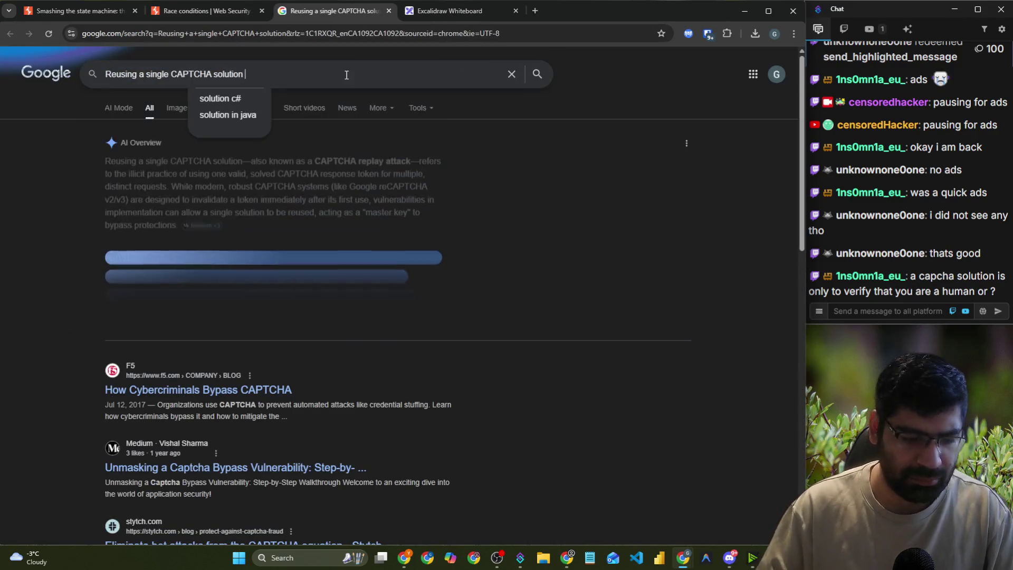
type("m")
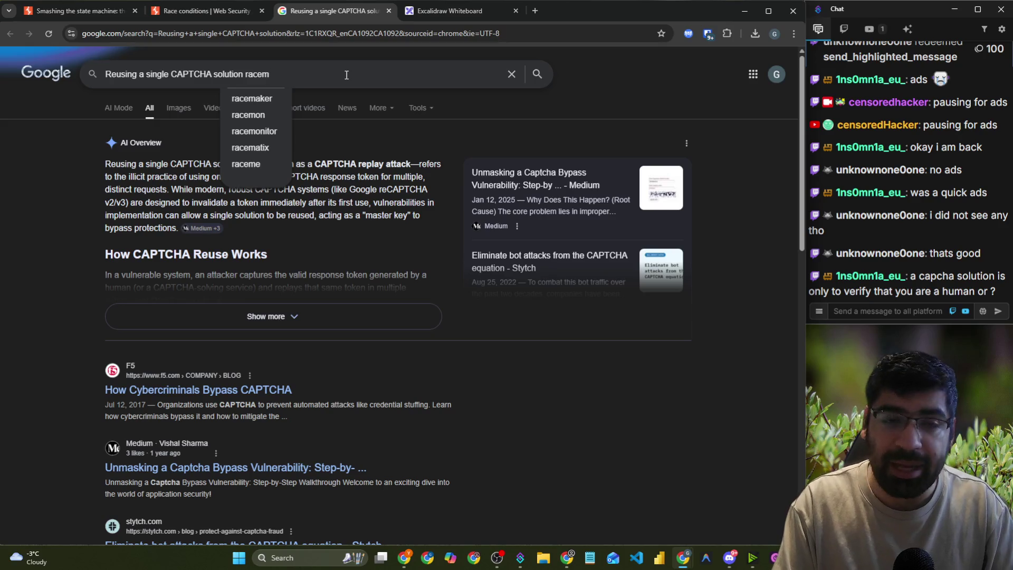
key("BackSpace")
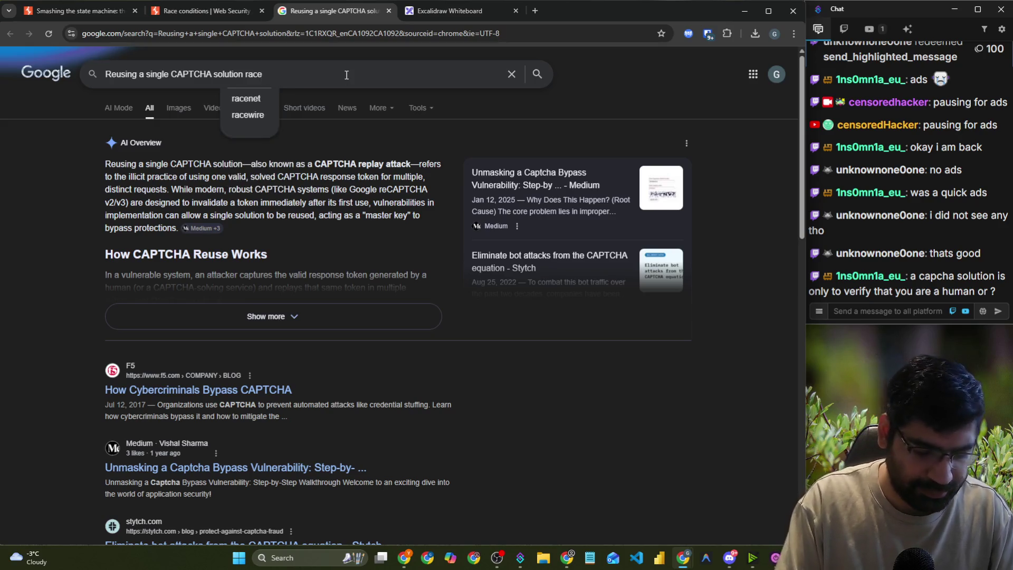
type(" con")
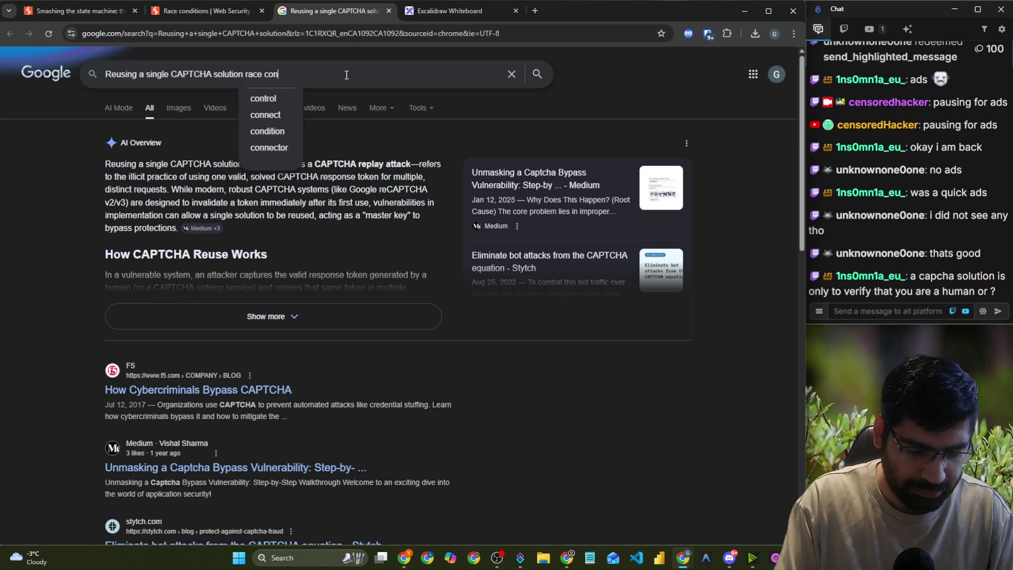
type("dition")
key("Return")
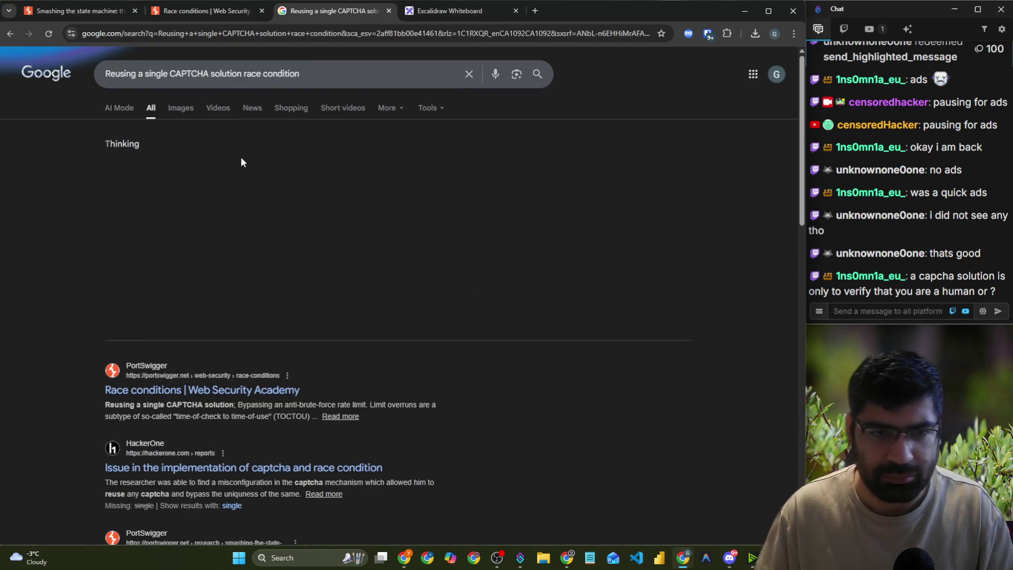
- Zoom in and highlight the AI Overview lines on the reused CAPTCHA token and Time-of-Check to Time-of-Use
key("ctrl+plus")
key("ctrl+plus")
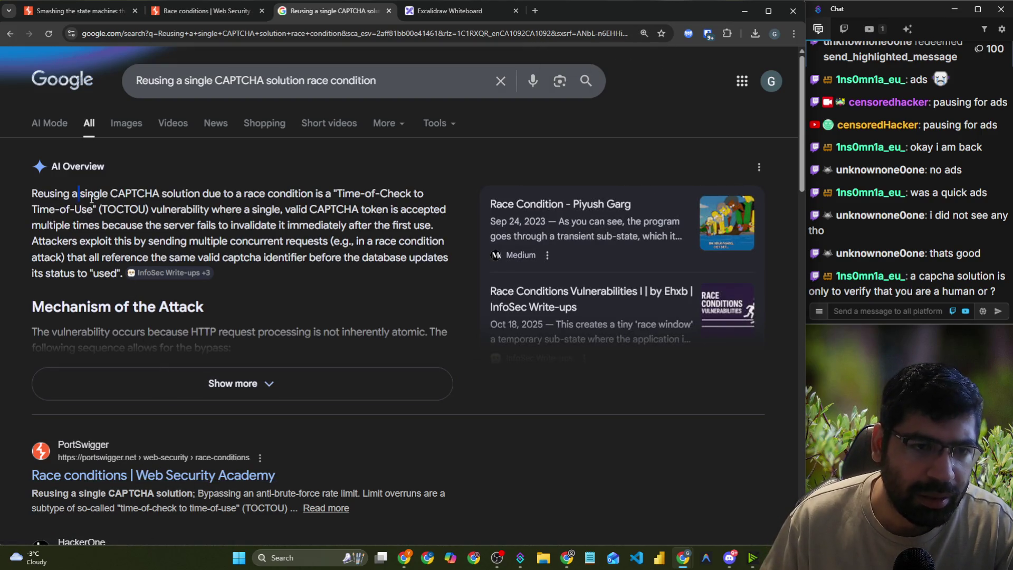
left_click_drag(91, 199, 423, 195)
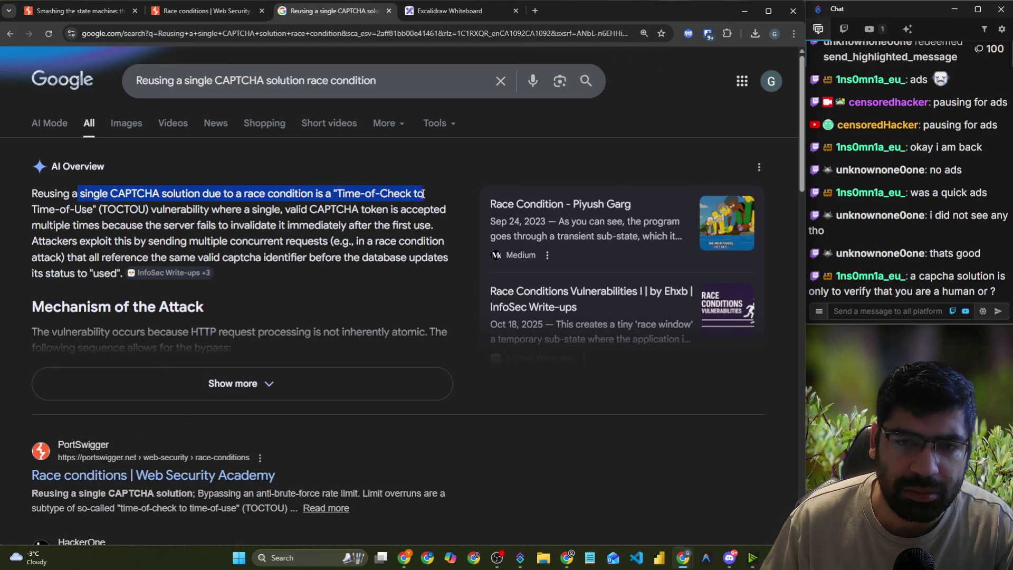
left_click_drag(147, 210, 412, 207)
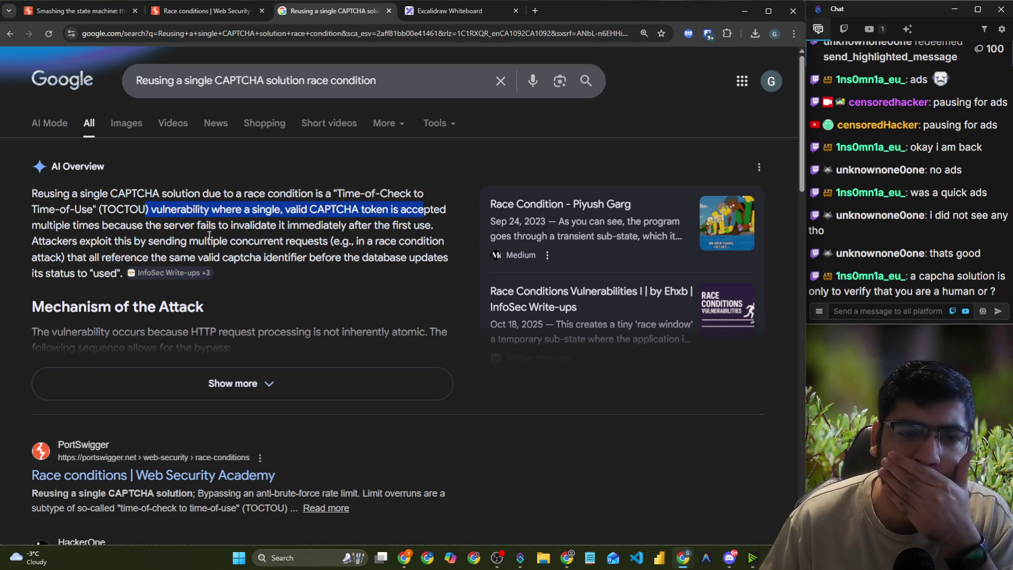
left_click_drag(129, 256, 252, 260)
key("ctrl+plus")
key("ctrl+plus")
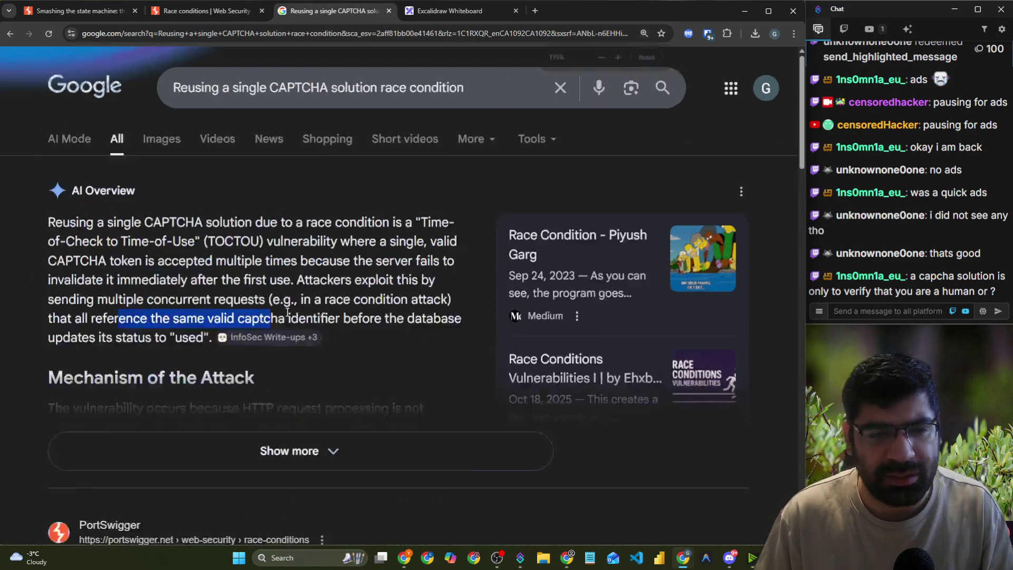
left_click(248, 327)
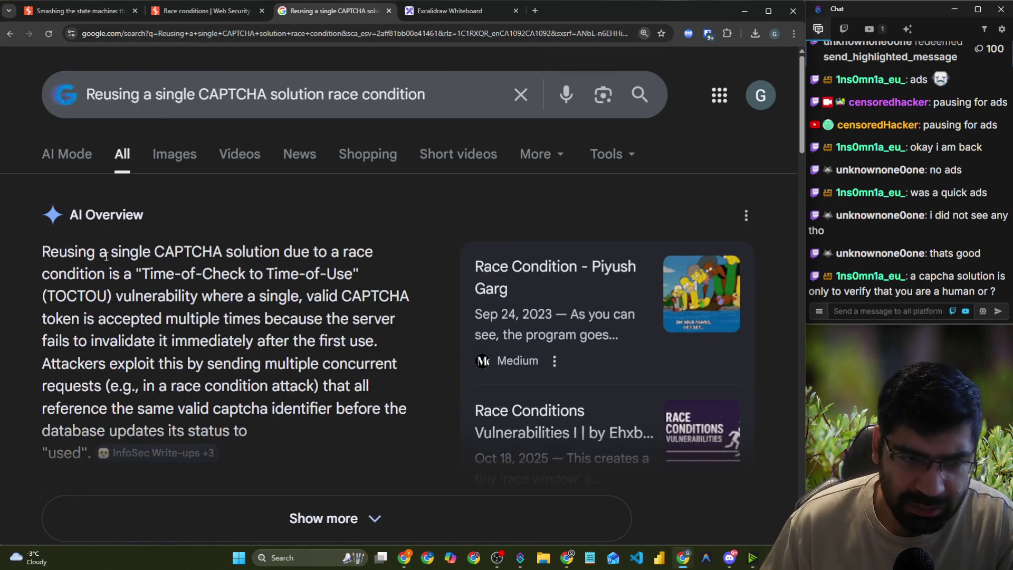
left_click_drag(156, 273, 351, 278)
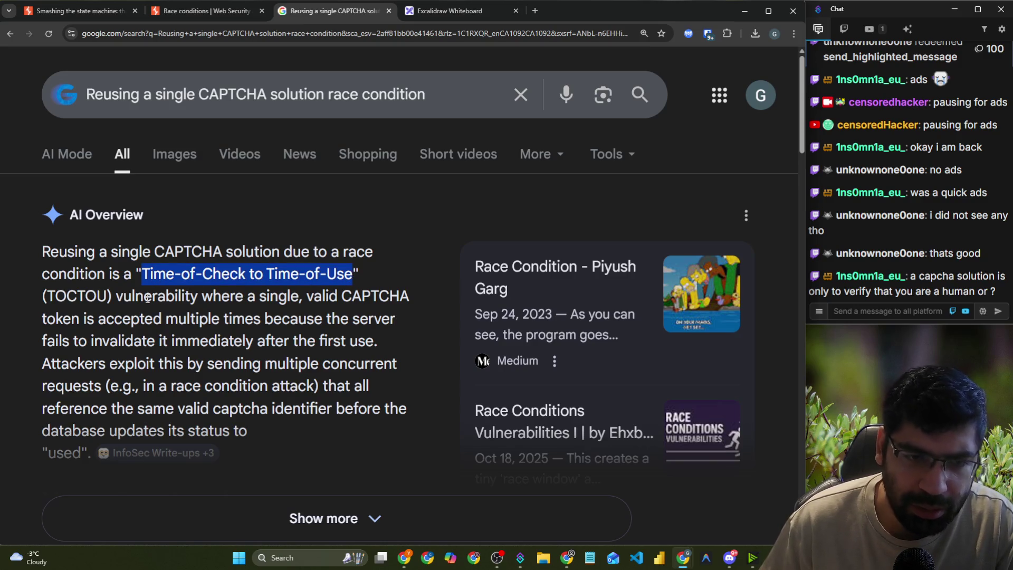
left_click_drag(136, 297, 410, 300)
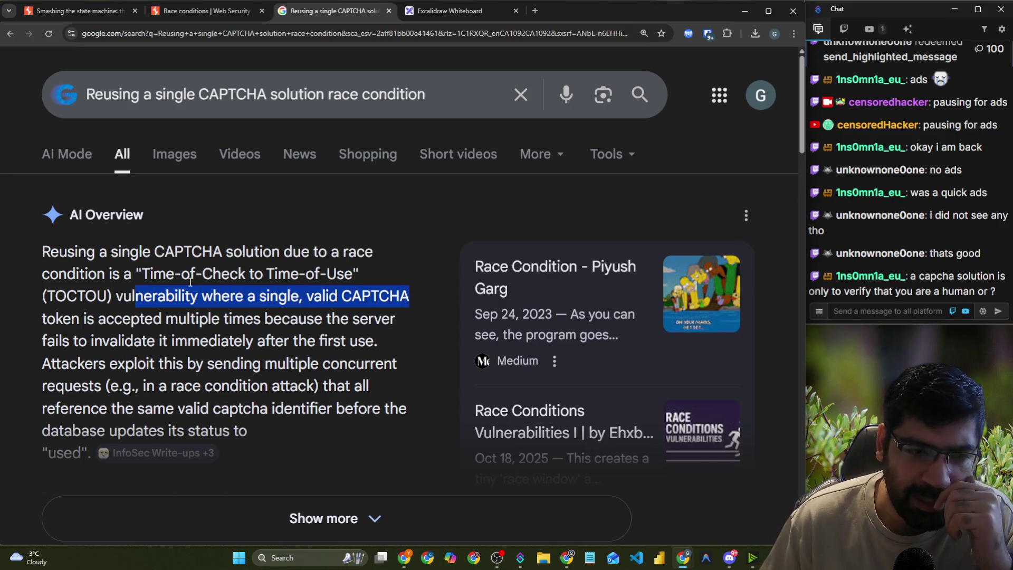
- Expand the AI Overview and highlight how the server fails to invalidate the CAPTCHA after first use
scroll(148, 296, "down", 1)
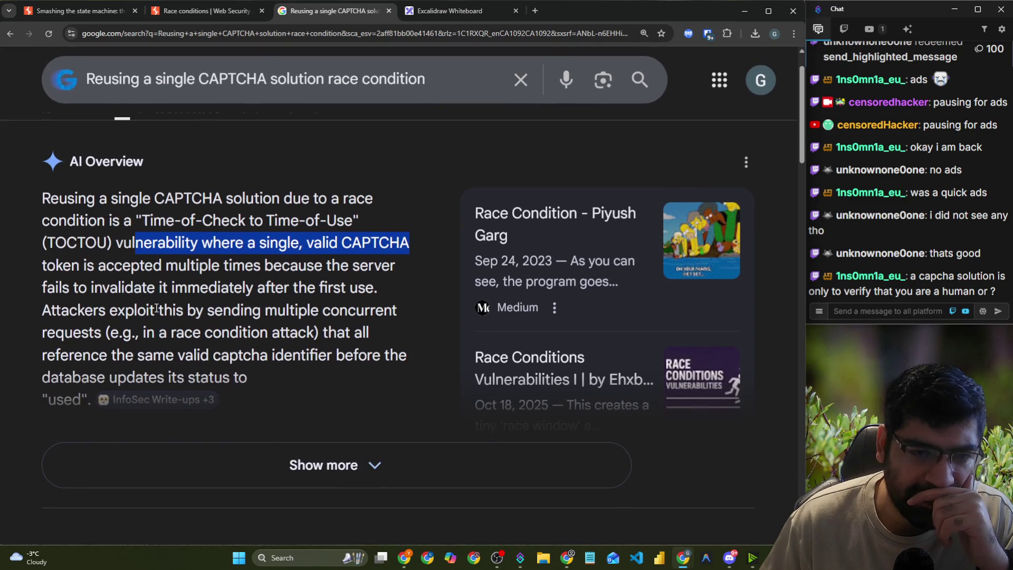
left_click(228, 475)
left_click_drag(233, 266, 402, 270)
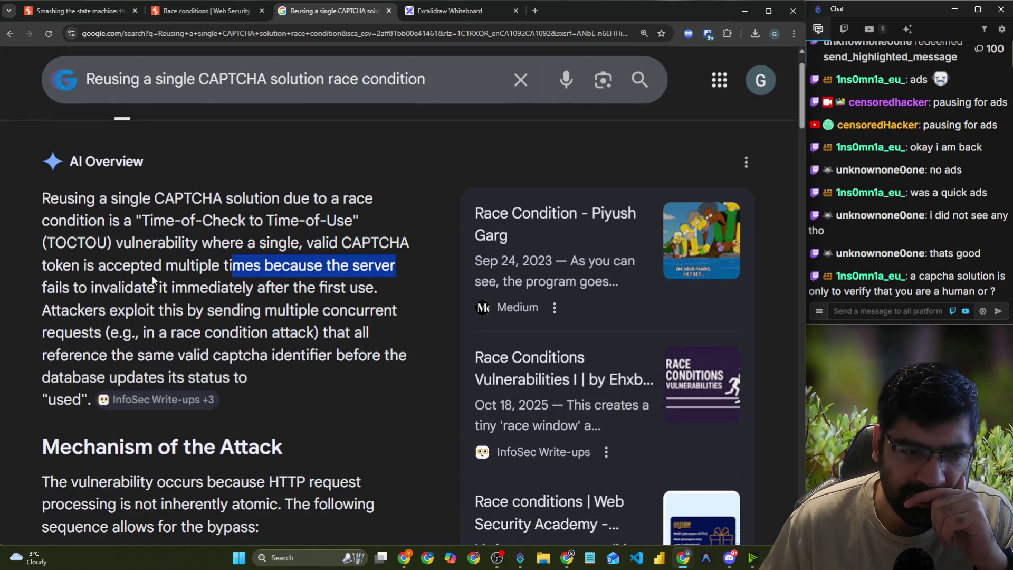
left_click_drag(94, 288, 369, 289)
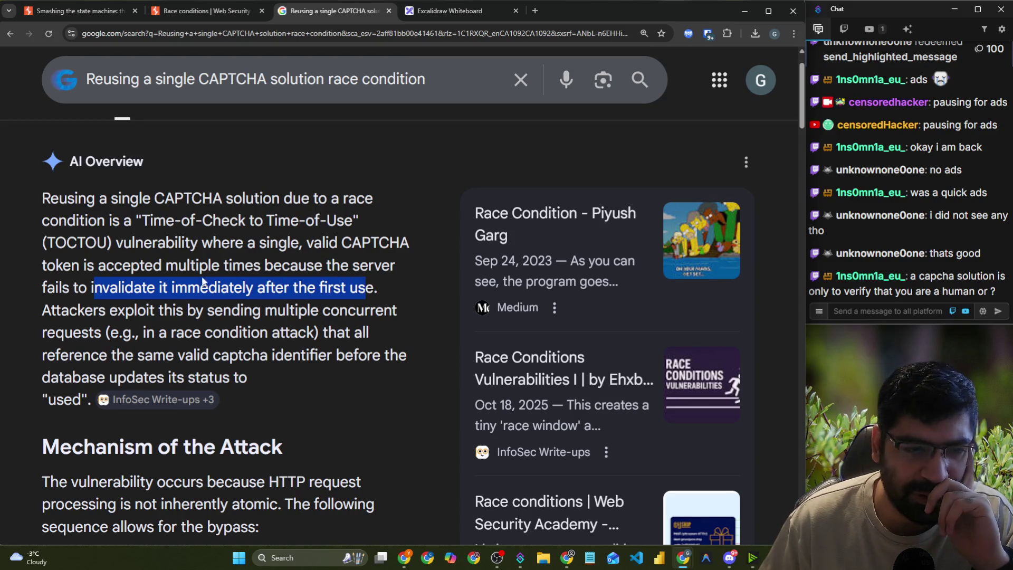
scroll(204, 281, "down", 2)
left_click_drag(84, 204, 395, 205)
left_click_drag(322, 226, 369, 226)
left_click_drag(108, 251, 405, 251)
- Scroll through the rest of the overview, marking the transient state step
scroll(377, 251, "down", 1)
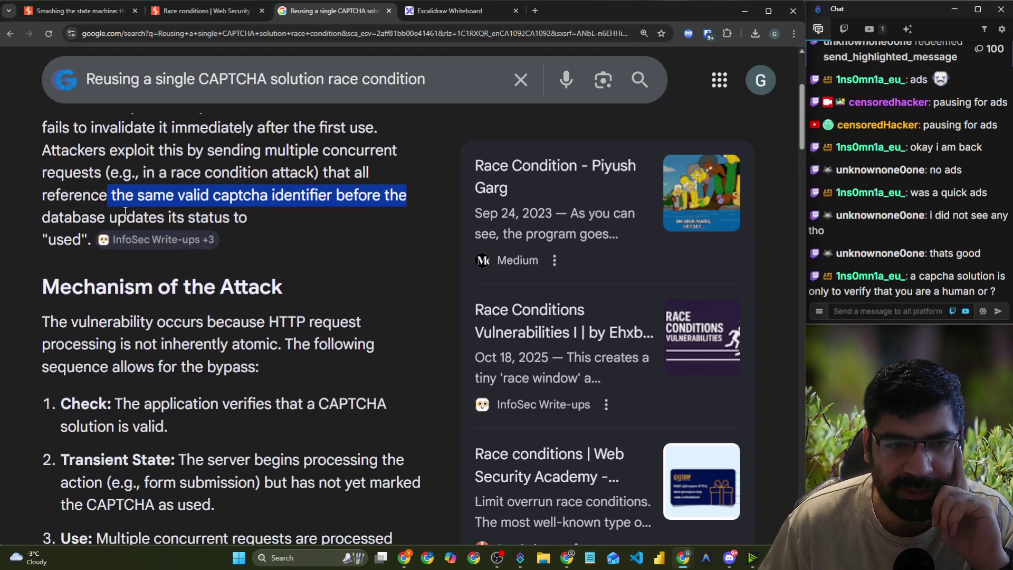
left_click_drag(143, 217, 251, 218)
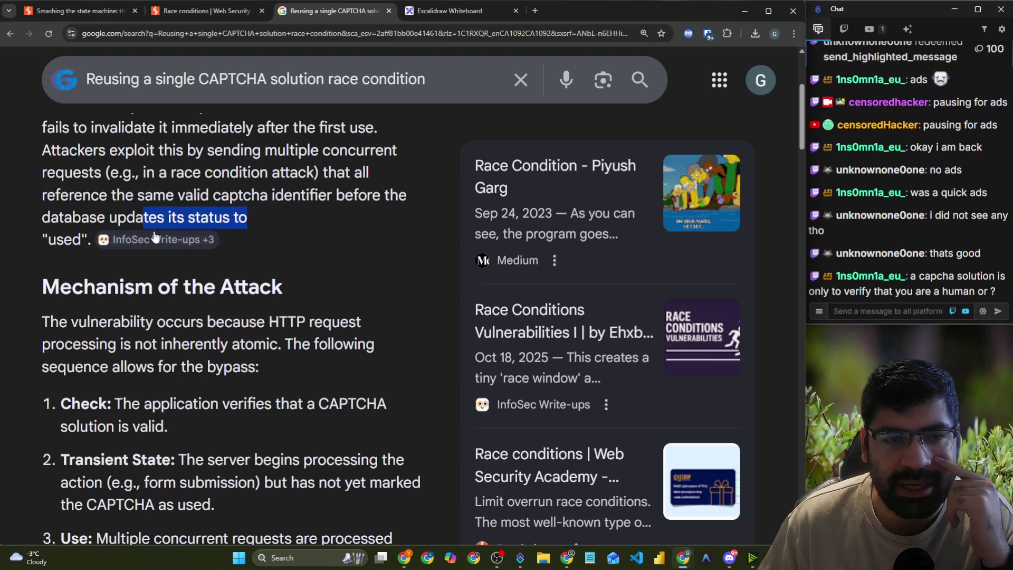
scroll(61, 268, "down", 2)
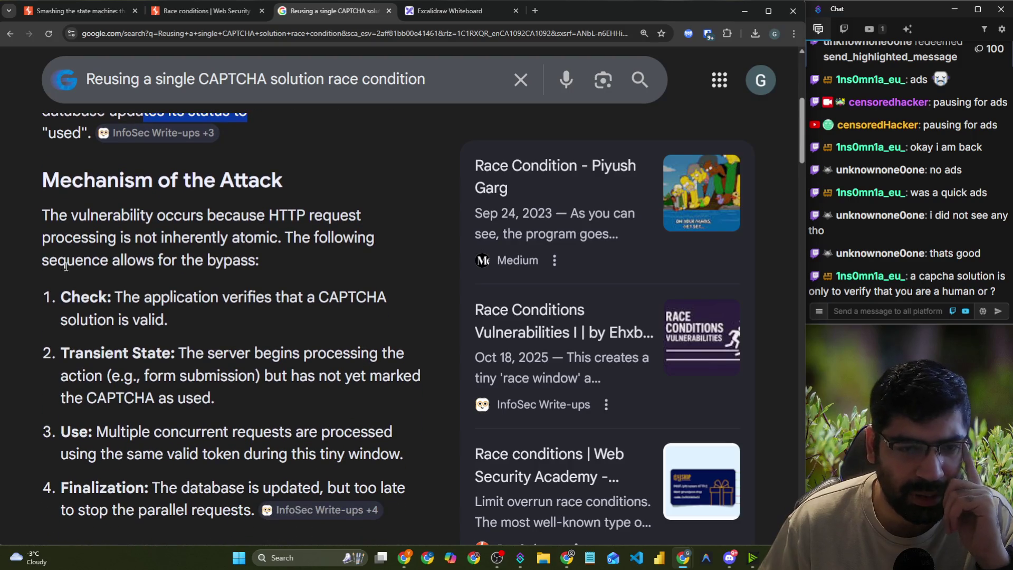
left_click_drag(62, 297, 272, 297)
mouse_move(182, 352)
left_mouse_down()
mouse_move(302, 358)
mouse_move(316, 375)
left_mouse_up()
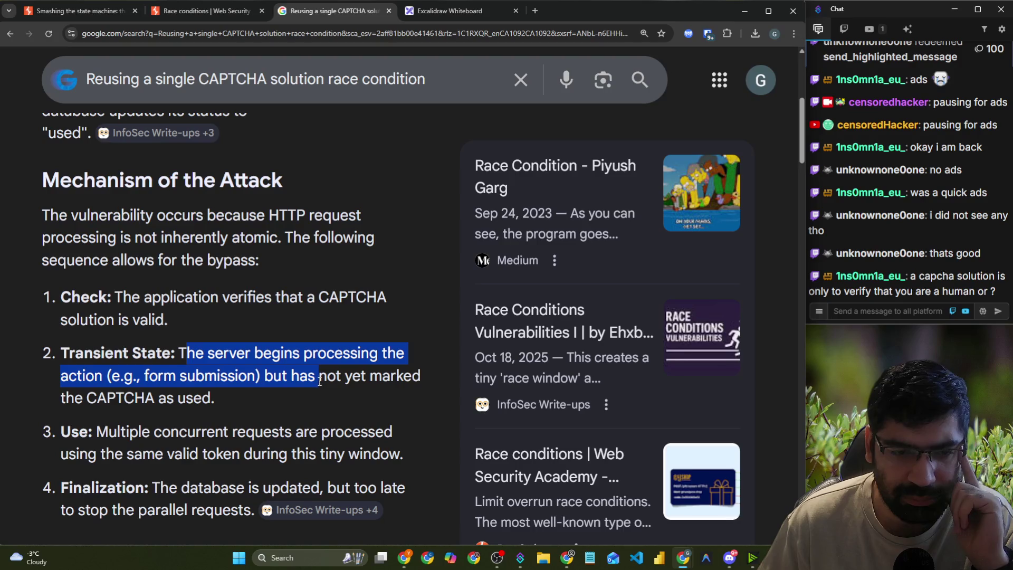
scroll(316, 375, "down", 2)
left_click_drag(61, 324, 371, 344)
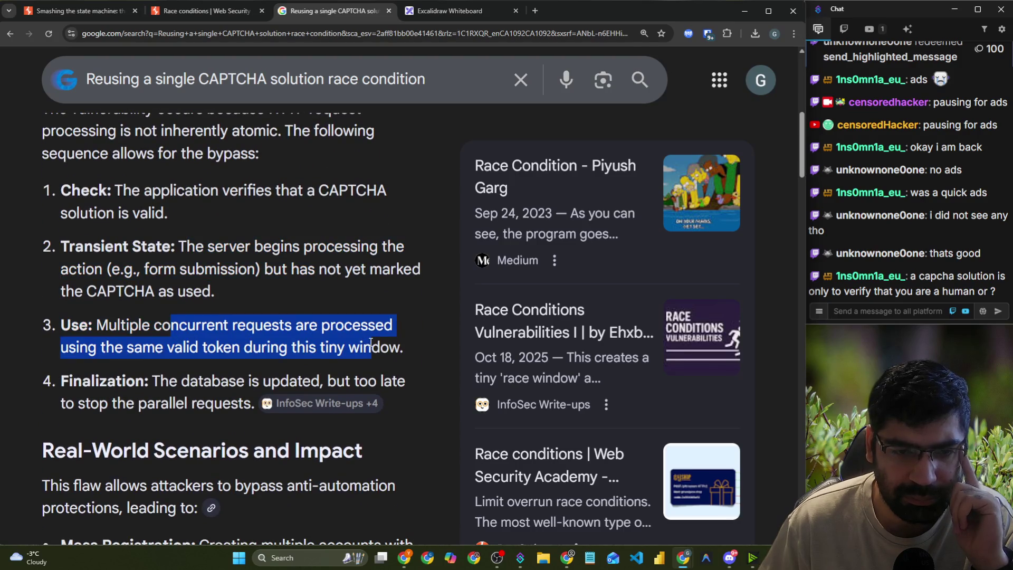
scroll(232, 339, "down", 3)
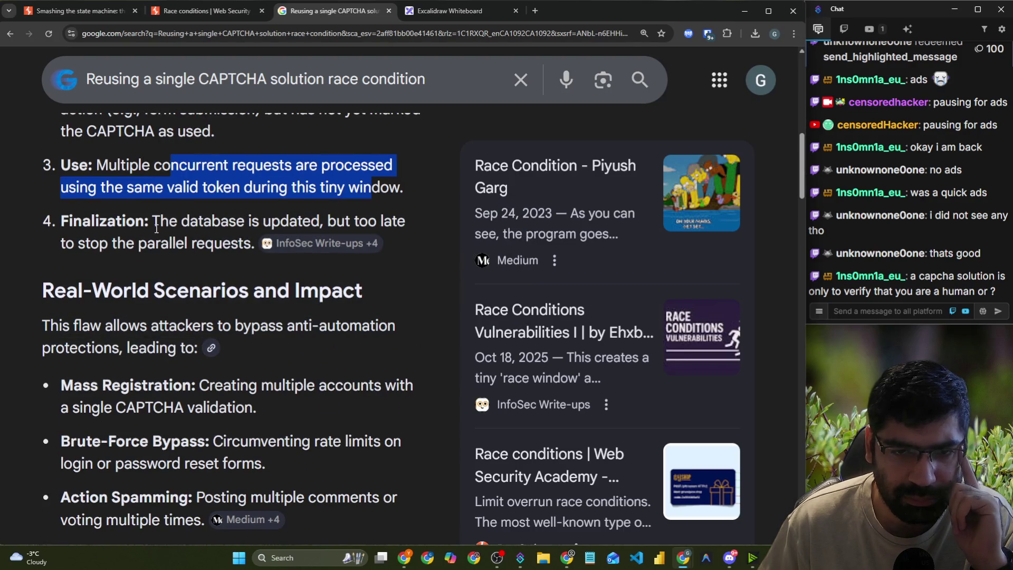
scroll(153, 238, "down", 3)
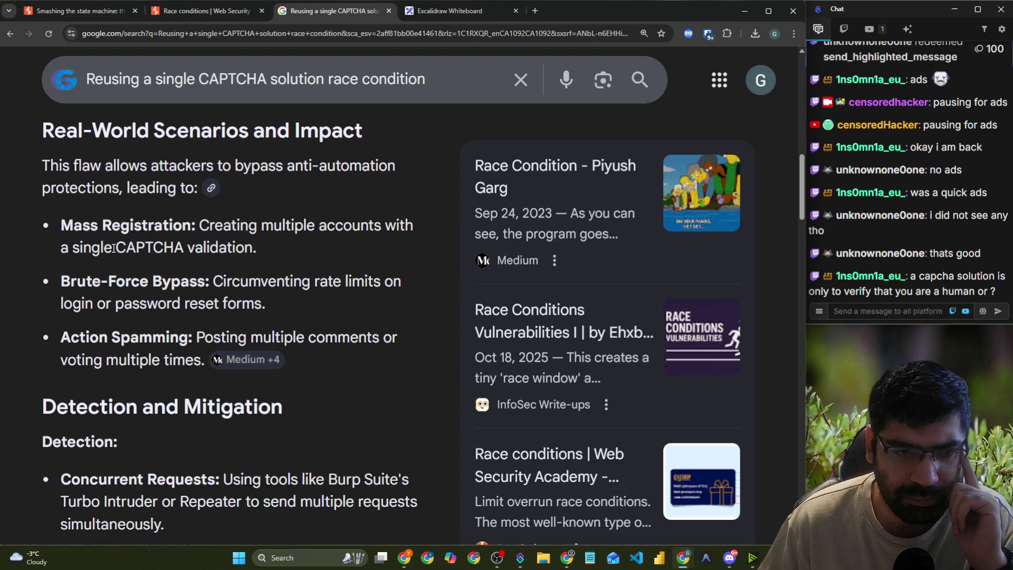
scroll(109, 242, "down", 8)
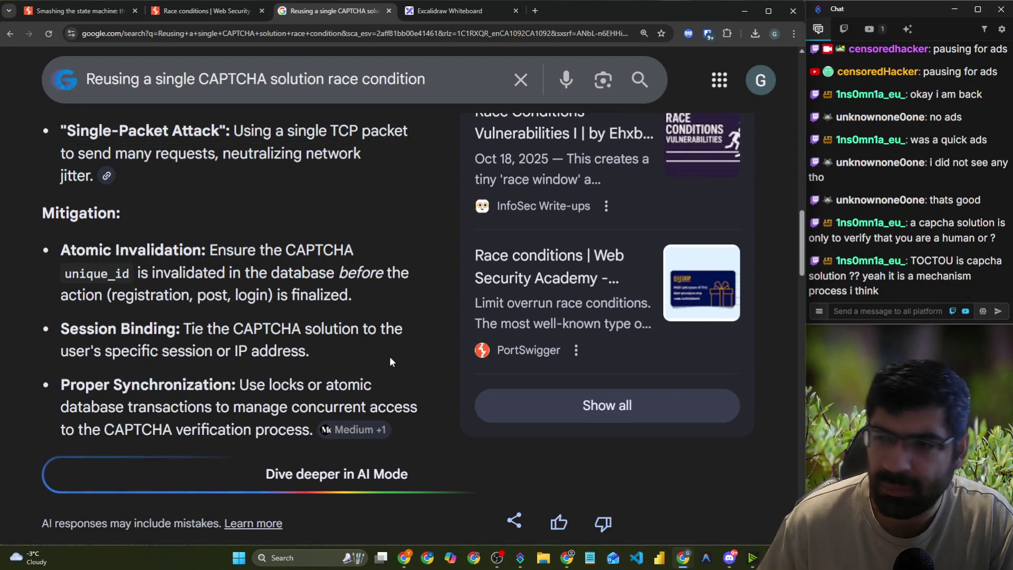
- Scroll down the PortSwigger and HackerOne results and move the CAPTCHA search tab to the far left
key("alt+Tab")
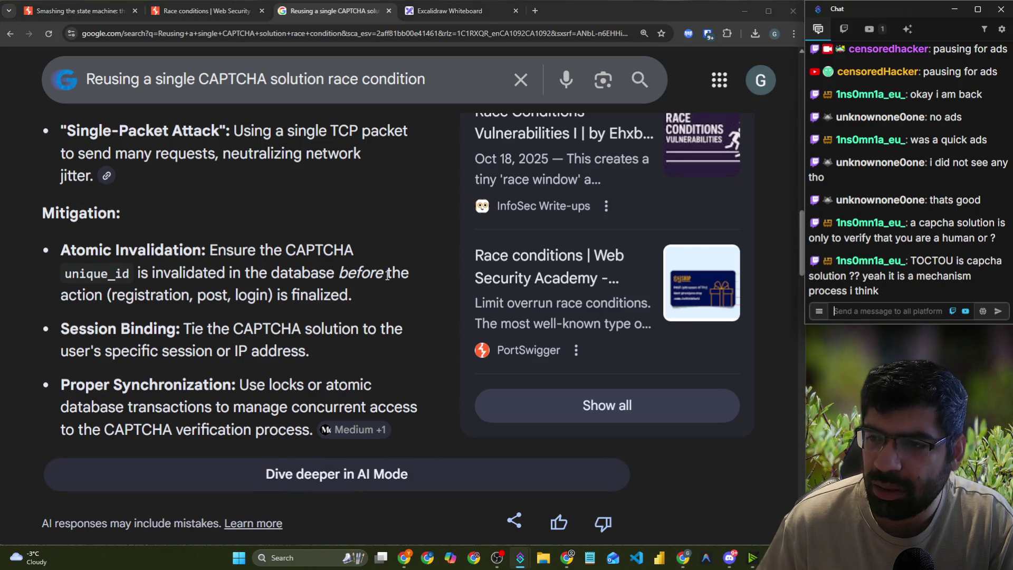
scroll(454, 262, "down", 2)
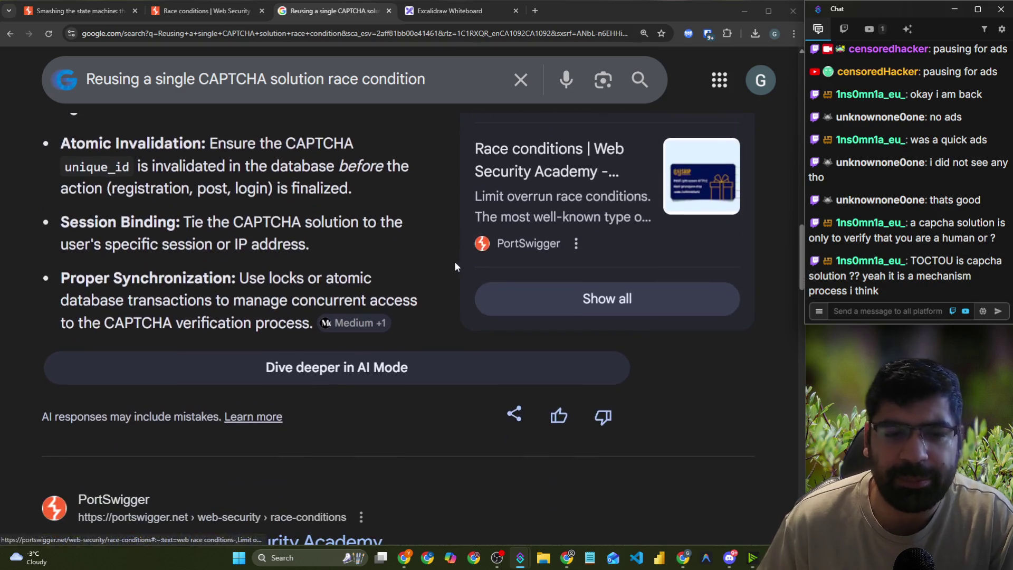
scroll(416, 262, "down", 5)
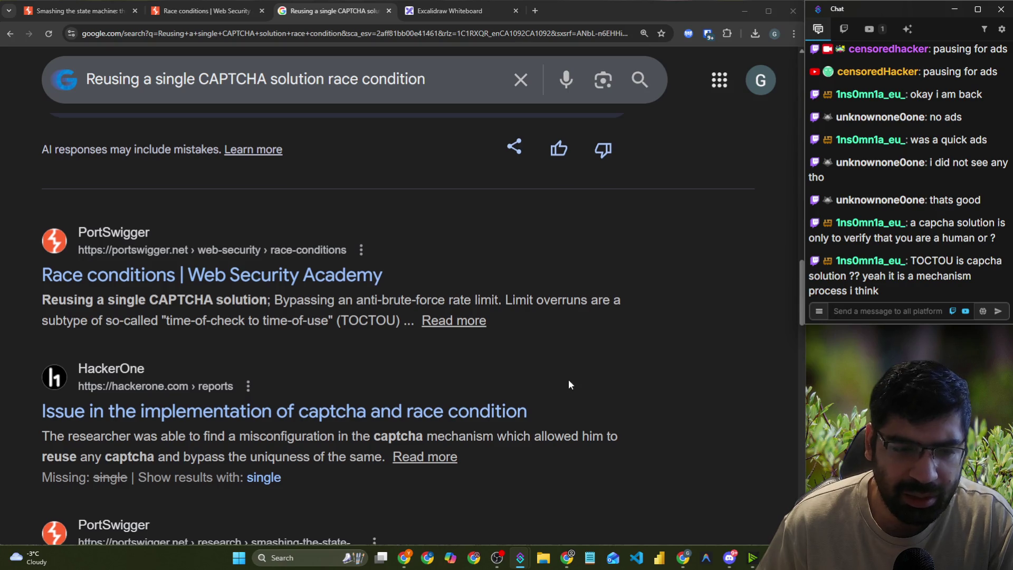
scroll(569, 379, "down", 3)
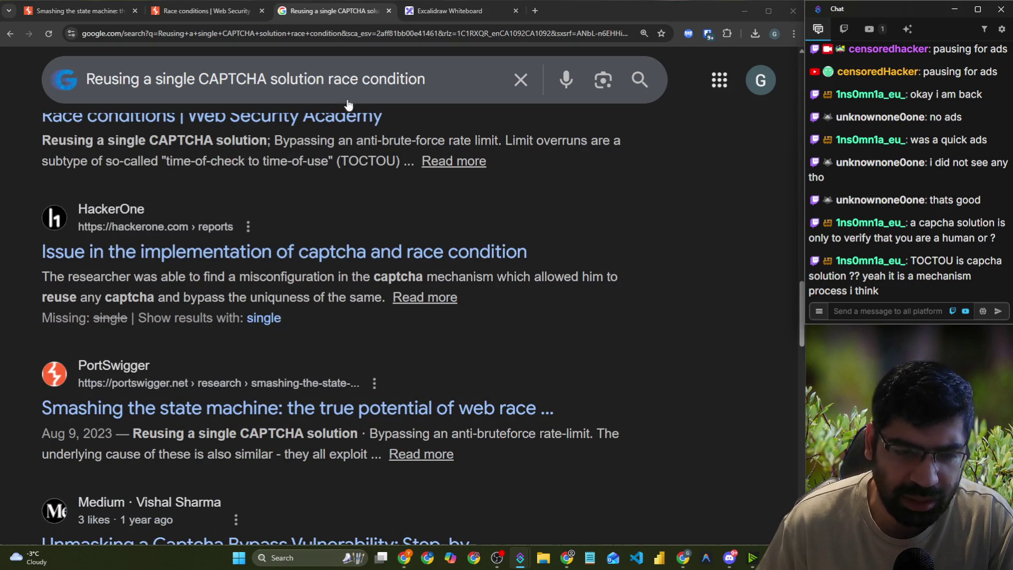
left_click_drag(348, 12, 135, 3)
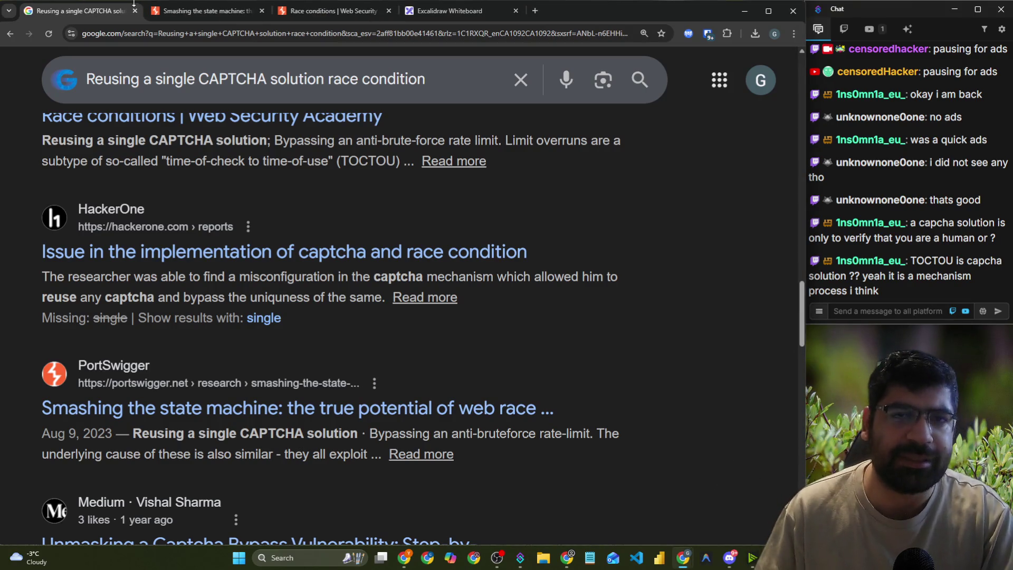
- Reach the 'Detecting and exploiting limit overrun race conditions with Burp Repeater' heading in the Race conditions article
left_click(313, 10)
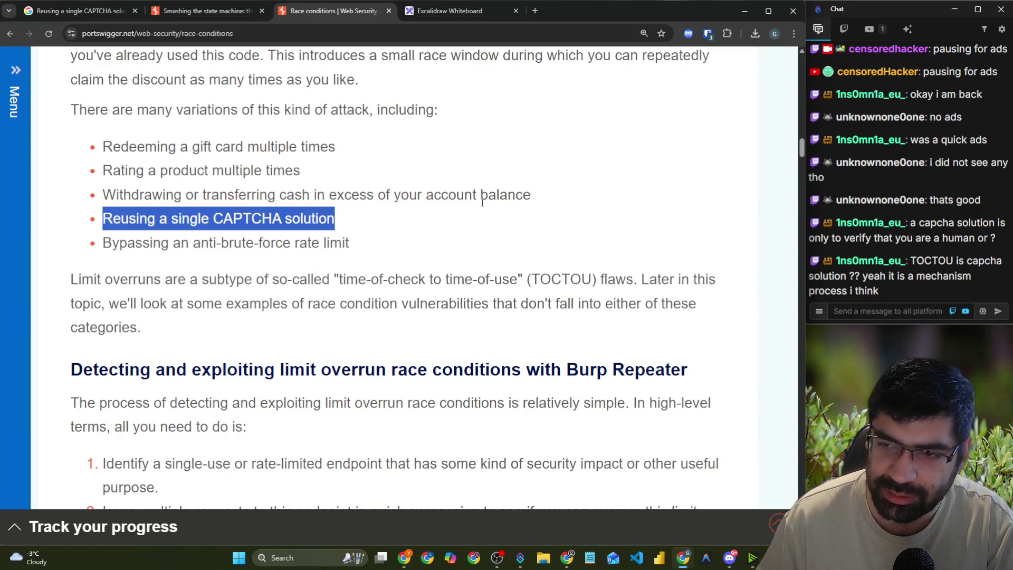
scroll(296, 207, "down", 3)
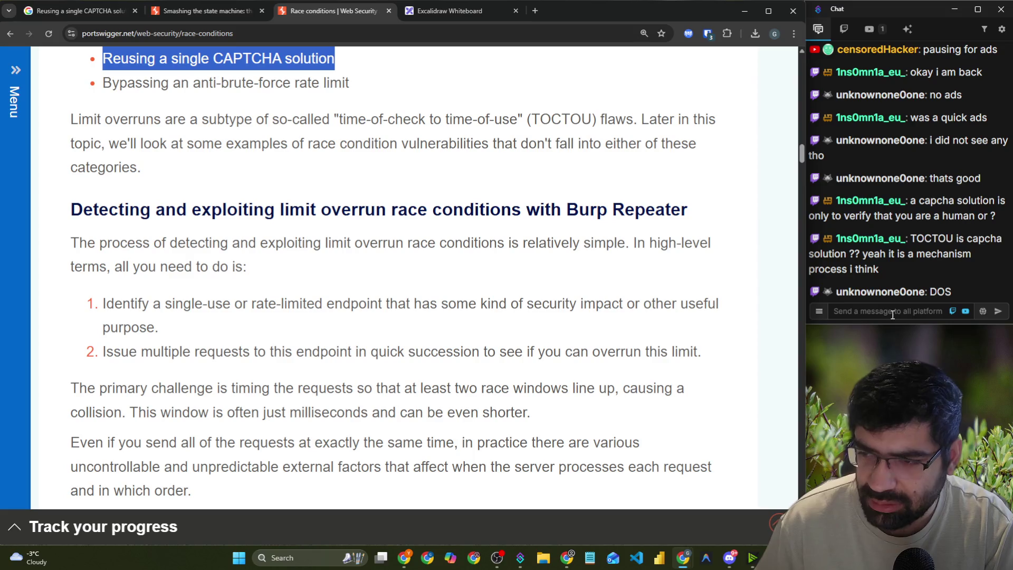
scroll(296, 218, "down", 1)
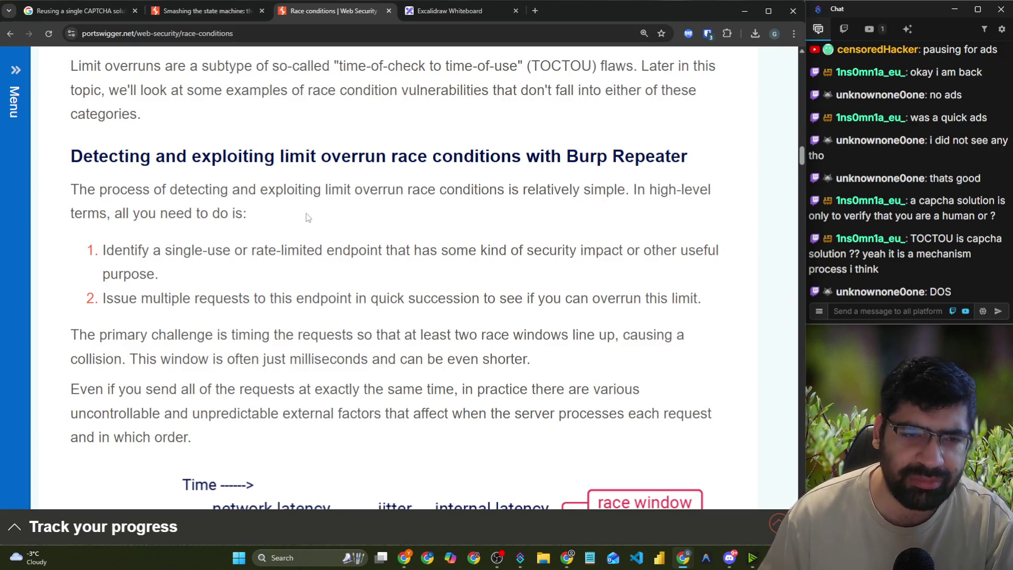
scroll(306, 214, "down", 1)
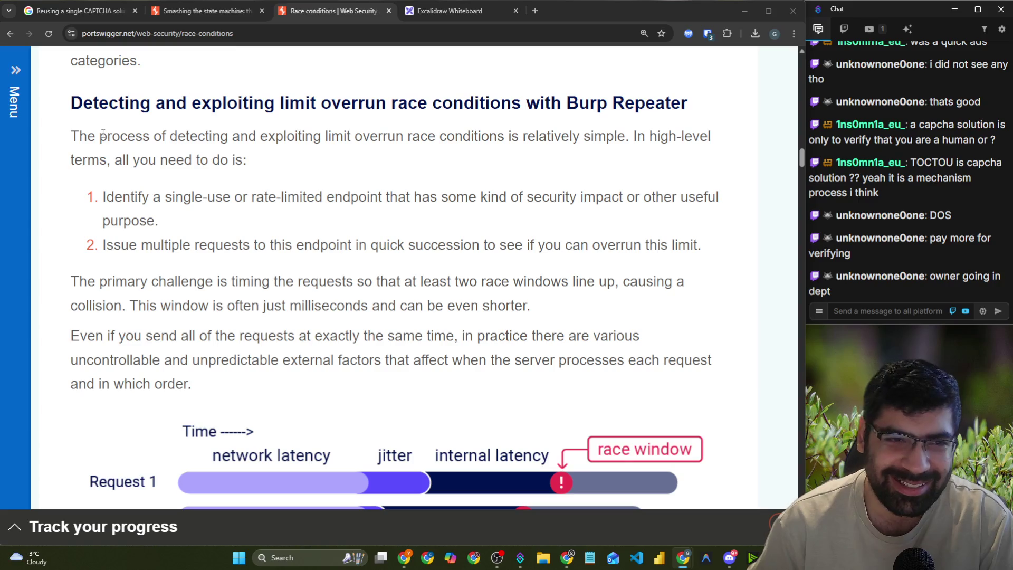
left_click(76, 108)
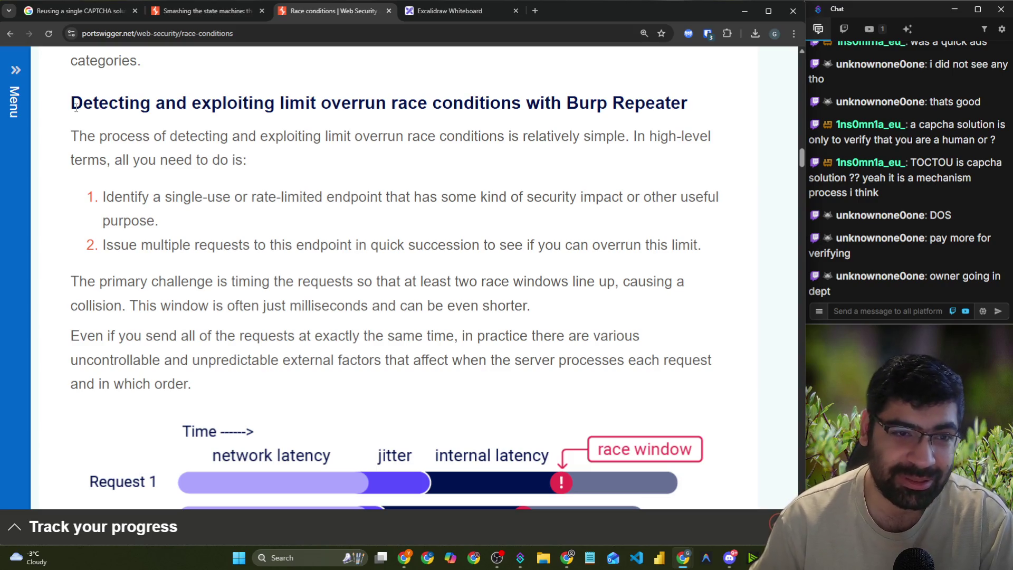
mouse_move(86, 107)
left_mouse_down()
mouse_move(564, 105)
mouse_move(716, 116)
left_mouse_up()
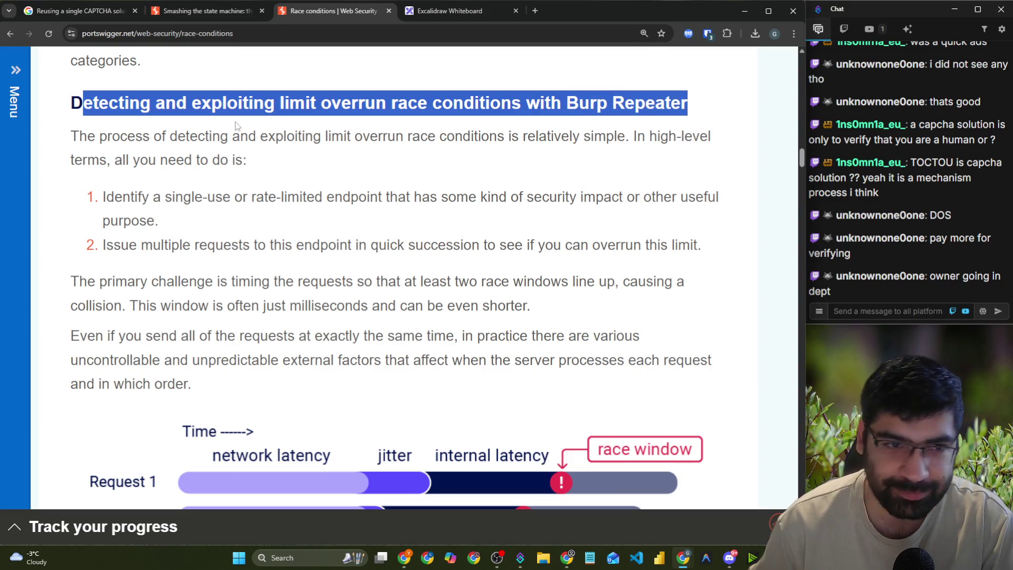
left_click_drag(79, 136, 715, 142)
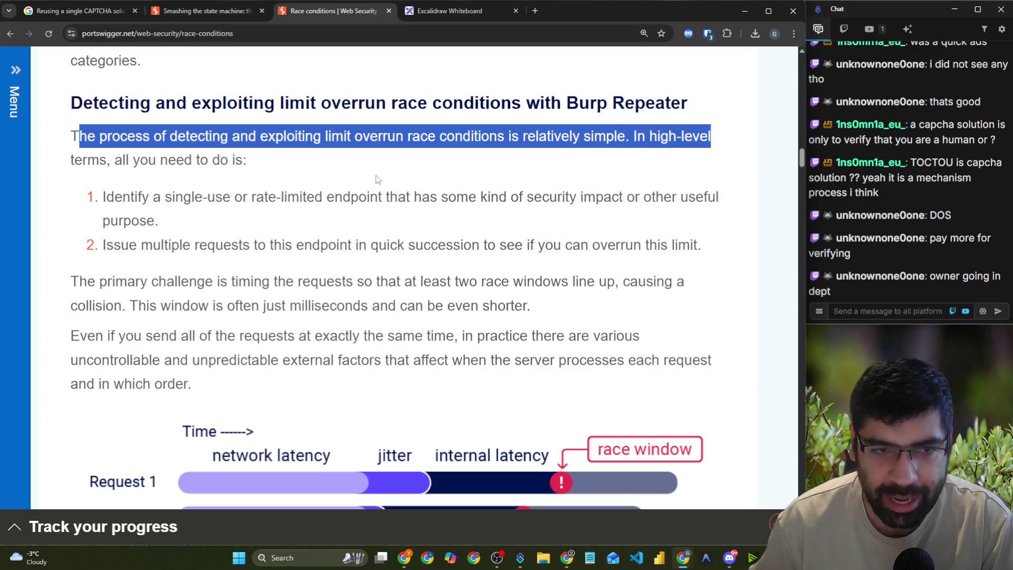
left_click_drag(148, 160, 235, 160)
left_click_drag(103, 197, 731, 200)
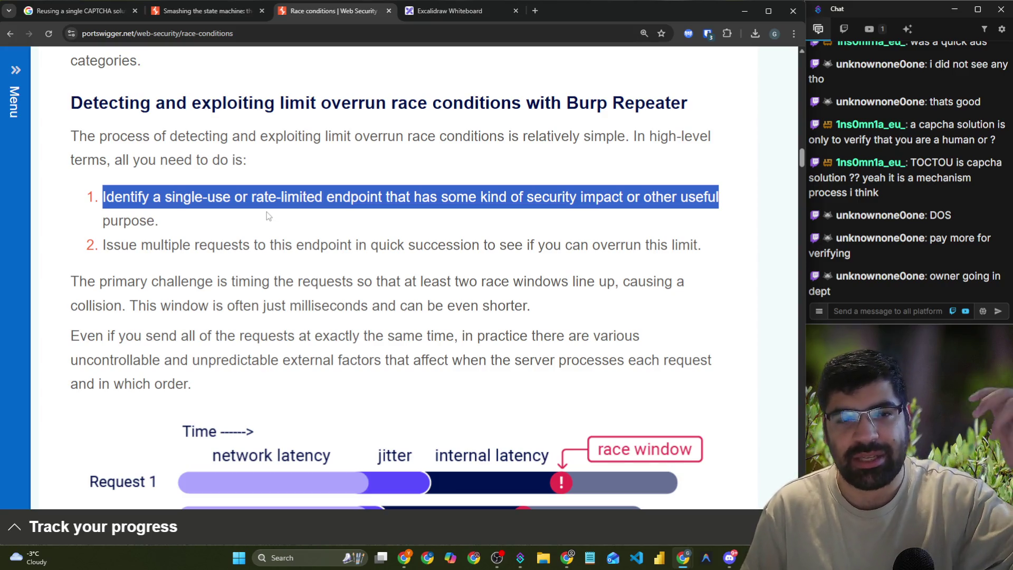
left_click_drag(97, 248, 700, 247)
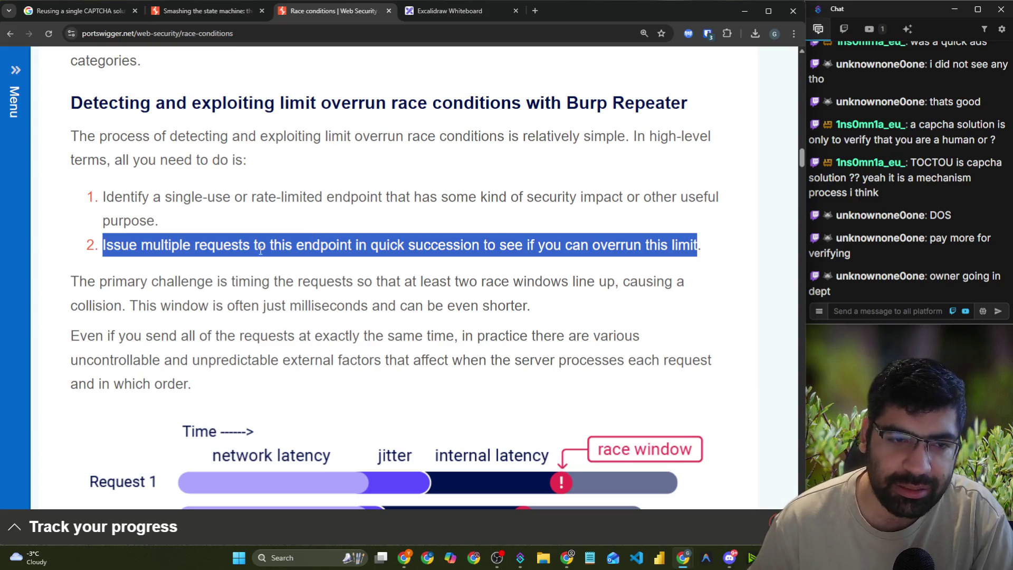
left_click_drag(71, 283, 693, 286)
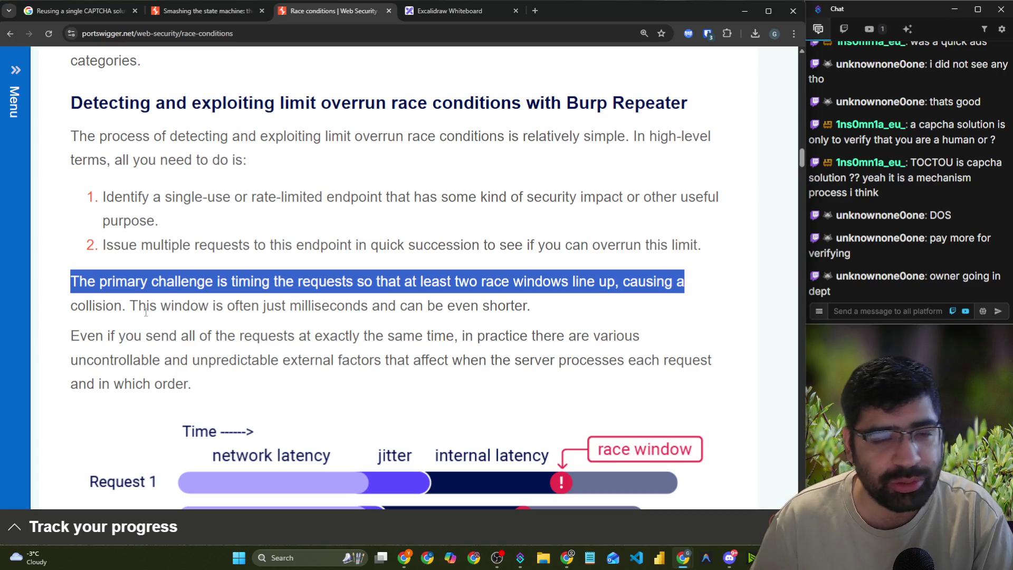
left_click_drag(134, 302, 535, 315)
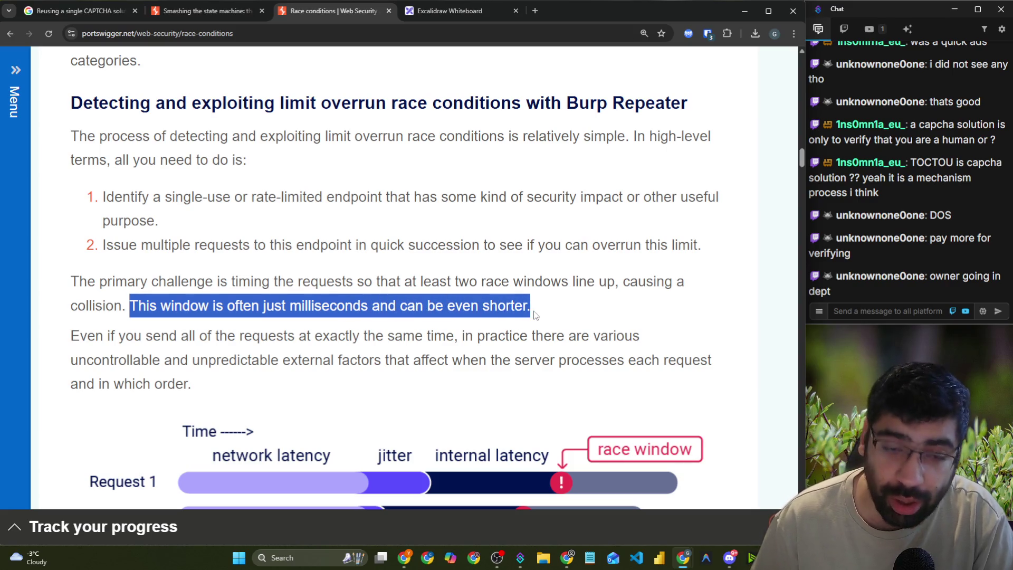
scroll(475, 311, "down", 2)
left_click_drag(71, 230, 639, 230)
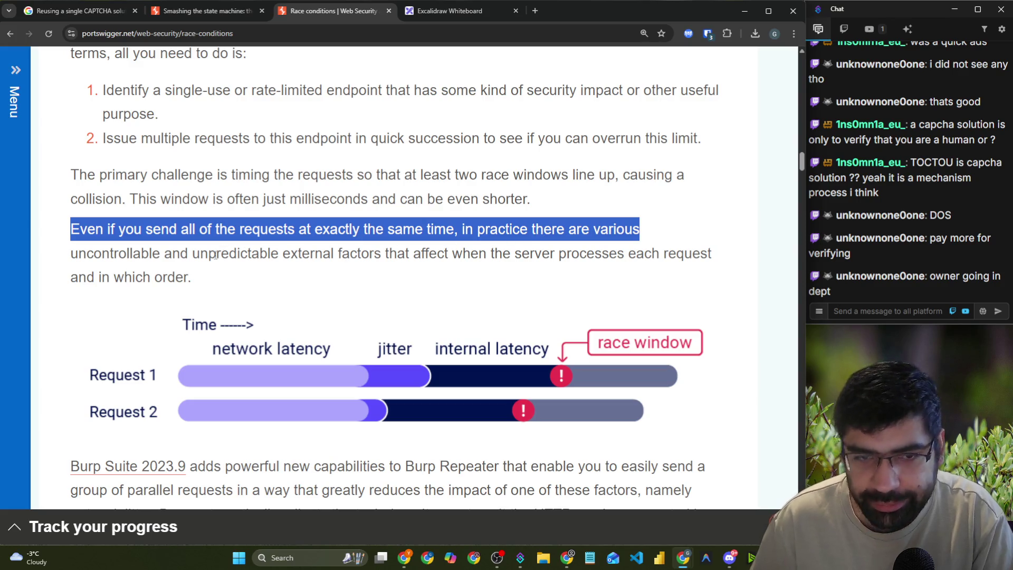
left_click_drag(188, 255, 729, 264)
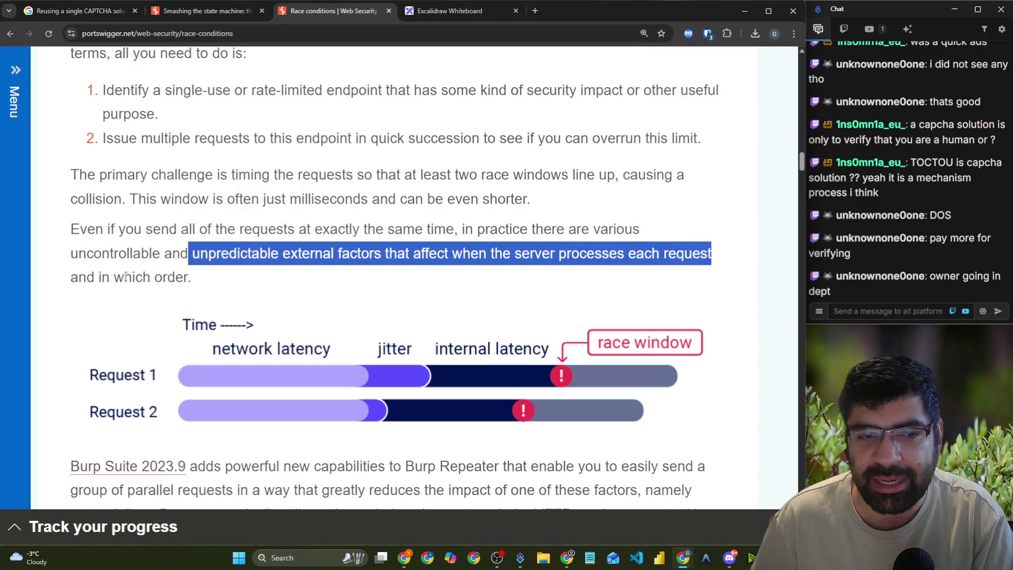
left_click_drag(115, 277, 193, 281)
scroll(322, 266, "down", 2)
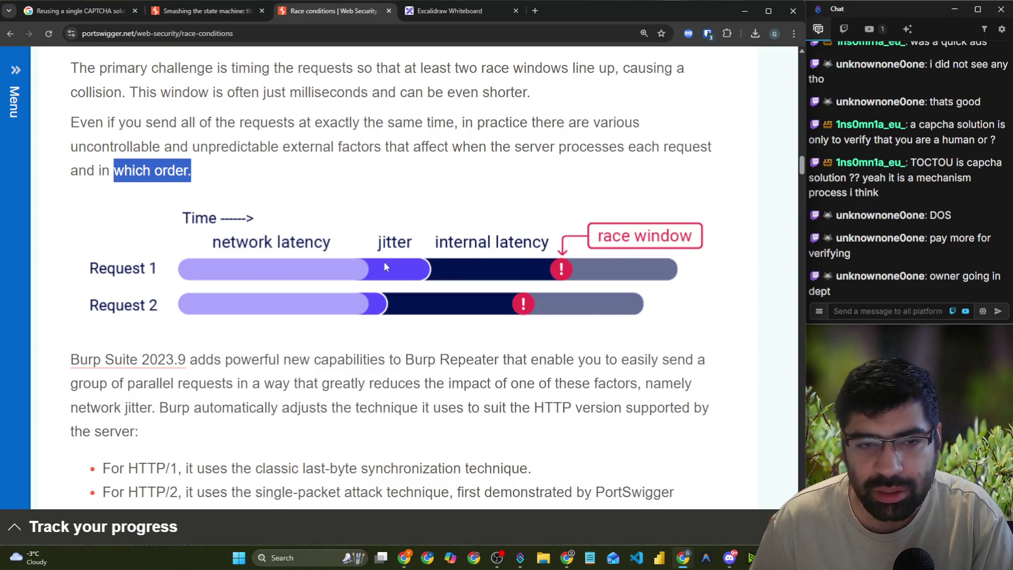
- Copy the race window diagram image and search Google for 'jitter' in a new tab
right_click(275, 272)
left_click(343, 317)
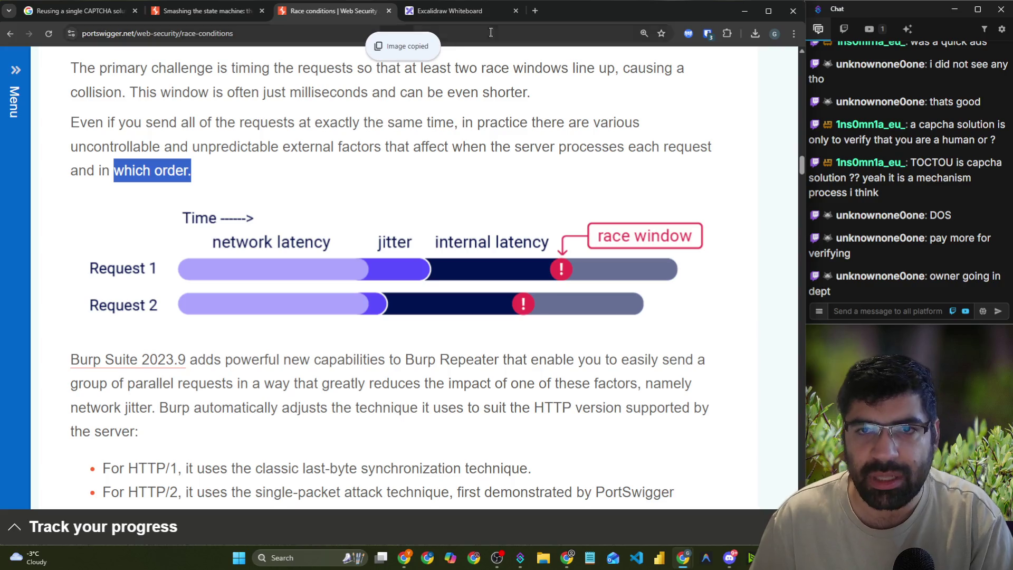
left_click(535, 10)
type("jit")
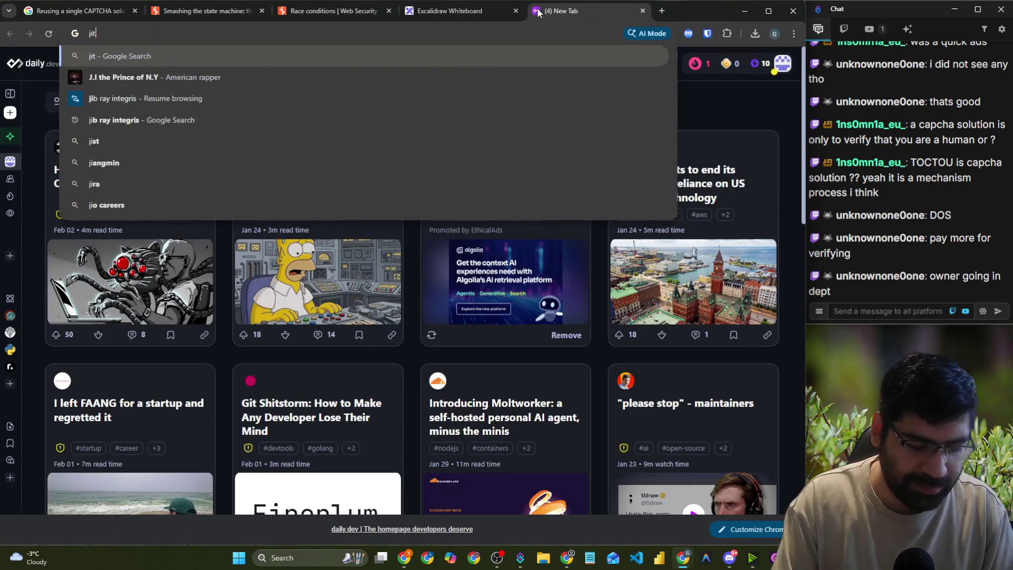
type("ter")
key("Return")
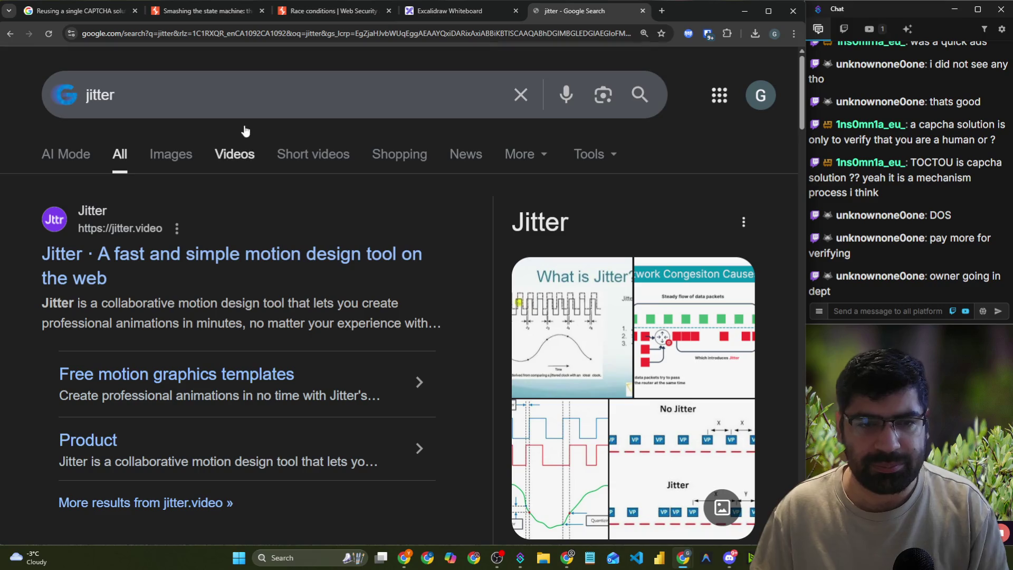
- Refine the search to 'jitter meaning' and read the Oxford Languages definition
left_click(235, 101)
left_click(192, 191)
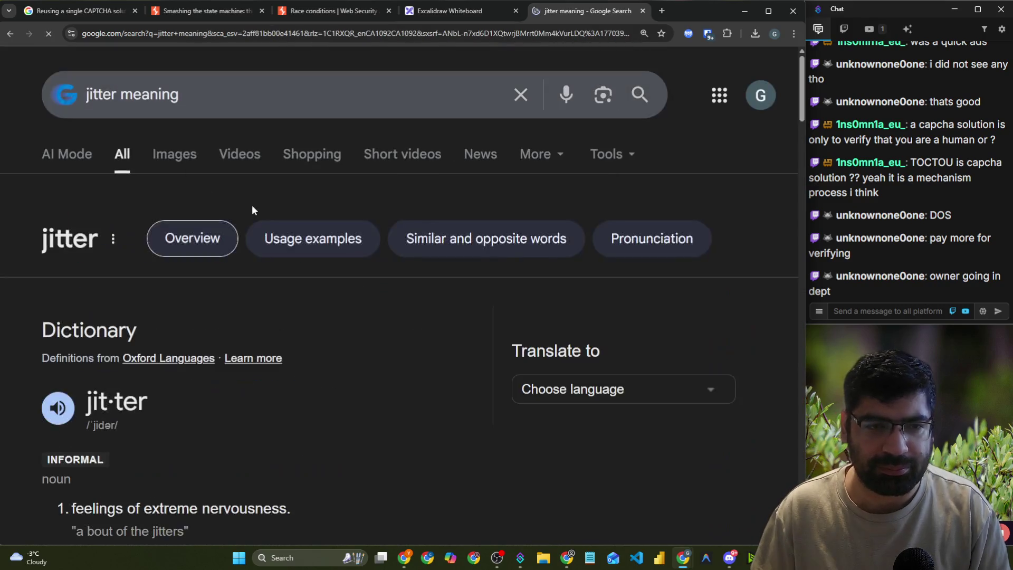
scroll(252, 210, "down", 4)
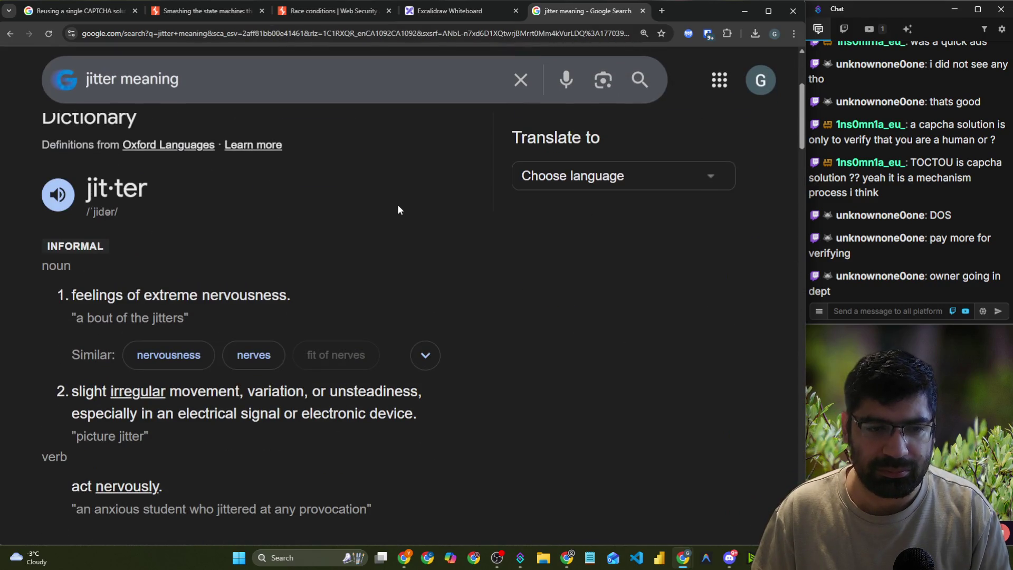
scroll(400, 207, "down", 2)
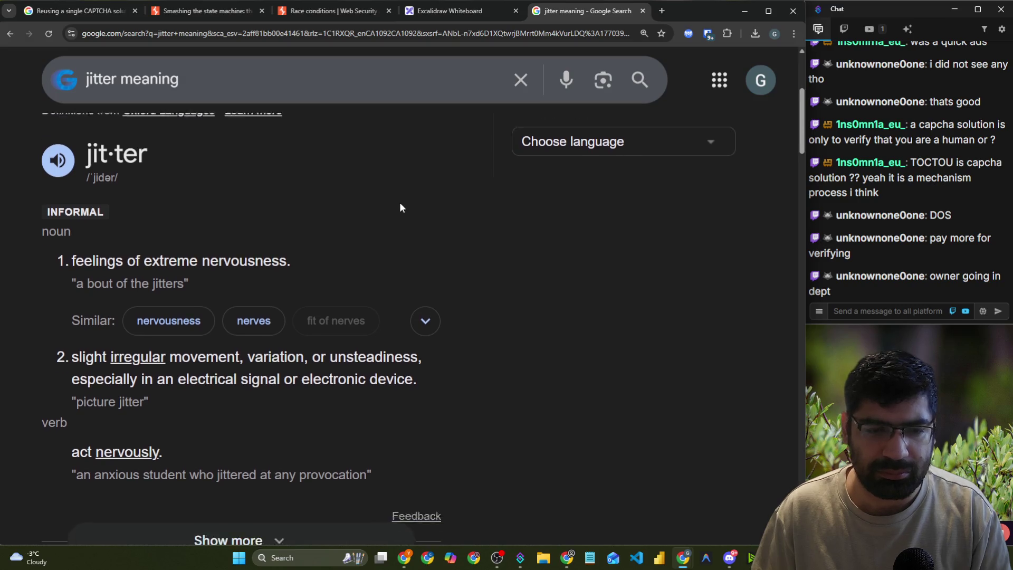
- Close the jitter search, paste the race-window diagram onto the whiteboard and enlarge it
left_click(643, 11)
left_click(462, 19)
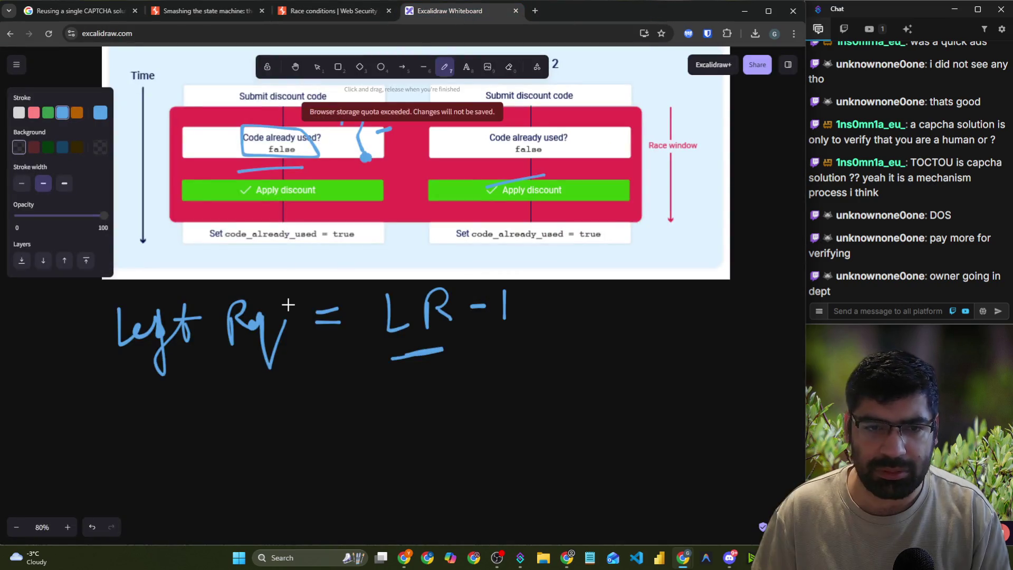
scroll(288, 305, "down", 5)
key("ctrl+v")
left_click_drag(298, 277, 399, 272)
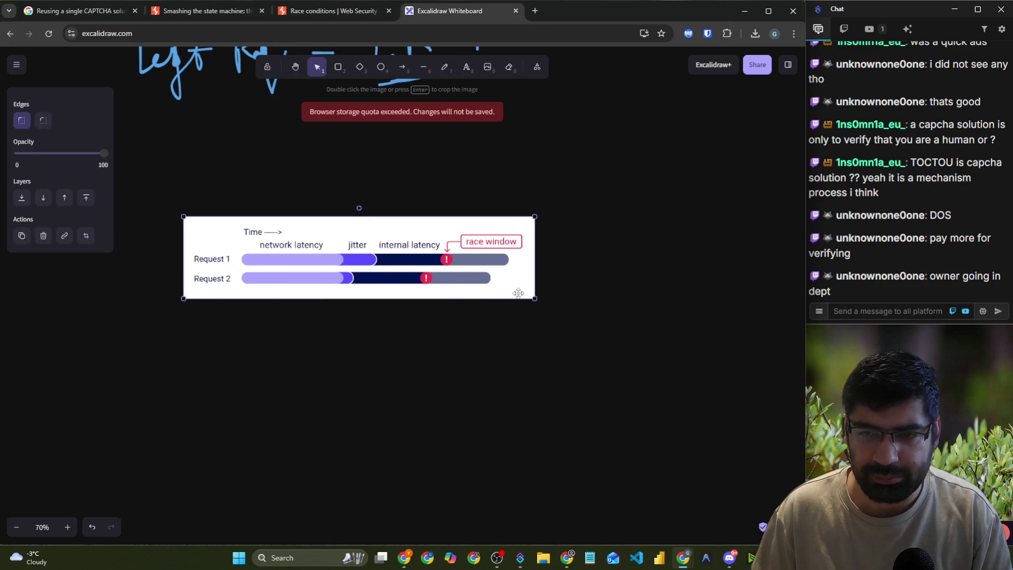
mouse_move(533, 300)
left_mouse_down()
mouse_move(549, 318)
mouse_move(733, 343)
left_mouse_up()
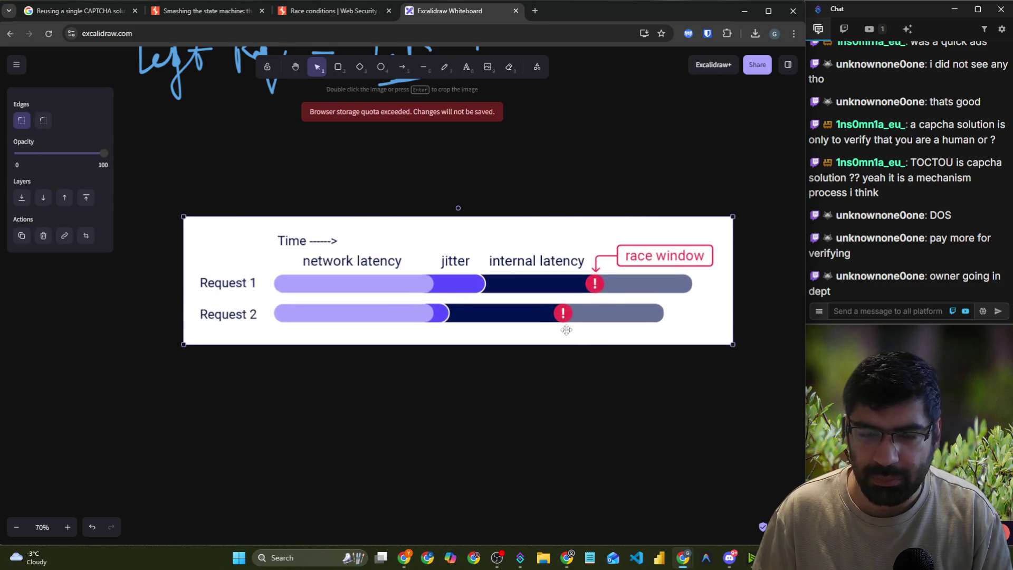
scroll(518, 335, "down", 2)
scroll(487, 274, "up", 1)
- Mark beside Request 1 with the pencil, switch to red, and undo two stray strokes
left_click(445, 66)
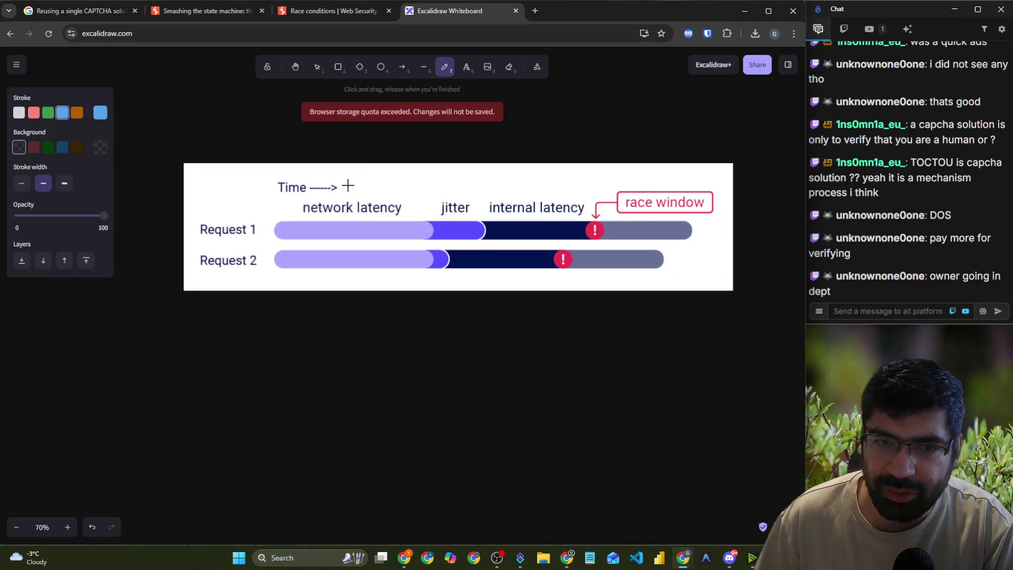
mouse_move(232, 183)
left_mouse_down()
mouse_move(217, 217)
mouse_move(246, 240)
left_mouse_up()
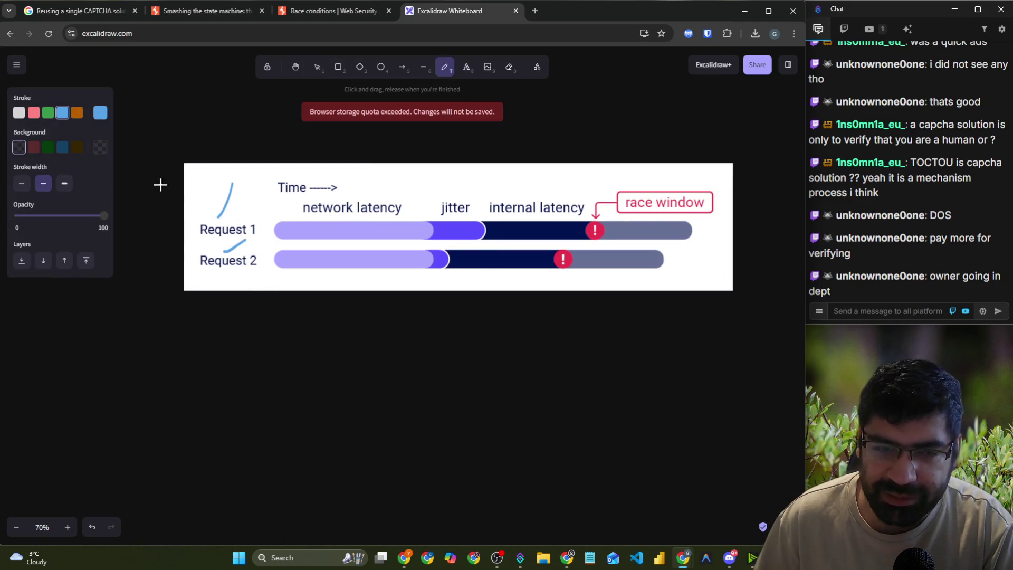
left_click(34, 112)
mouse_move(329, 211)
left_mouse_down()
mouse_move(400, 214)
mouse_move(443, 309)
mouse_move(435, 214)
mouse_move(424, 318)
left_mouse_up()
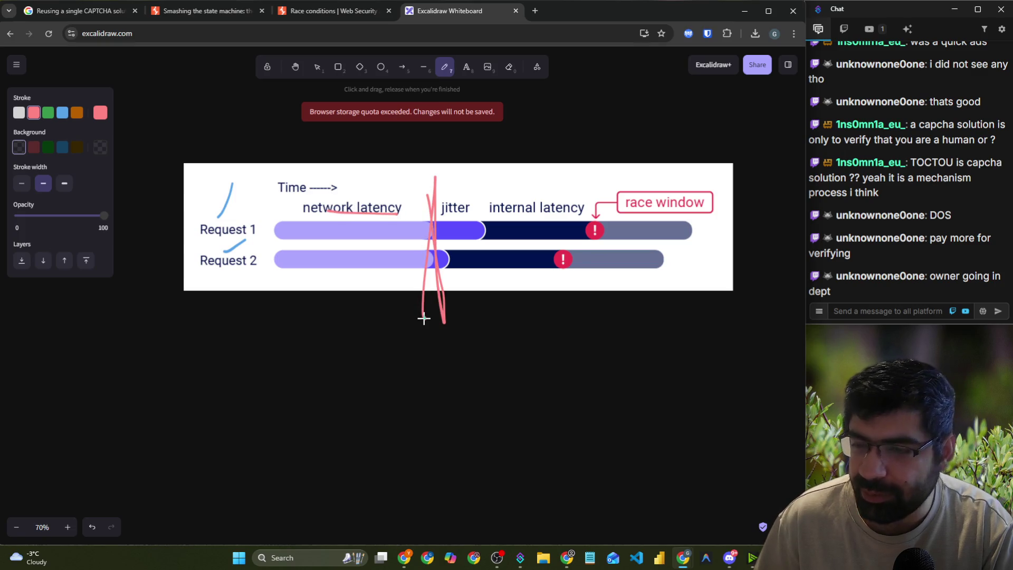
key("ctrl+z")
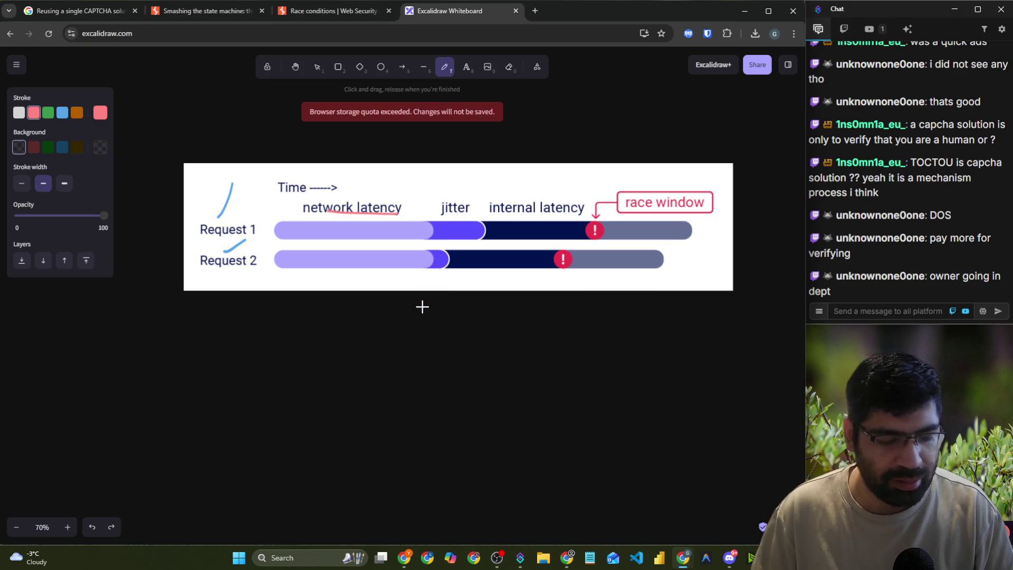
key("ctrl+z")
- Underline jitter, circle internal latency and mark the race markers in red
left_click_drag(446, 217, 461, 220)
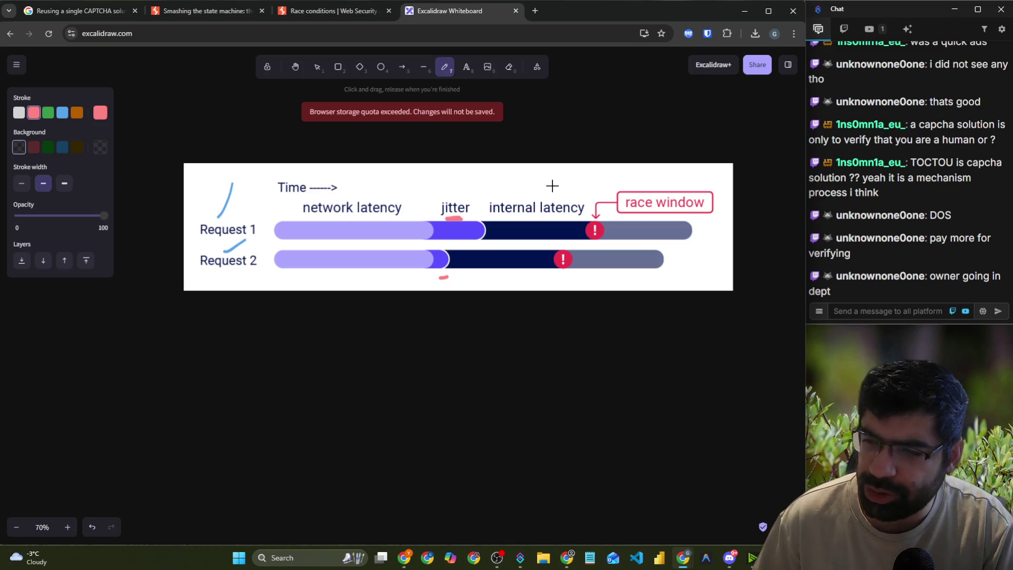
mouse_move(559, 190)
left_mouse_down()
mouse_move(488, 197)
mouse_move(479, 223)
mouse_move(589, 222)
mouse_move(578, 182)
mouse_move(549, 185)
left_mouse_up()
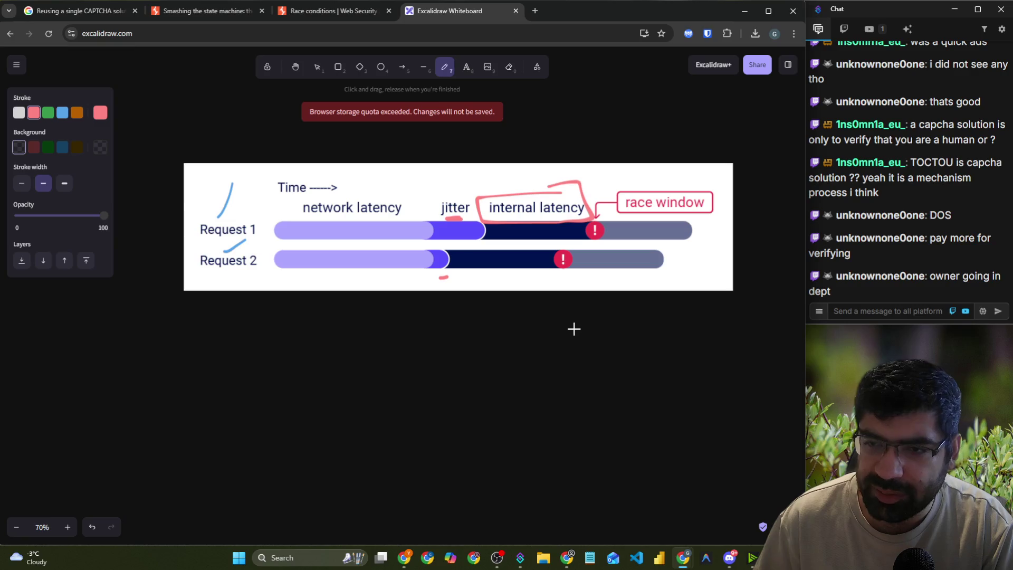
mouse_move(595, 232)
left_mouse_down()
mouse_move(601, 227)
mouse_move(562, 258)
left_mouse_up()
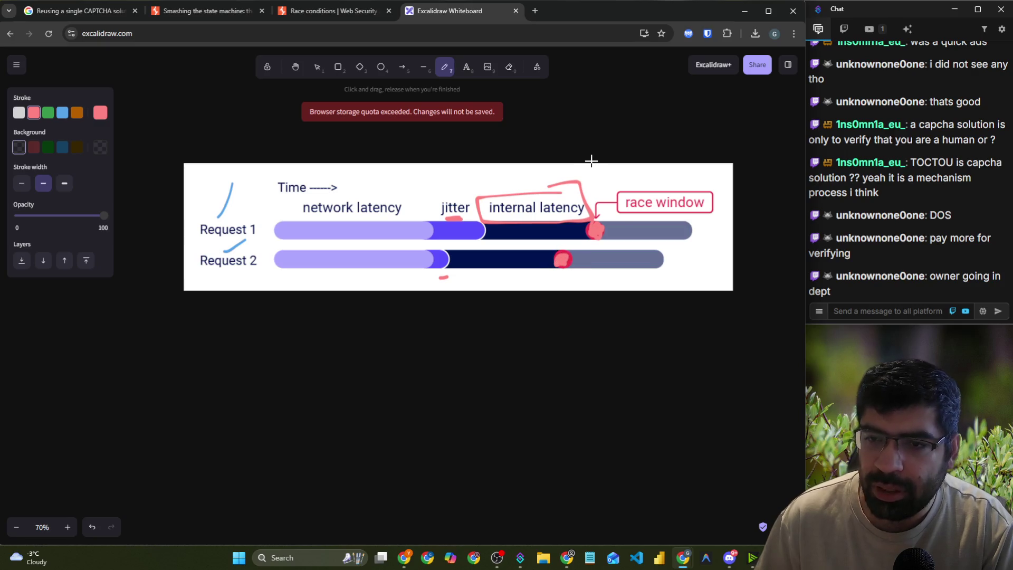
left_click_drag(591, 154, 595, 221)
- Draw red question marks above the diagram and bracket marks below it
mouse_move(588, 106)
left_mouse_down()
mouse_move(571, 140)
mouse_move(628, 125)
left_mouse_up()
left_click(629, 139)
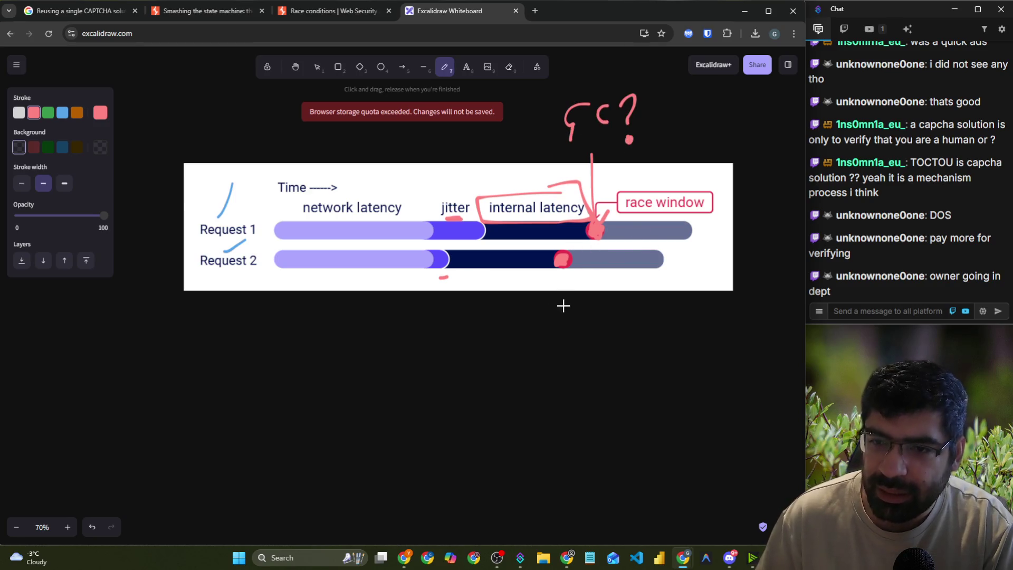
mouse_move(569, 303)
left_mouse_down()
mouse_move(556, 366)
mouse_move(596, 341)
left_mouse_up()
left_click_drag(625, 309, 627, 345)
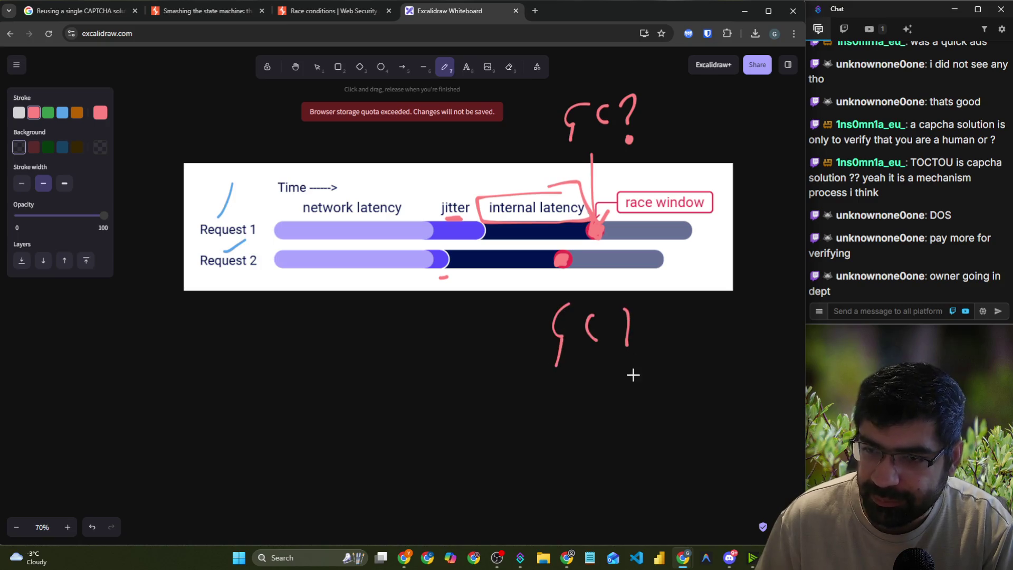
left_click_drag(622, 381, 635, 383)
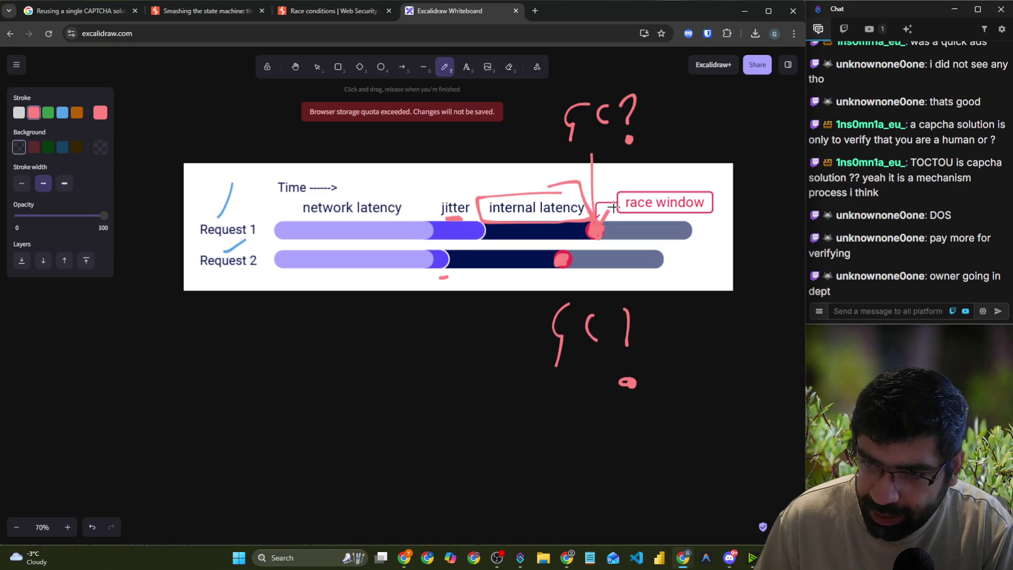
- Add red connectors, an arrow and vertical lines at the Request 1 and Request 2 bar ends
left_click_drag(612, 207, 596, 231)
mouse_move(688, 225)
left_mouse_down()
mouse_move(685, 241)
mouse_move(736, 213)
mouse_move(731, 227)
mouse_move(785, 208)
mouse_move(790, 221)
left_mouse_up()
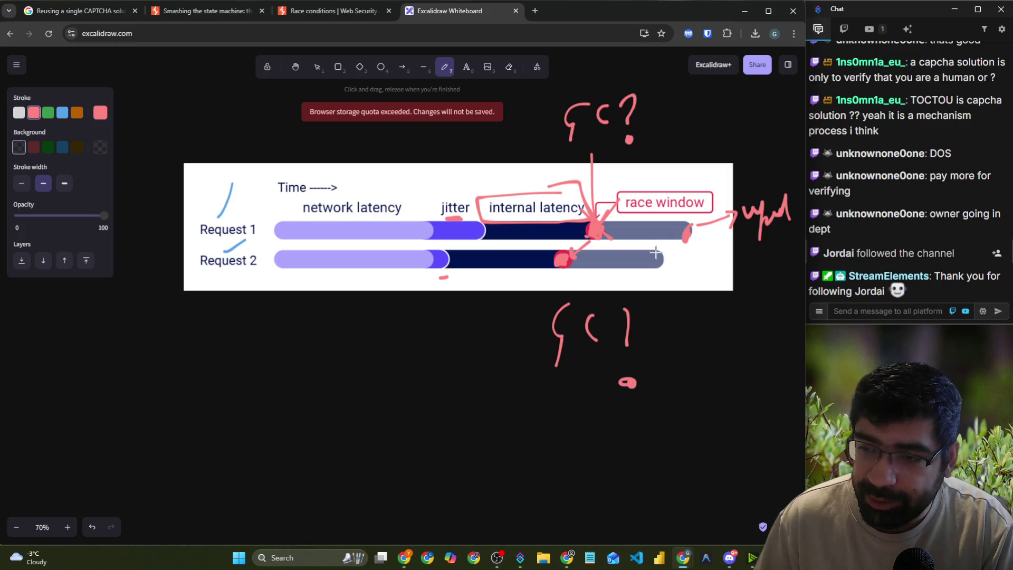
mouse_move(655, 252)
left_mouse_down()
mouse_move(657, 269)
mouse_move(735, 301)
mouse_move(741, 279)
left_mouse_up()
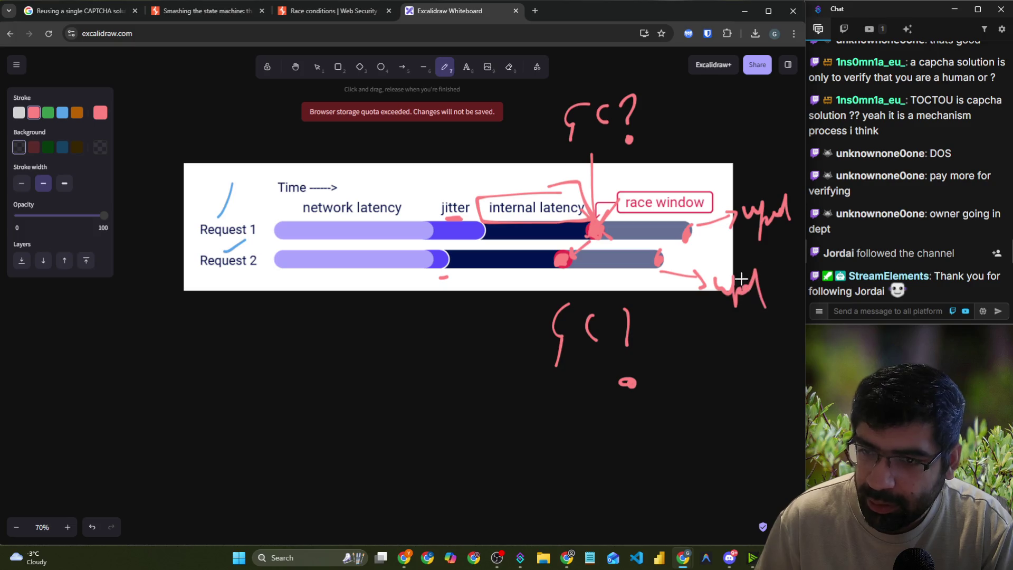
left_click_drag(650, 217, 655, 284)
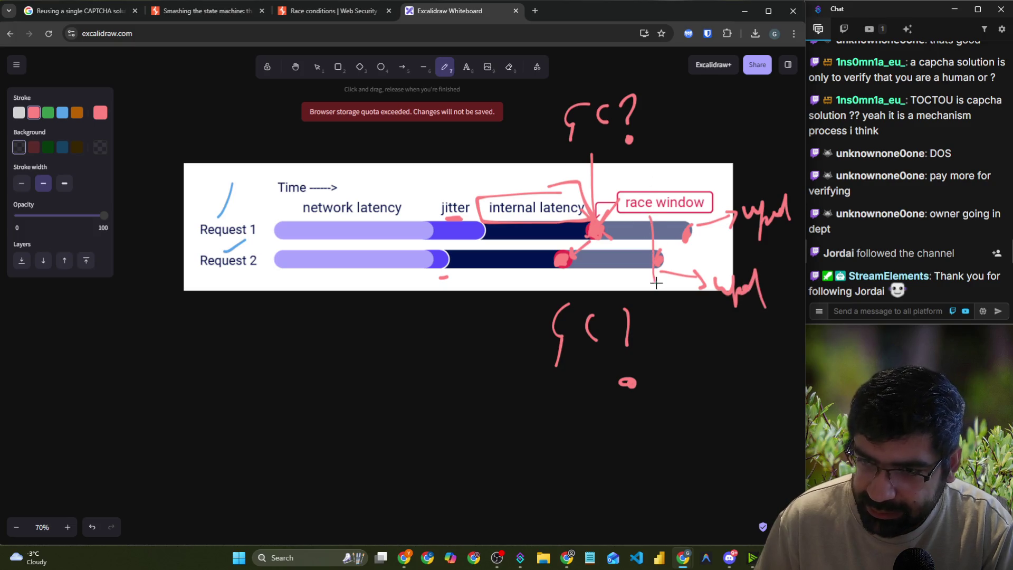
left_click_drag(563, 183, 569, 287)
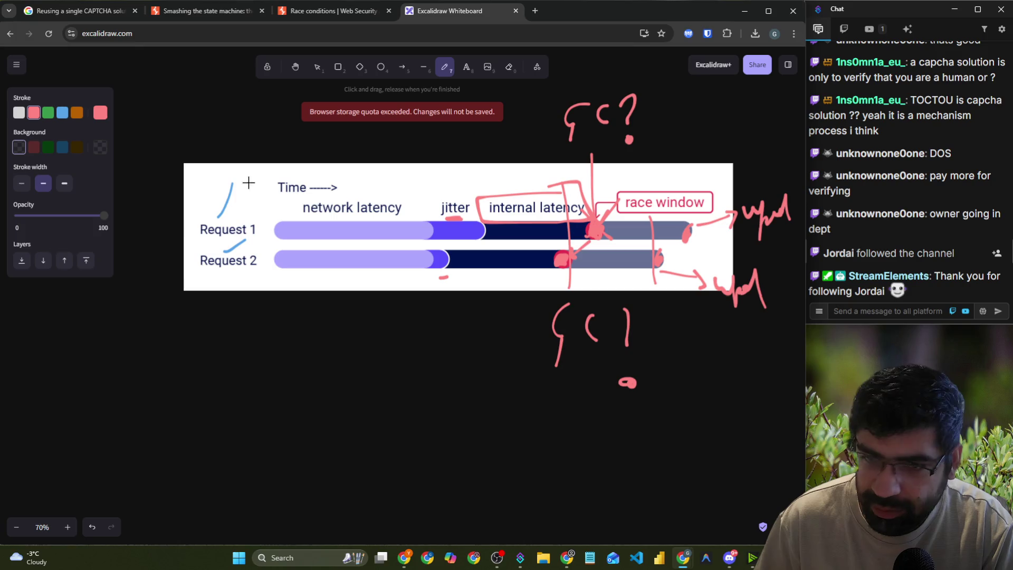
- Draw green lines through the race markers and bar ends, then return to the Race conditions article
left_click(48, 112)
mouse_move(566, 228)
left_mouse_down()
mouse_move(567, 285)
mouse_move(565, 248)
left_mouse_up()
left_click_drag(653, 209, 650, 287)
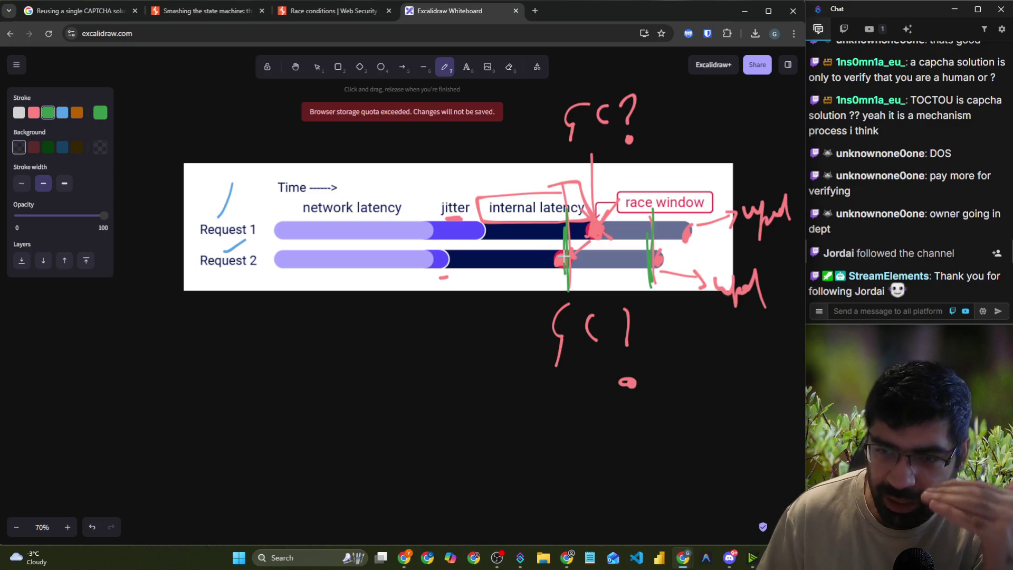
left_click(310, 15)
scroll(356, 215, "down", 4)
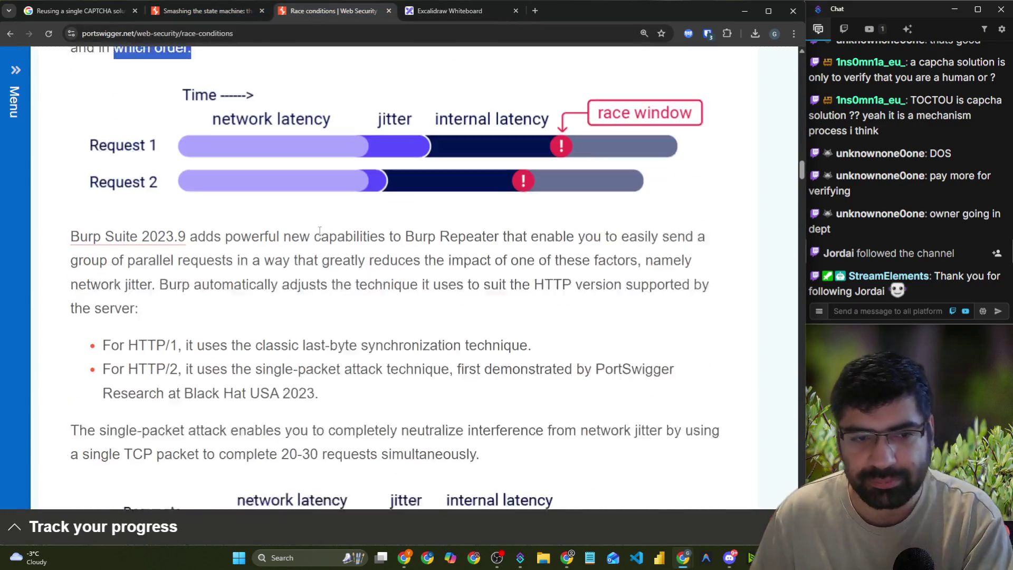
left_click_drag(202, 199, 707, 201)
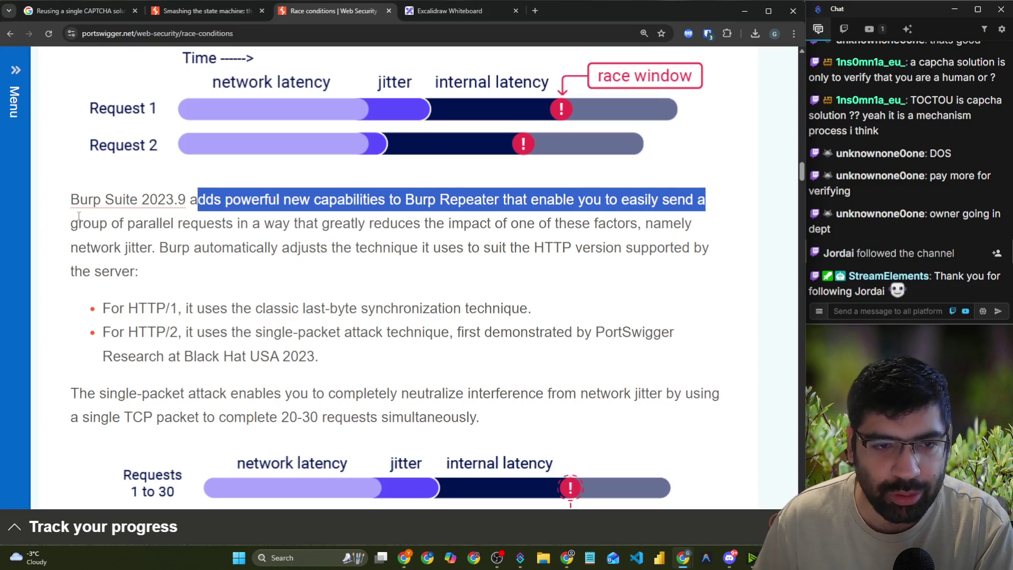
left_click_drag(111, 223, 703, 227)
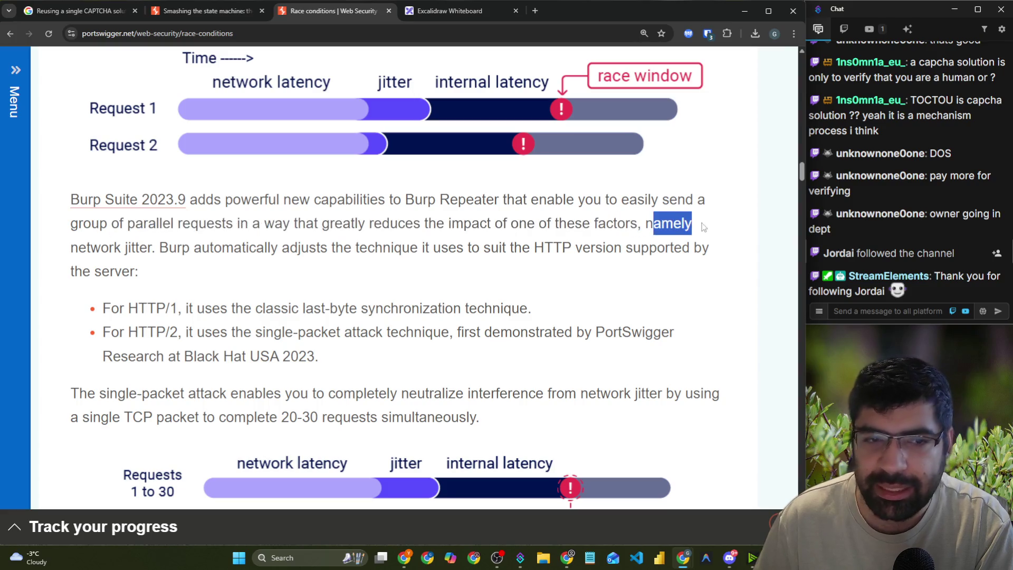
left_click_drag(156, 248, 684, 248)
left_click(231, 247)
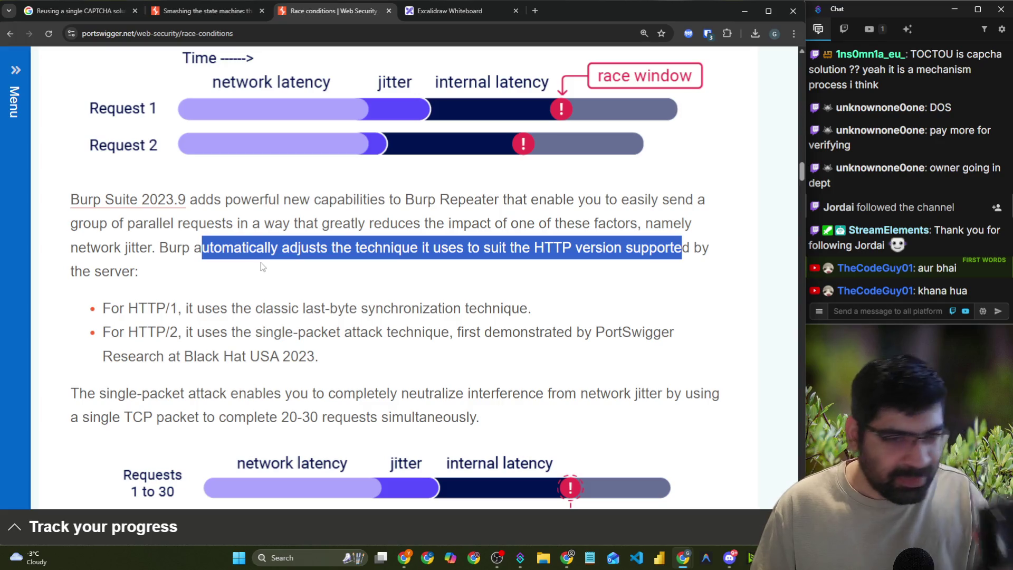
left_click(261, 262)
left_click_drag(210, 247, 382, 247)
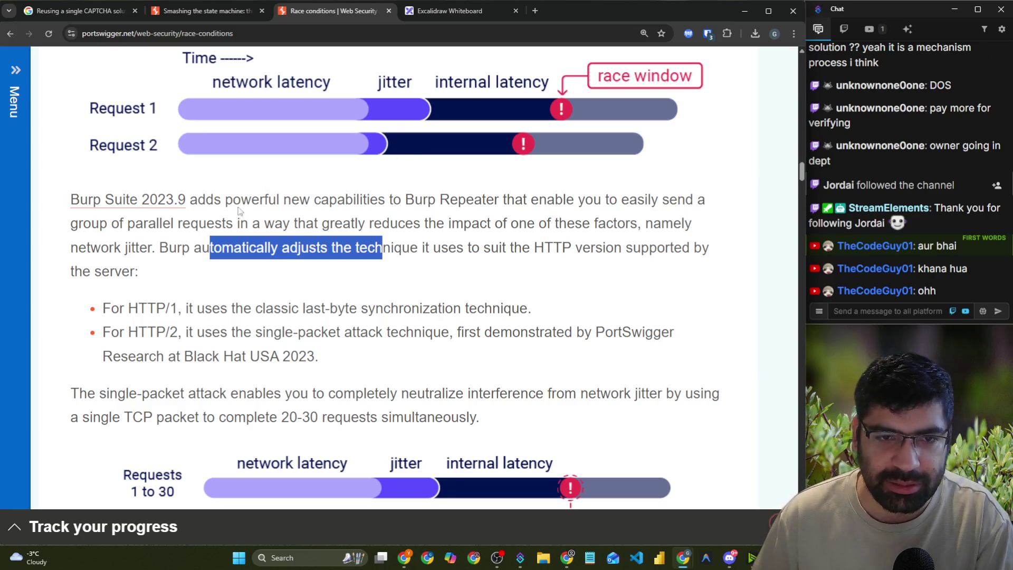
left_click_drag(225, 200, 303, 202)
left_click(342, 217)
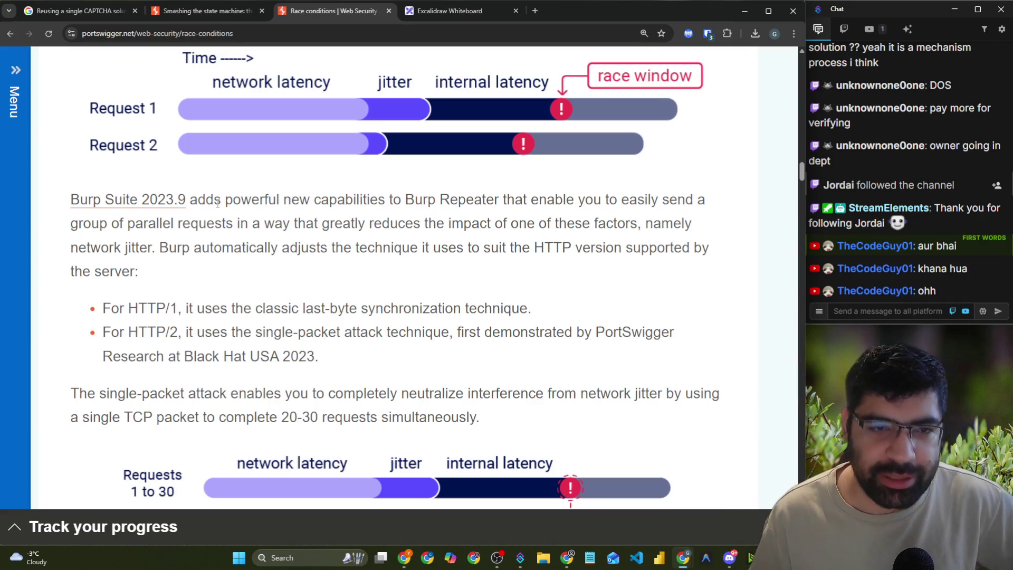
mouse_move(210, 199)
left_mouse_down()
mouse_move(463, 181)
mouse_move(488, 200)
mouse_move(511, 201)
left_mouse_up()
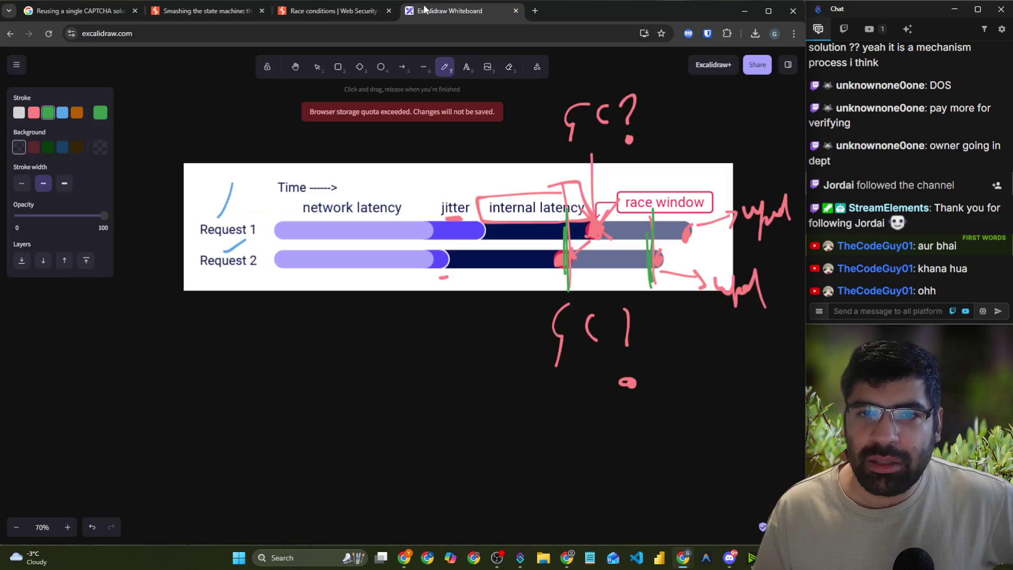
- Highlight the article's phrases on suiting the HTTP version and classic last-byte synchronization
left_click(448, 11)
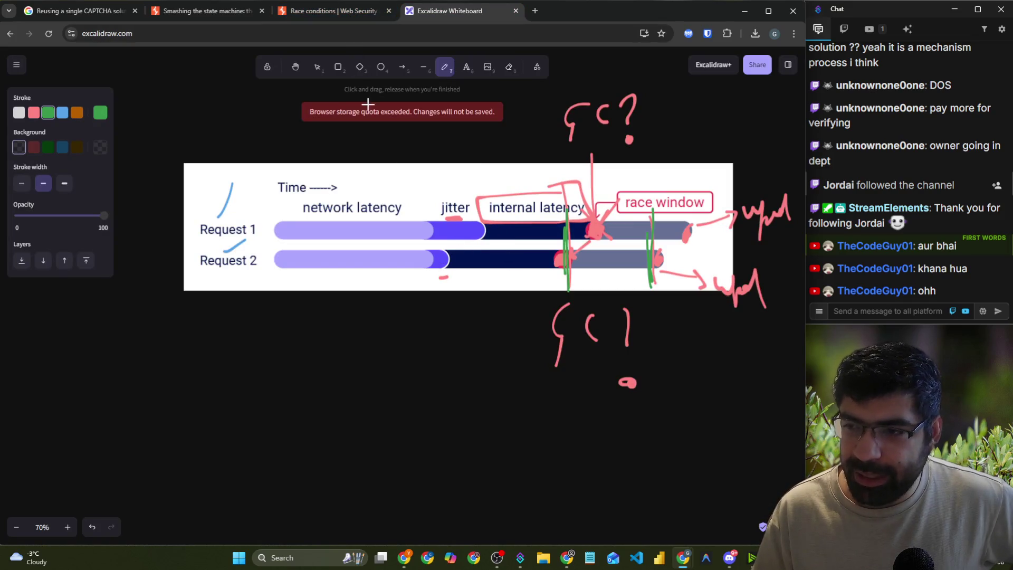
left_click(310, 12)
left_click(477, 222)
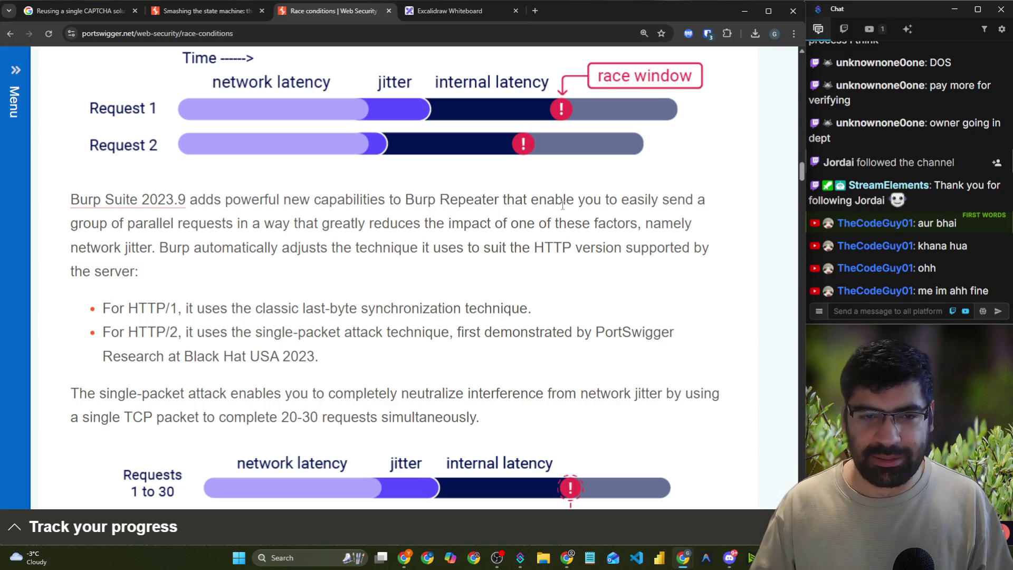
left_click_drag(293, 248, 719, 254)
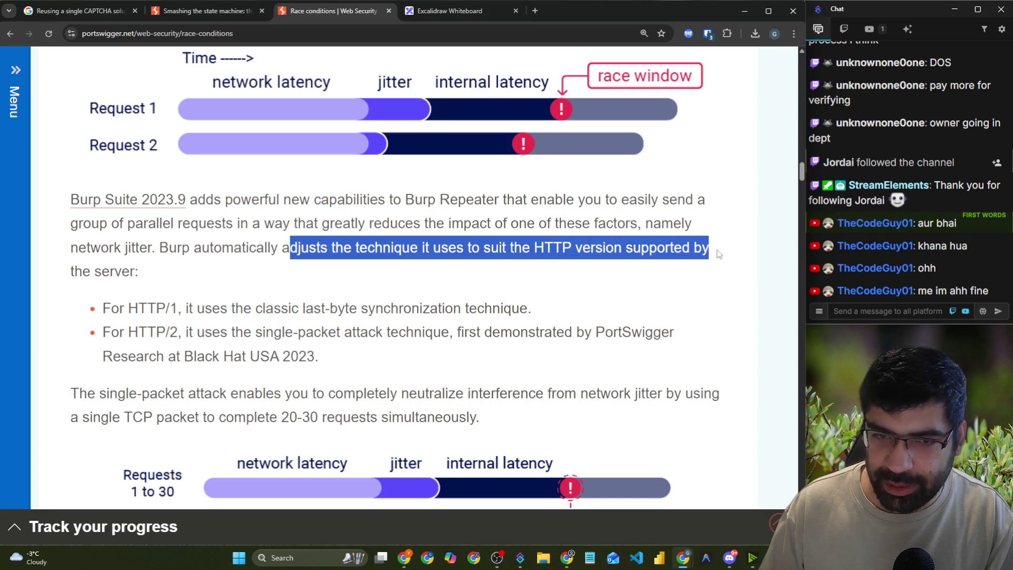
left_click_drag(196, 310, 439, 307)
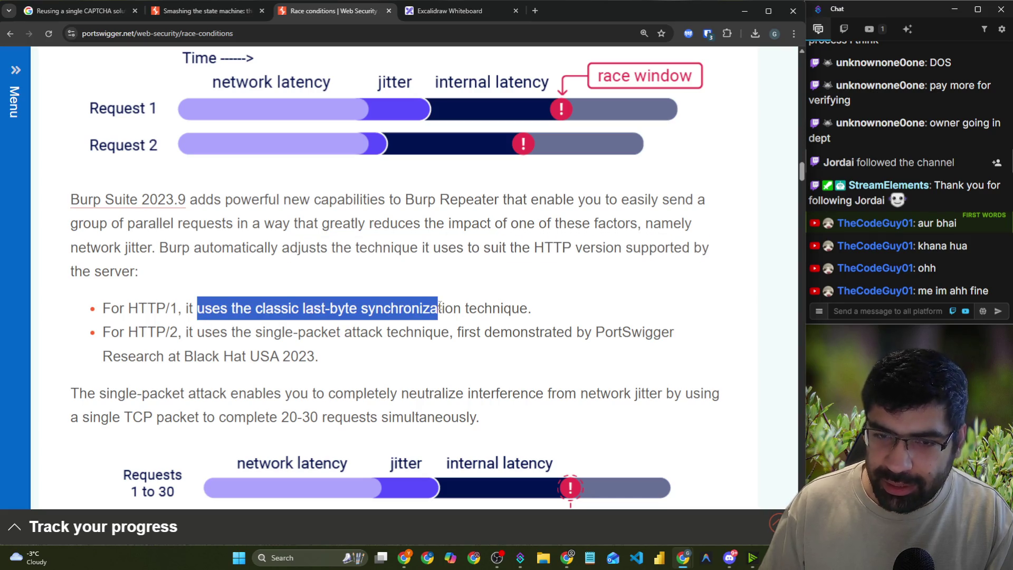
- Scroll to the single-packet diagram, open a new tab, and highlight the Black Hat USA 2023 attribution
scroll(439, 306, "down", 1)
mouse_move(196, 278)
left_mouse_down()
mouse_move(375, 296)
mouse_move(669, 285)
left_mouse_up()
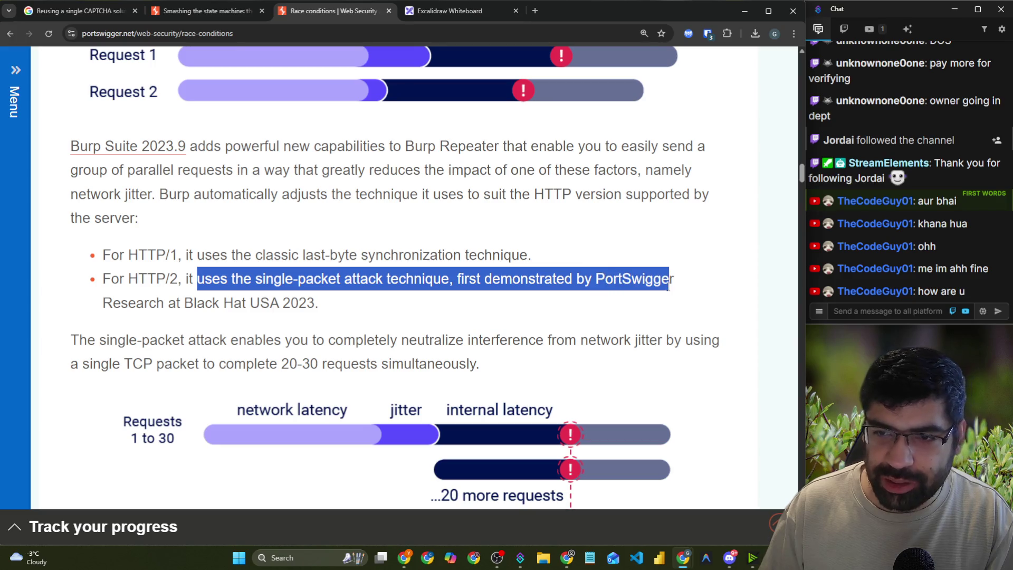
scroll(329, 242, "down", 3)
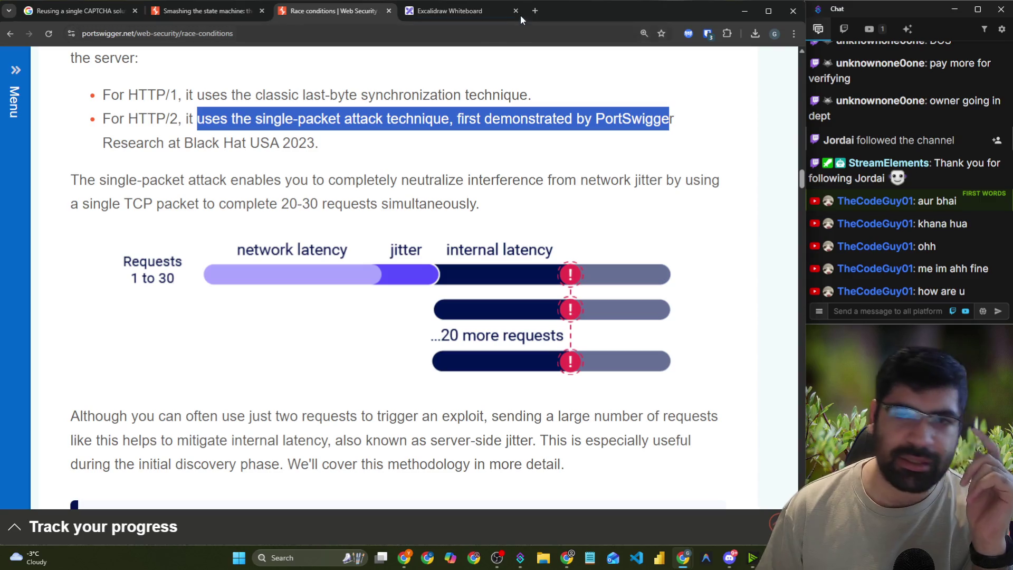
left_click(535, 10)
left_click(410, 18)
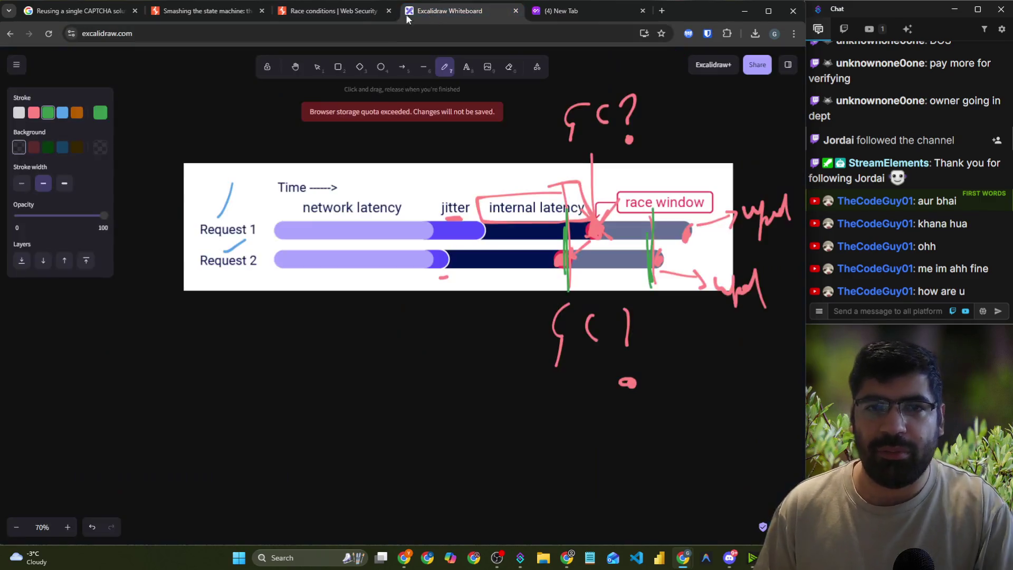
left_click(353, 18)
left_click(320, 145)
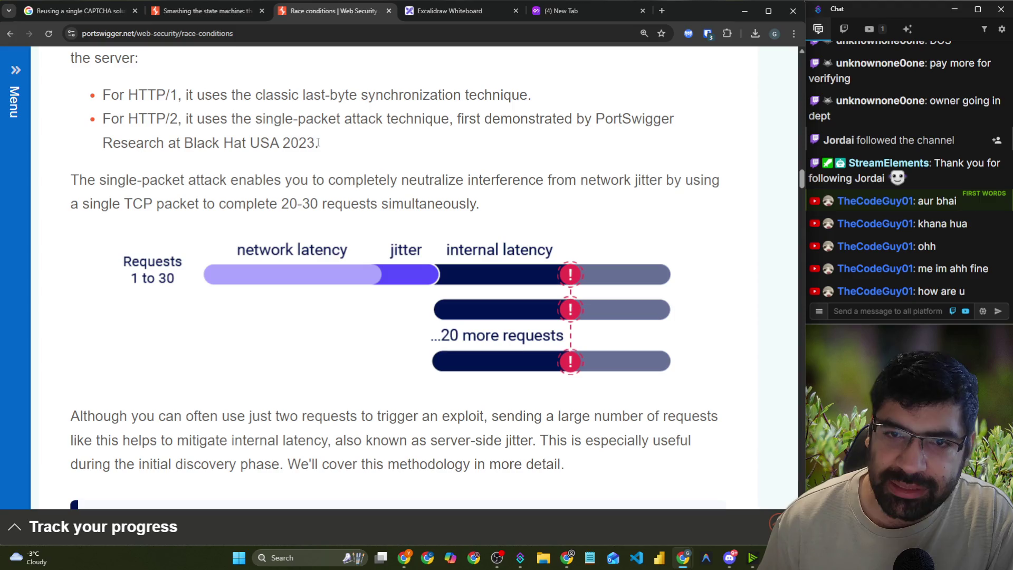
left_click_drag(319, 145, 450, 122)
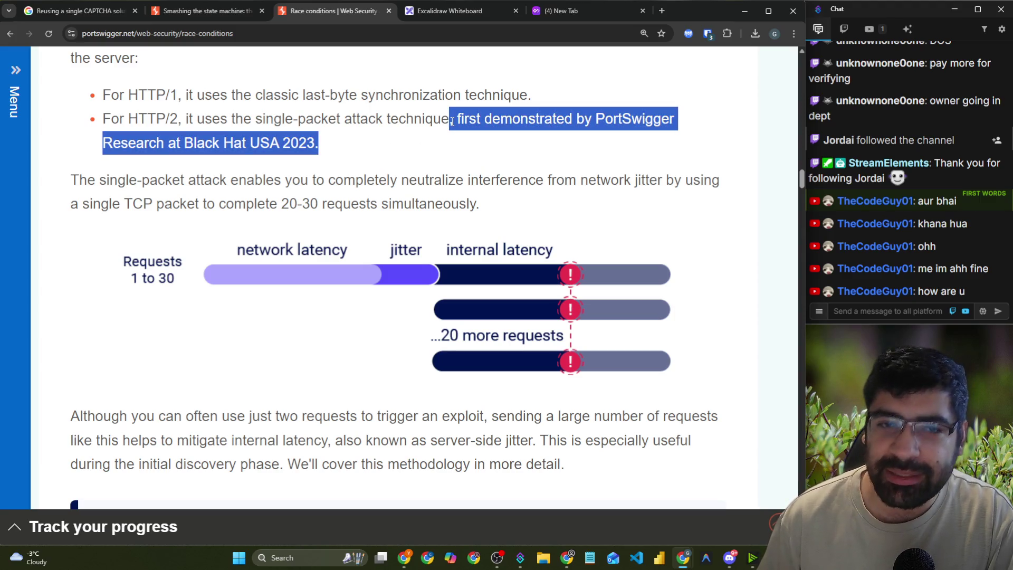
- Search 'greg darknet diaries' in the new tab and open the Episode 160 page
left_click(538, 12)
left_click(522, 31)
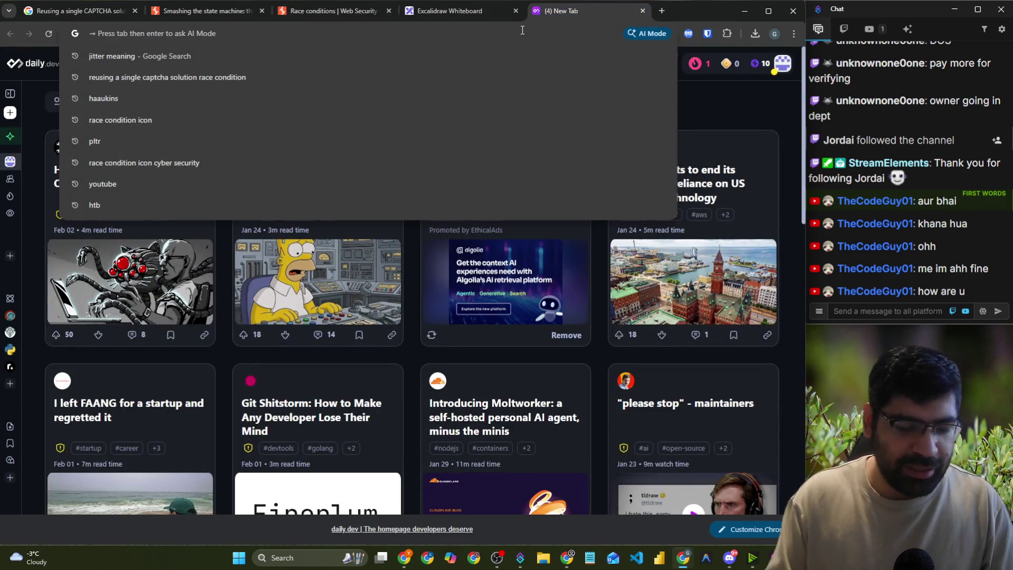
type("greg darknet dia")
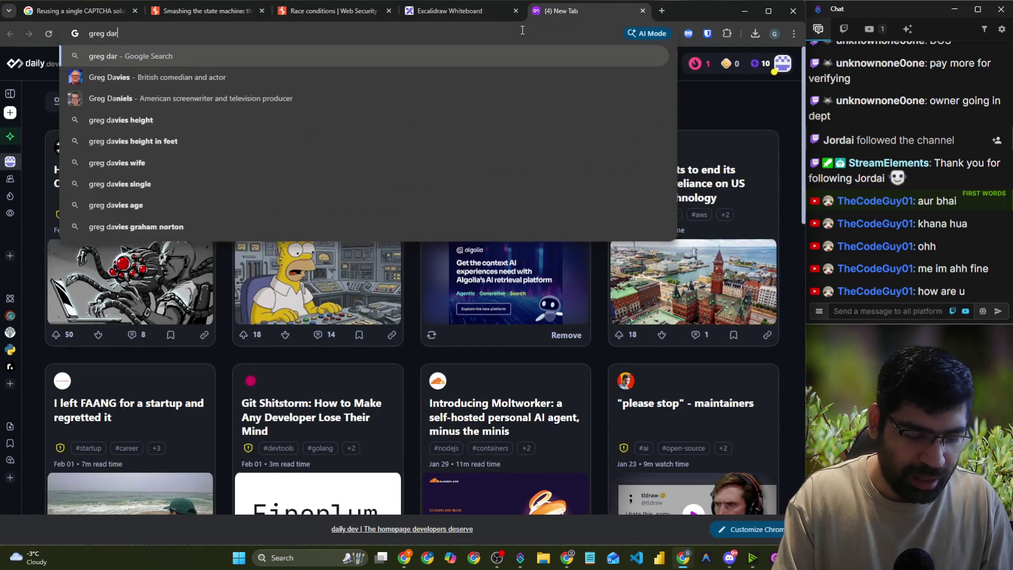
type("ries")
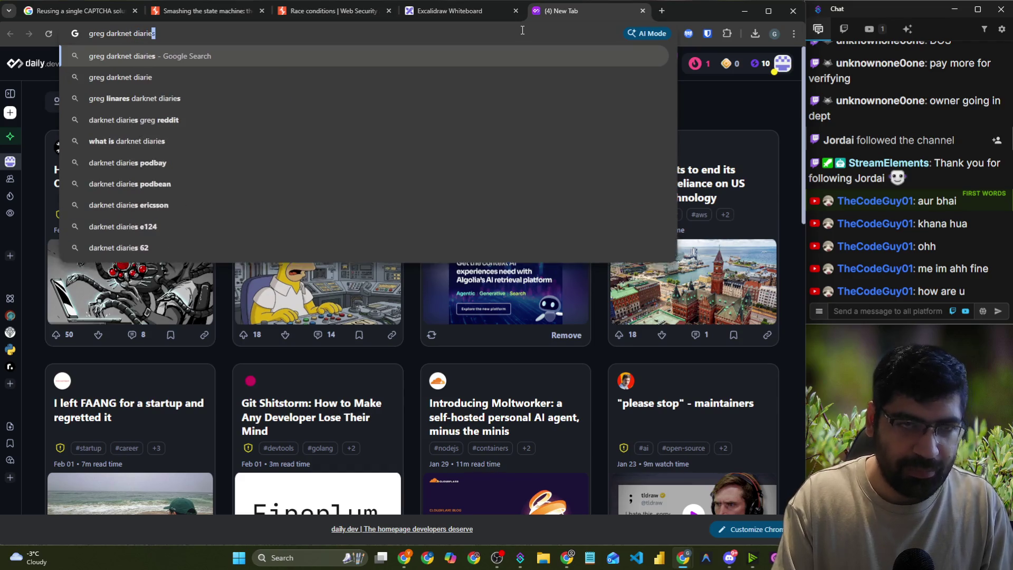
key("Return")
left_click(128, 244)
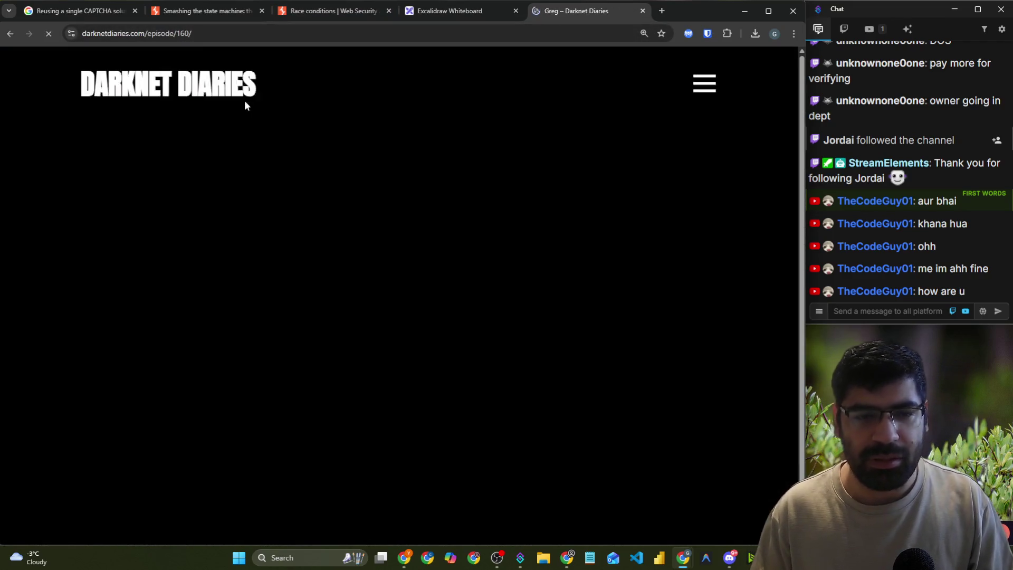
- Copy the episode's URL and post it in the stream chat
left_click(261, 40)
key("ctrl+c")
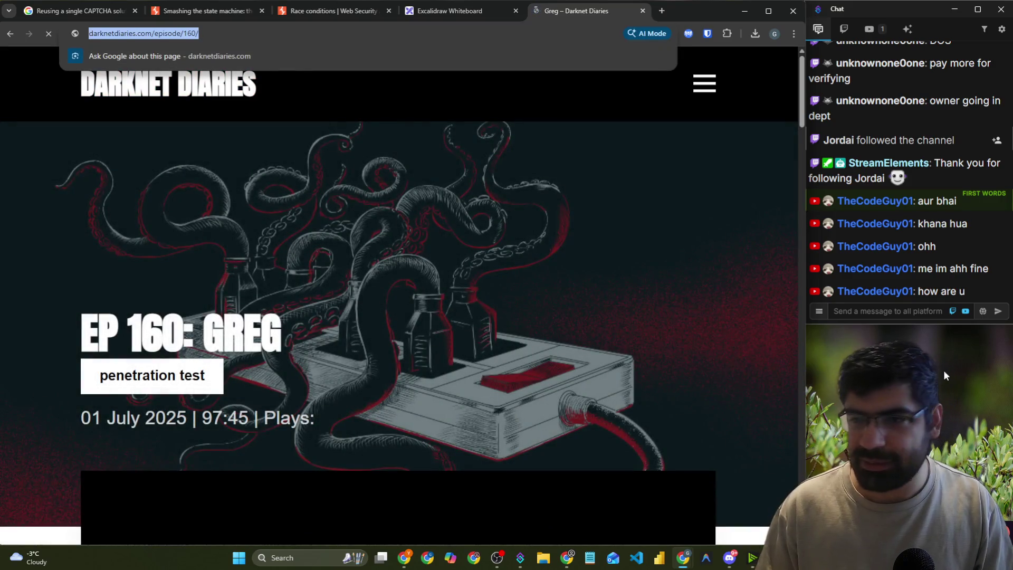
left_click(903, 311)
key("ctrl+v")
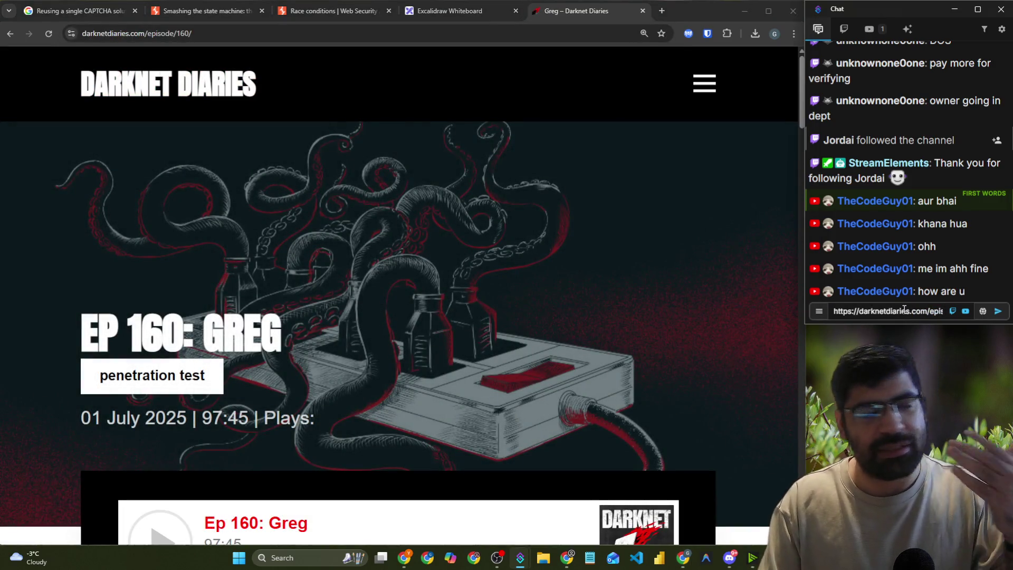
key("Return")
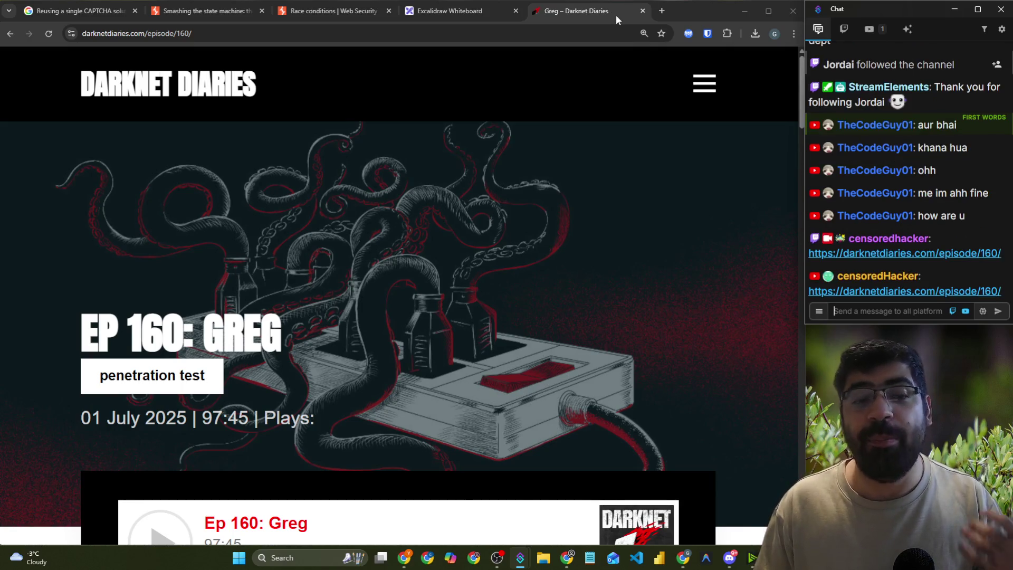
- Close the Darknet Diaries tab and highlight 'first demonstrated by PortSwigger' in the article
left_click(642, 10)
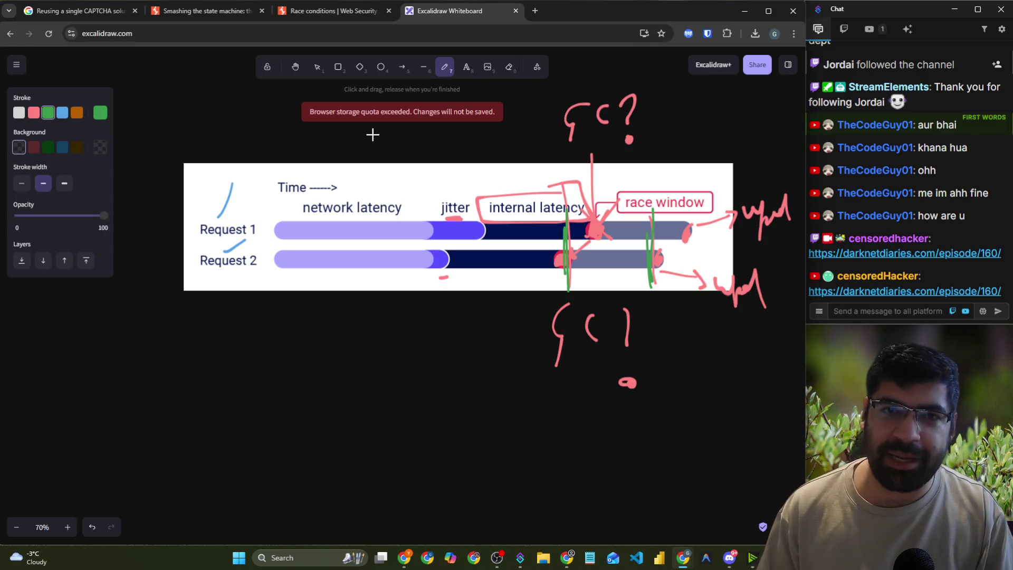
left_click(315, 10)
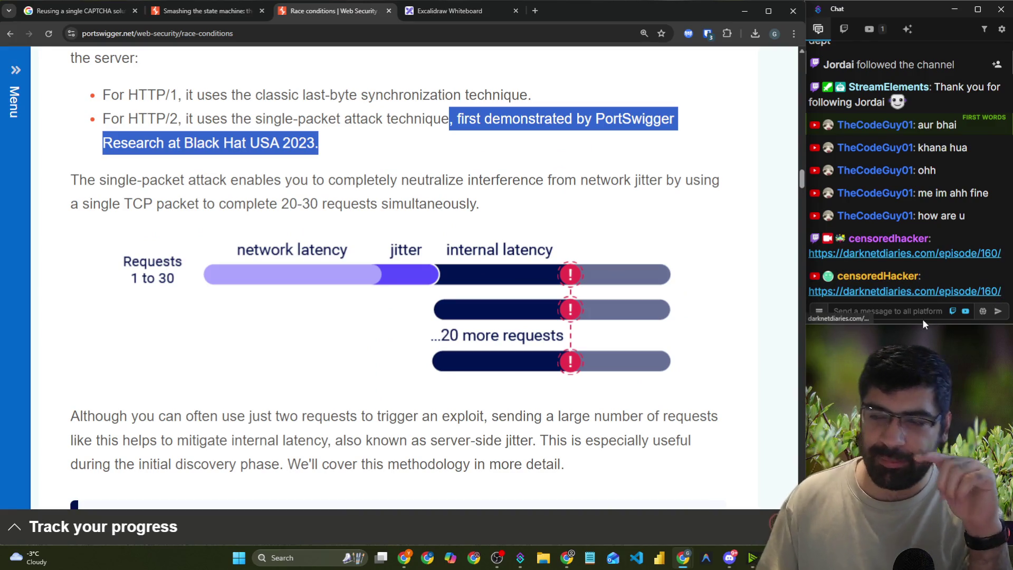
left_click(459, 121)
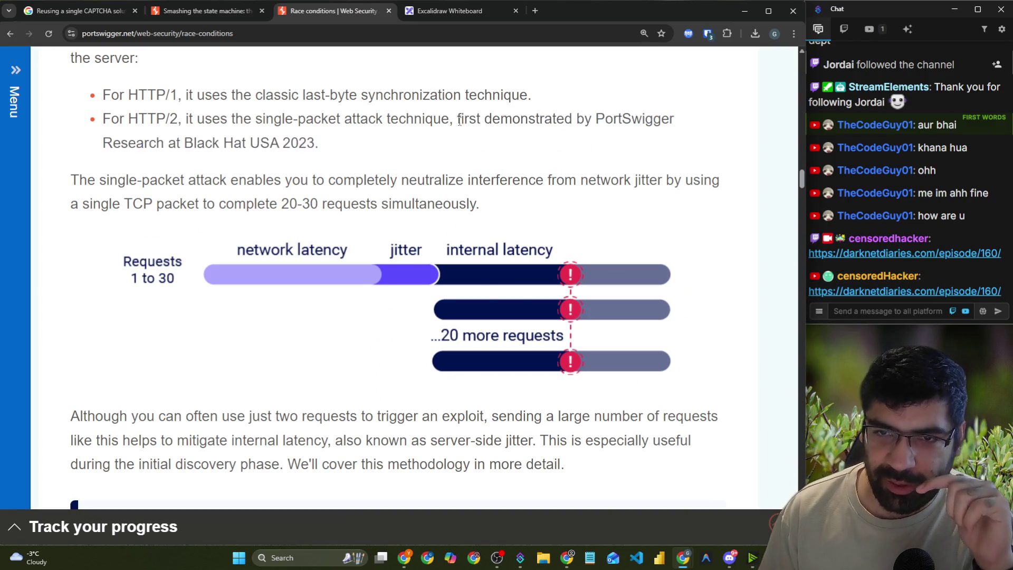
left_click_drag(457, 119, 669, 117)
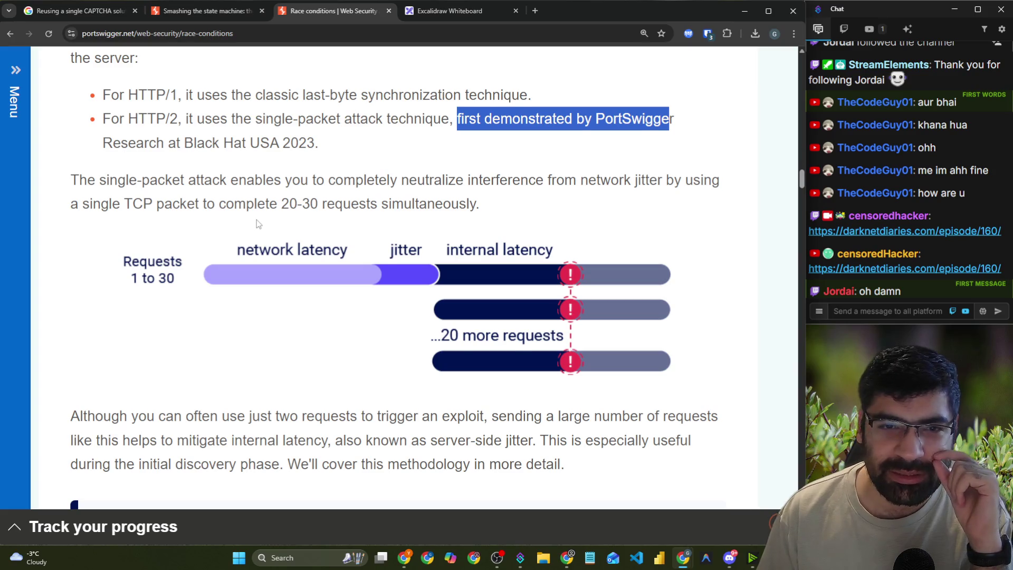
scroll(256, 219, "down", 2)
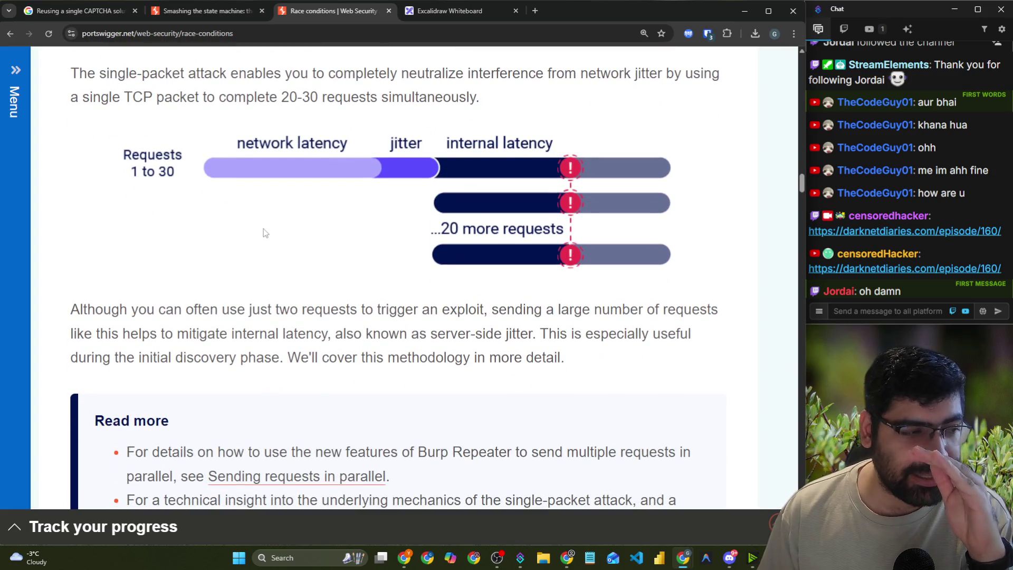
scroll(538, 228, "up", 2)
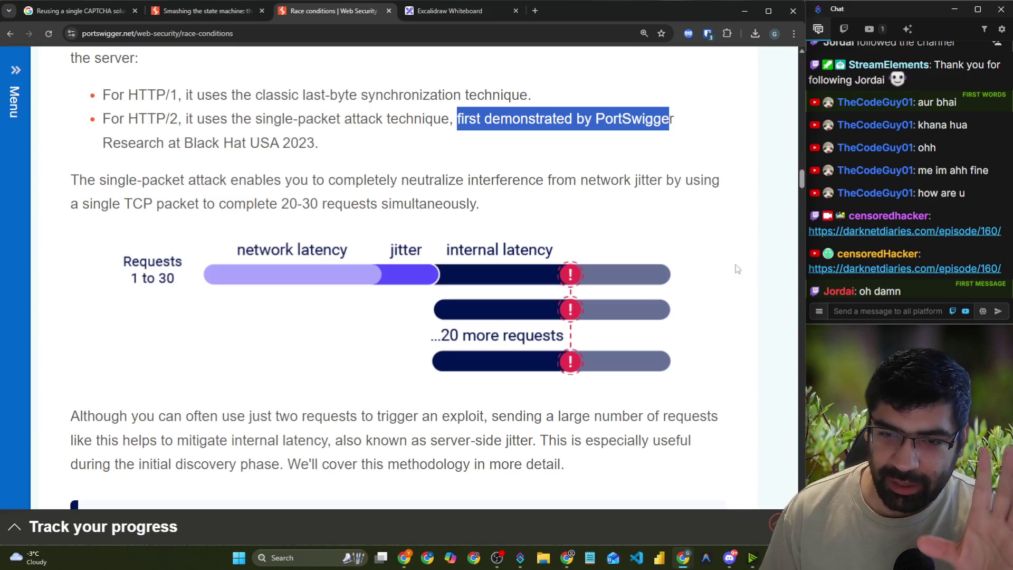
- Check the stream chat, clear the article highlight, and switch to the whiteboard
left_click(864, 314)
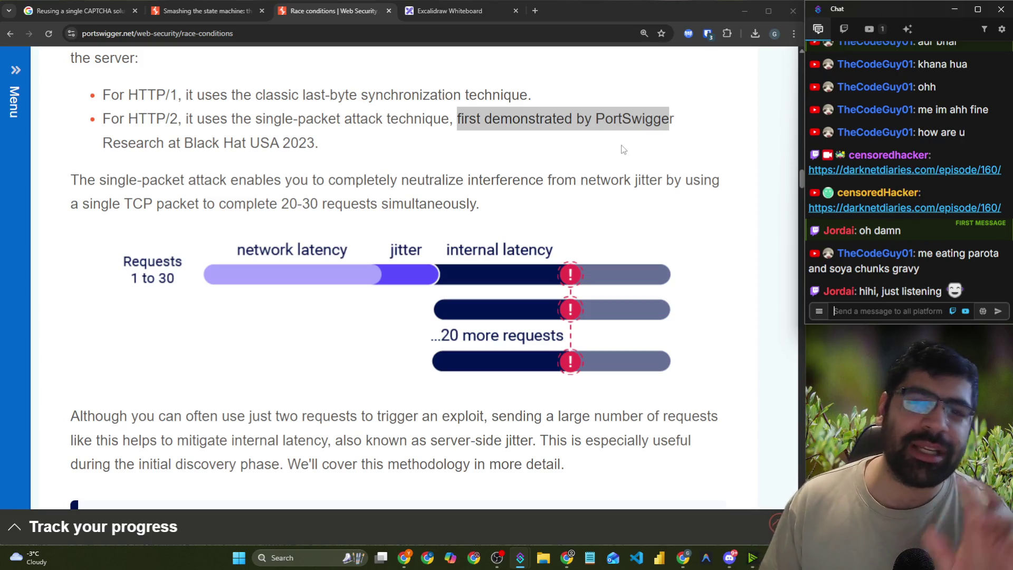
left_click(585, 147)
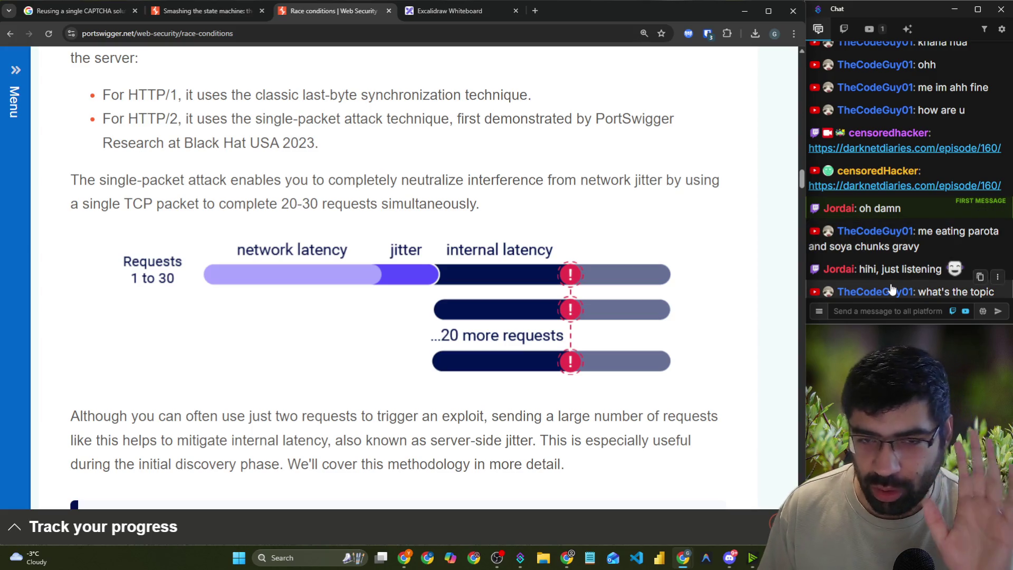
left_click(471, 21)
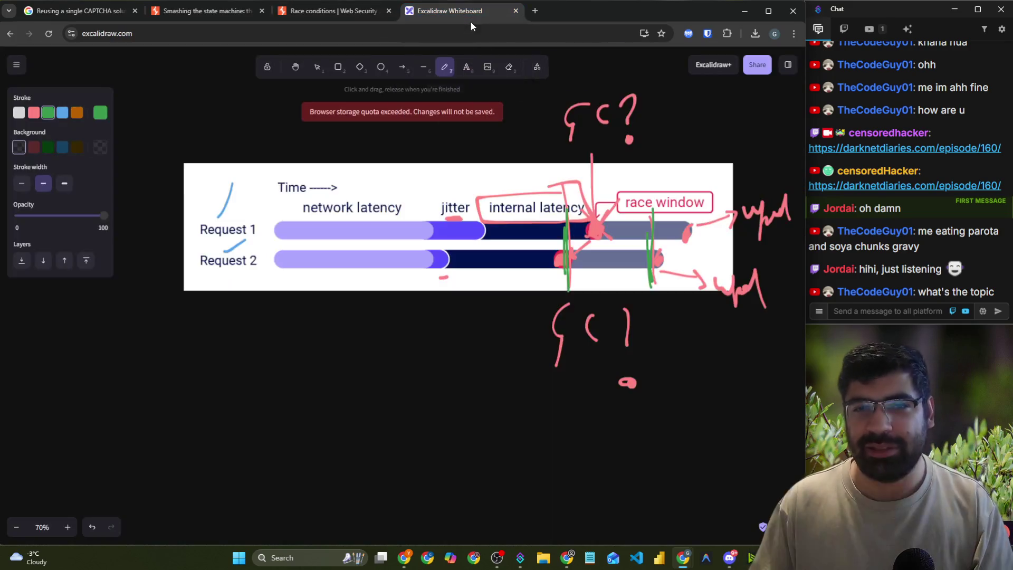
- On blank canvas, write 'China' and 'MSFT' in green
scroll(282, 258, "down", 5)
scroll(282, 258, "down", 2)
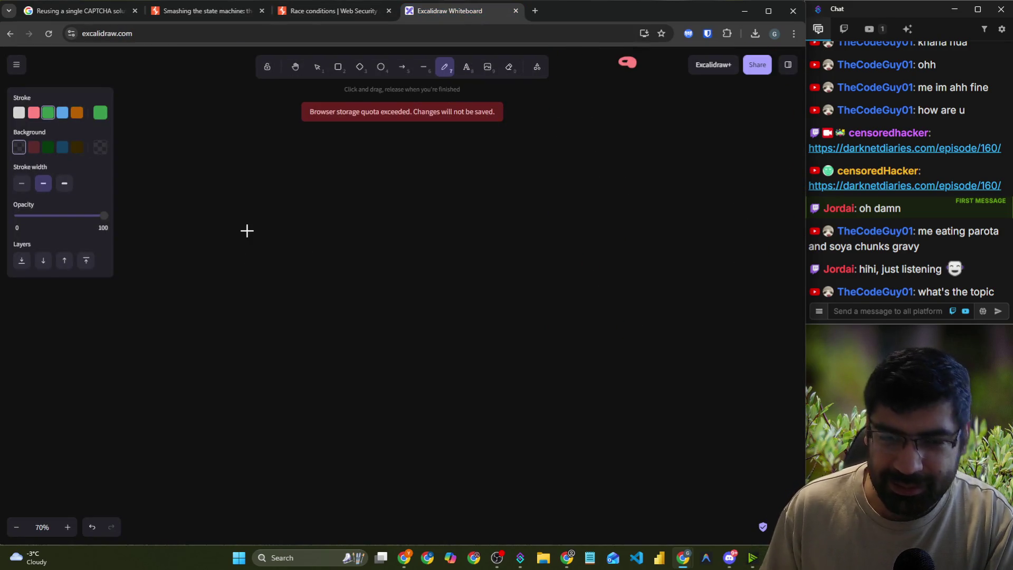
mouse_move(189, 184)
left_mouse_down()
mouse_move(220, 204)
mouse_move(246, 188)
mouse_move(271, 197)
mouse_move(310, 188)
mouse_move(338, 200)
left_mouse_up()
mouse_move(464, 199)
left_mouse_down()
mouse_move(484, 181)
mouse_move(501, 195)
left_mouse_up()
left_click_drag(534, 158, 510, 195)
left_click_drag(566, 145, 556, 196)
mouse_move(549, 176)
left_mouse_down()
mouse_move(623, 145)
mouse_move(610, 185)
left_mouse_up()
- Write 'IE' below MSFT and draw boxes around IE and MSFT
mouse_move(578, 300)
left_mouse_down()
mouse_move(607, 297)
mouse_move(592, 335)
left_mouse_up()
left_click_drag(588, 336, 614, 326)
left_click_drag(628, 291, 642, 323)
mouse_move(571, 352)
left_mouse_down()
mouse_move(659, 276)
mouse_move(579, 346)
mouse_move(582, 357)
left_mouse_up()
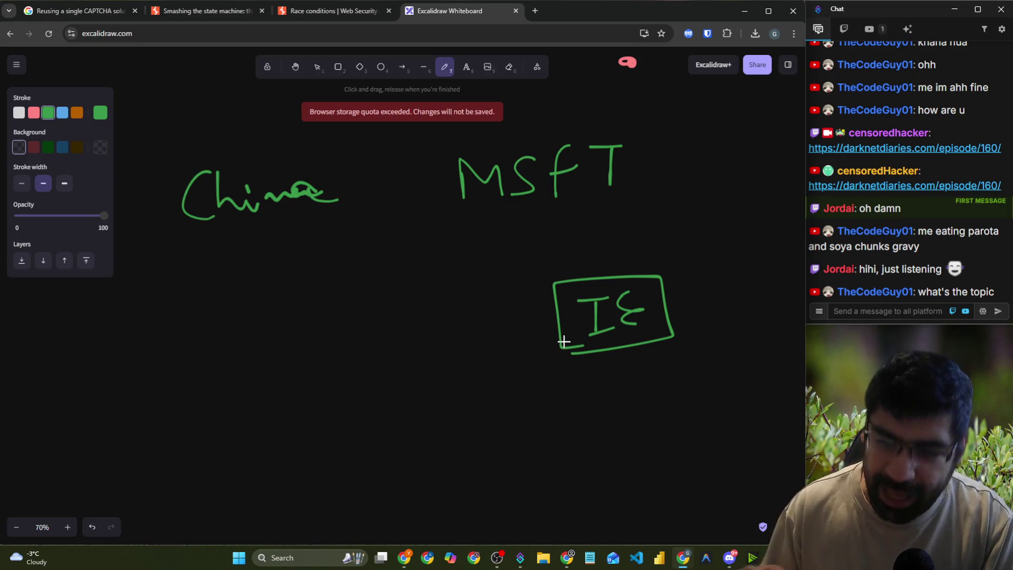
mouse_move(484, 214)
left_mouse_down()
mouse_move(704, 188)
mouse_move(477, 112)
mouse_move(461, 211)
mouse_move(514, 208)
left_mouse_up()
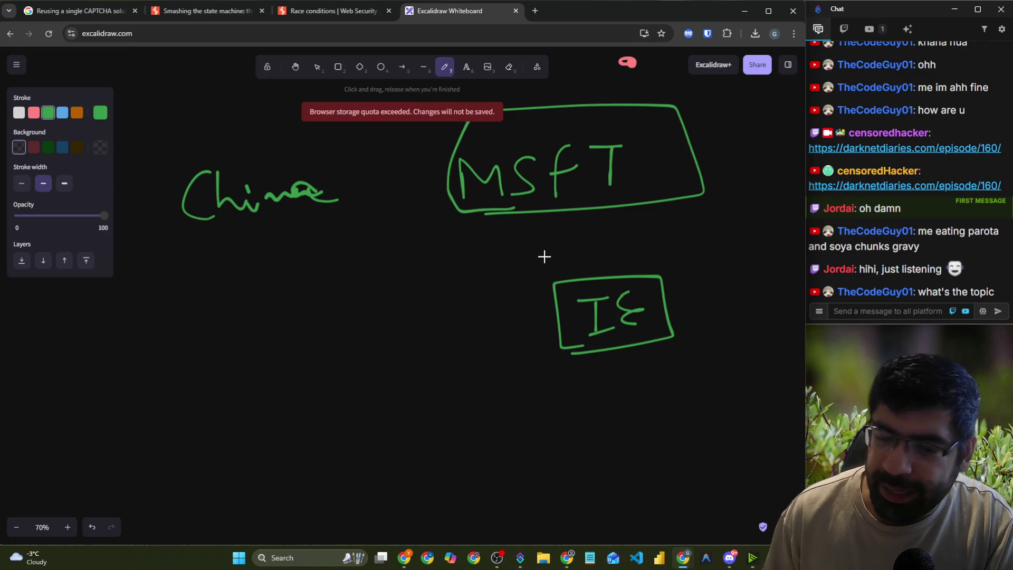
- Add a circled note below MSFT, an arrow from MSFT to IE, and an arrow from the note to MSFT
mouse_move(424, 238)
left_mouse_down()
mouse_move(430, 256)
mouse_move(460, 254)
left_mouse_up()
left_click_drag(579, 213, 584, 273)
mouse_move(577, 260)
left_mouse_down()
mouse_move(585, 273)
mouse_move(593, 259)
left_mouse_up()
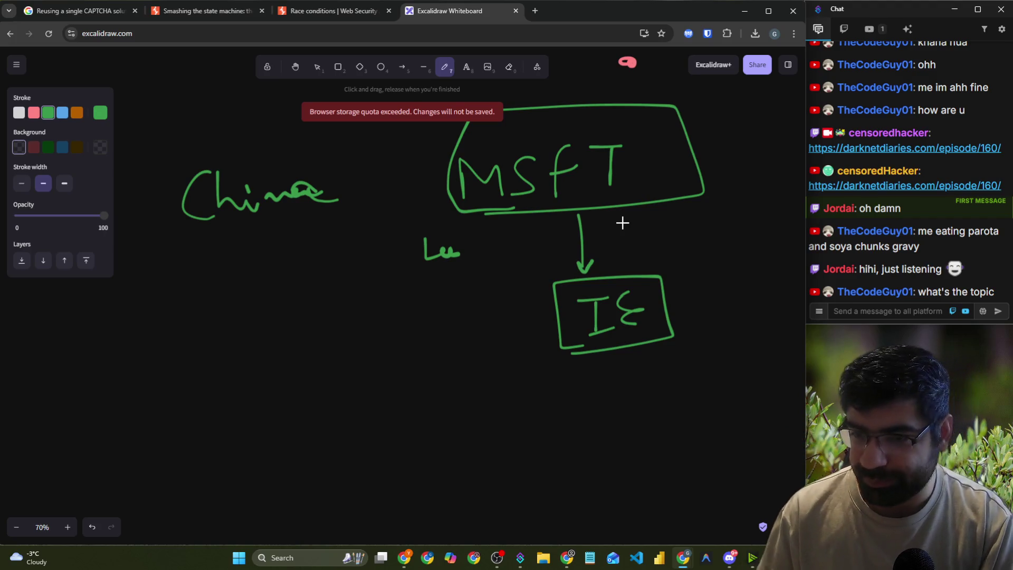
mouse_move(468, 242)
left_mouse_down()
mouse_move(402, 242)
mouse_move(467, 265)
mouse_move(470, 287)
mouse_move(533, 289)
mouse_move(525, 313)
left_mouse_up()
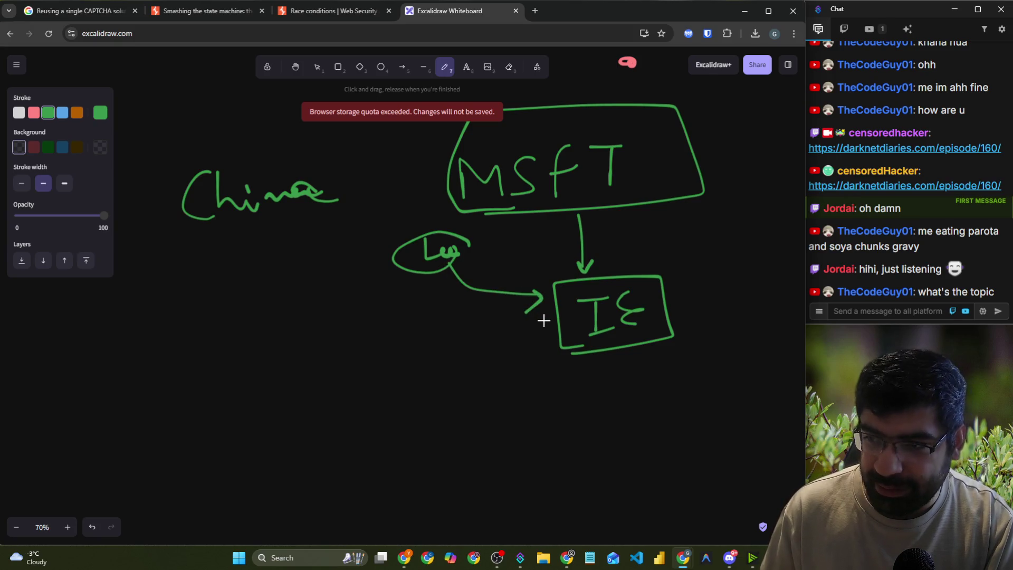
mouse_move(464, 255)
left_mouse_down()
mouse_move(497, 228)
mouse_move(506, 237)
left_mouse_up()
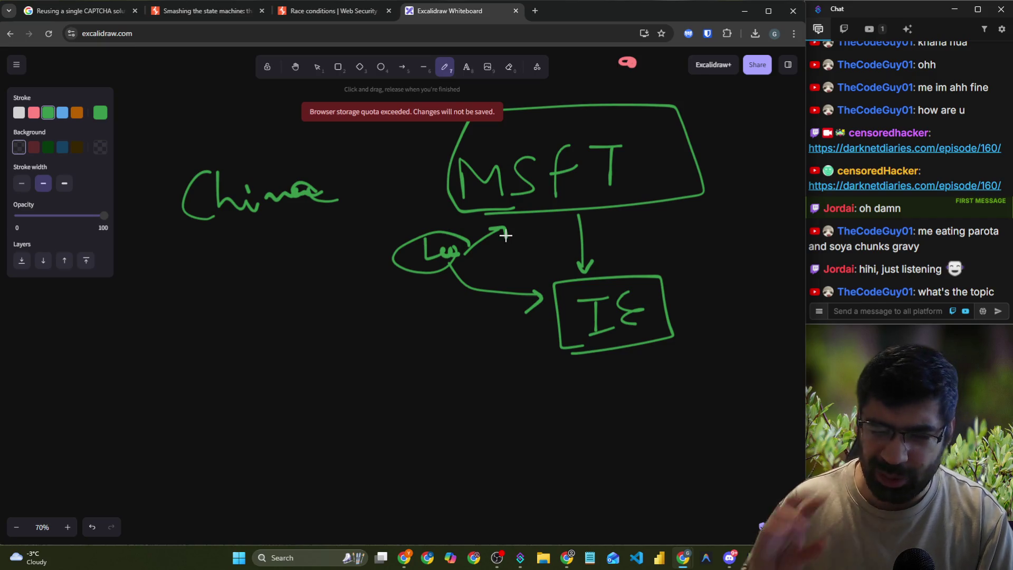
left_click_drag(504, 228, 508, 238)
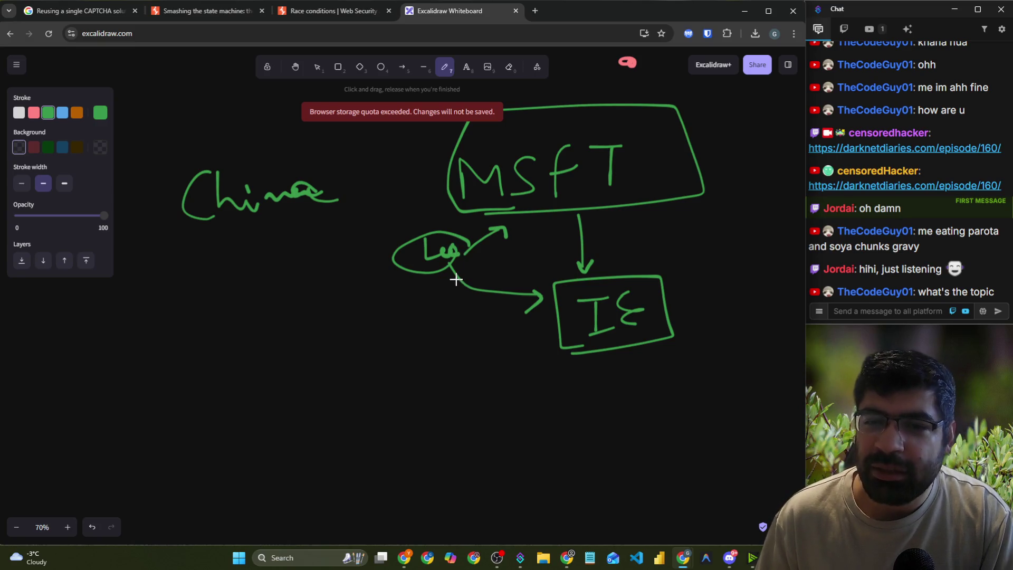
- Draw a red X beside MSFT
left_click(33, 112)
left_click_drag(666, 173, 649, 188)
left_click_drag(649, 178, 682, 192)
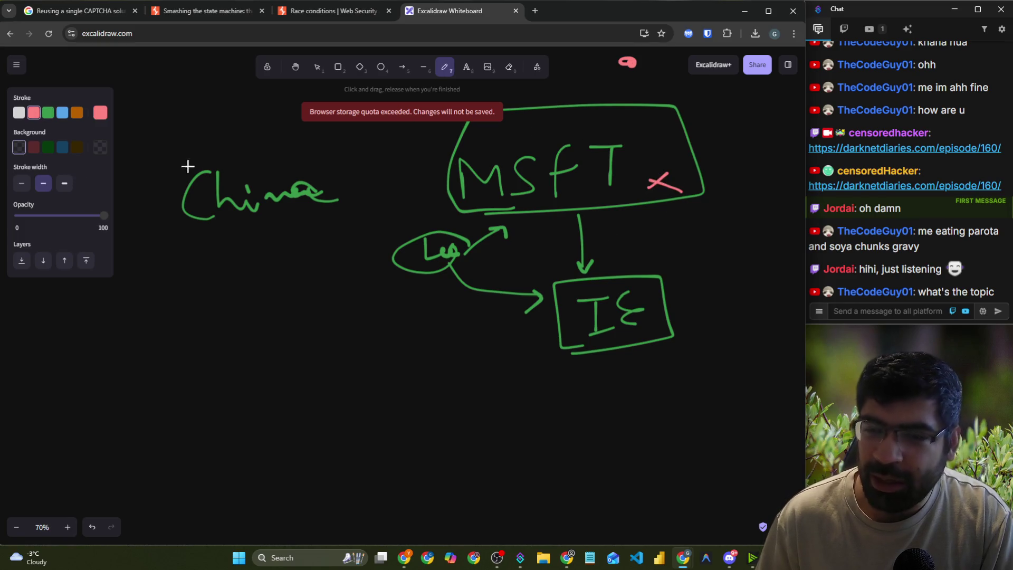
- Draw a blue arrow from 'China' to the MSFT box
left_click(62, 112)
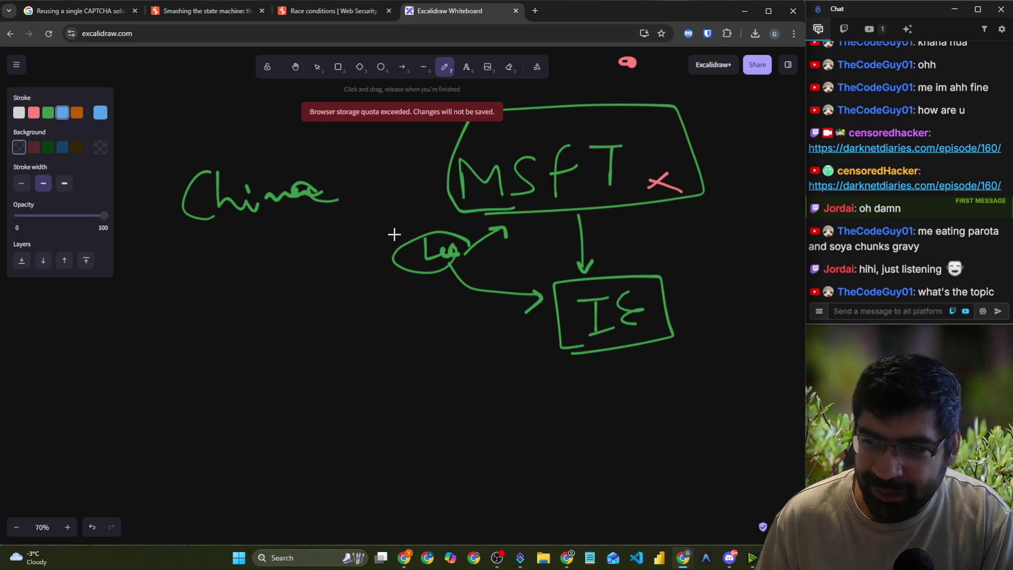
mouse_move(323, 189)
left_mouse_down()
mouse_move(445, 179)
mouse_move(430, 196)
left_mouse_up()
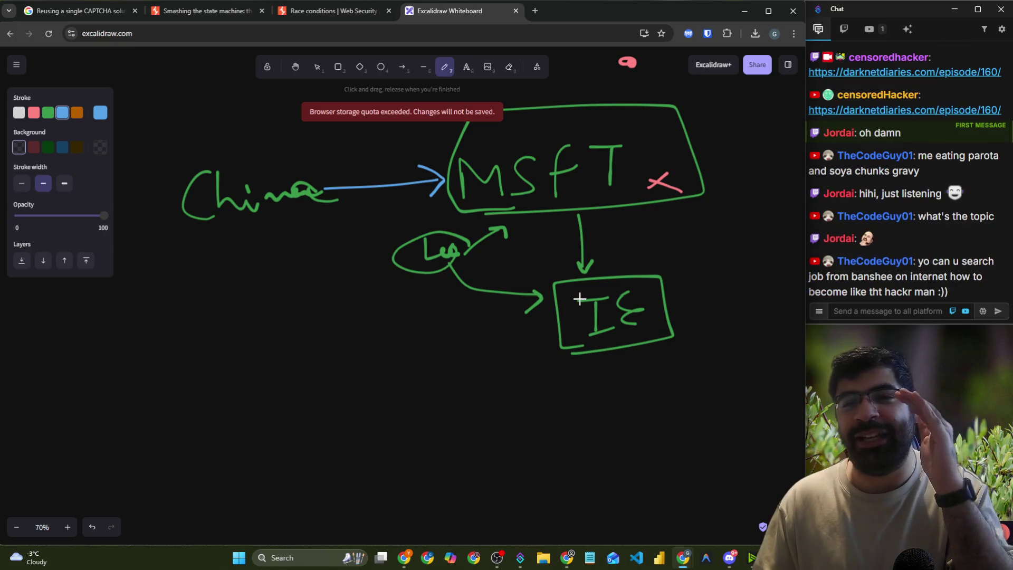
left_click(535, 11)
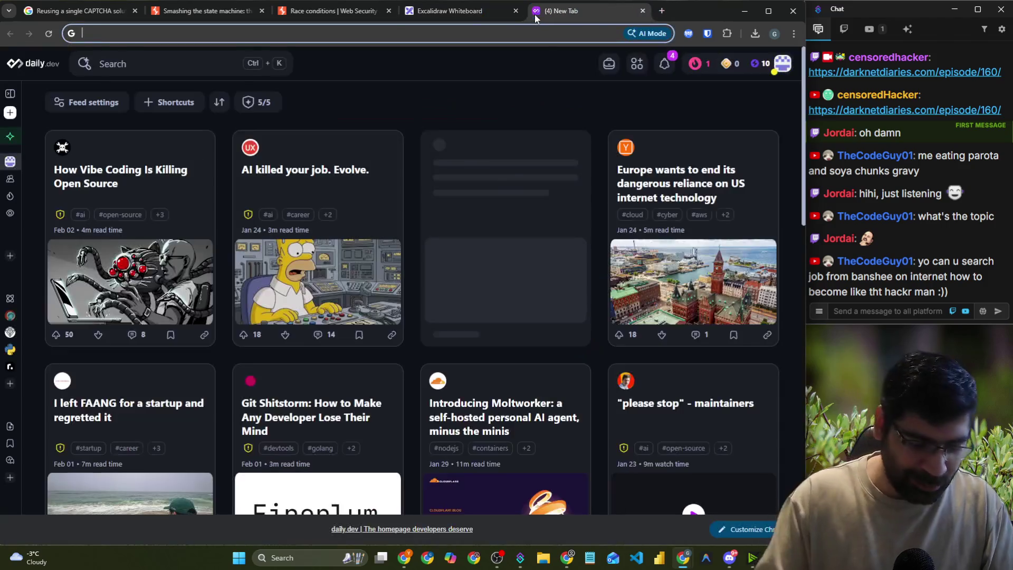
- Search Google for 'astronaut meme', preview the first image result, then close that tab
type("astra")
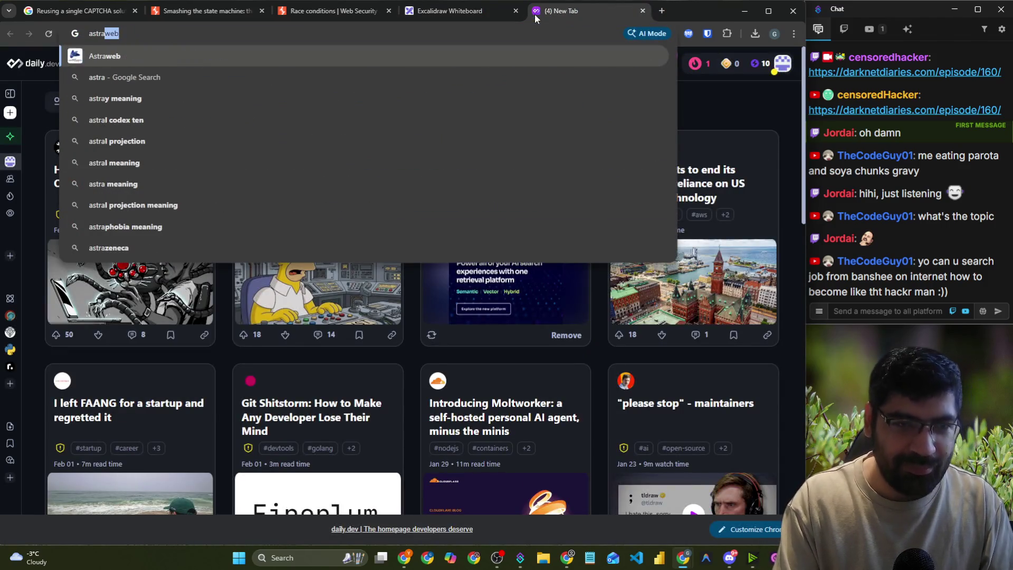
key("BackSpace")
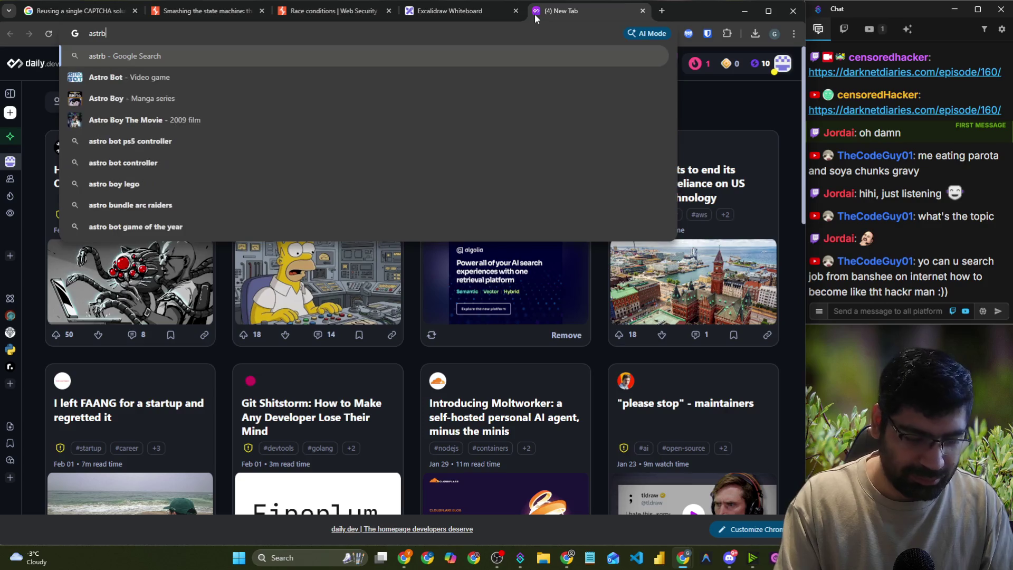
type("naut ")
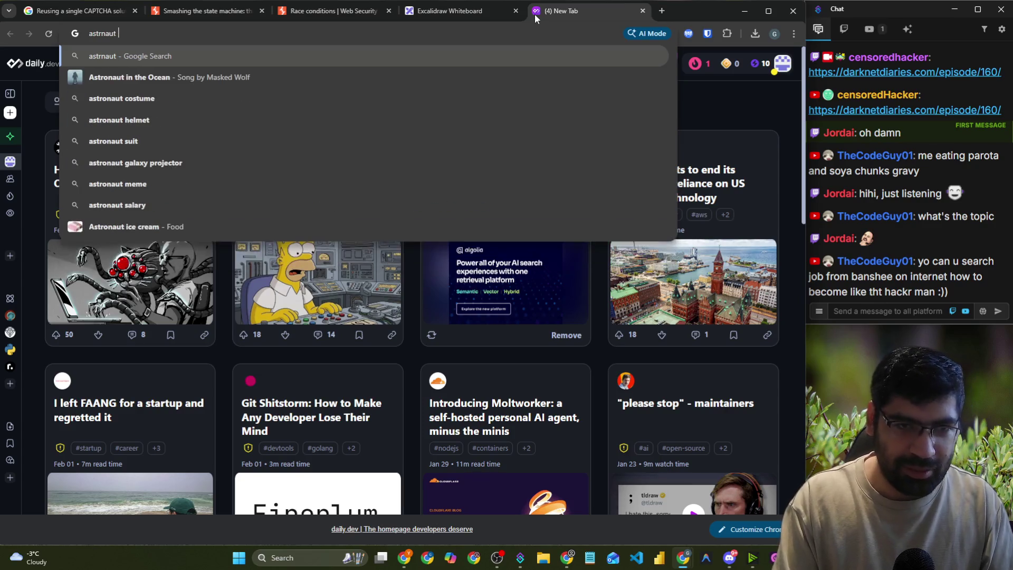
type("meme")
key("Return")
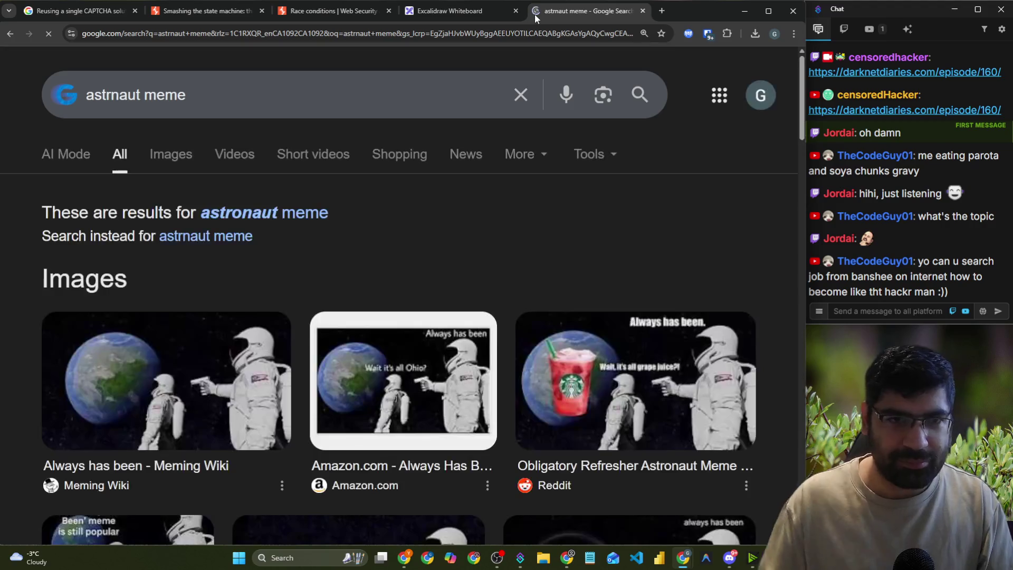
left_click(115, 405)
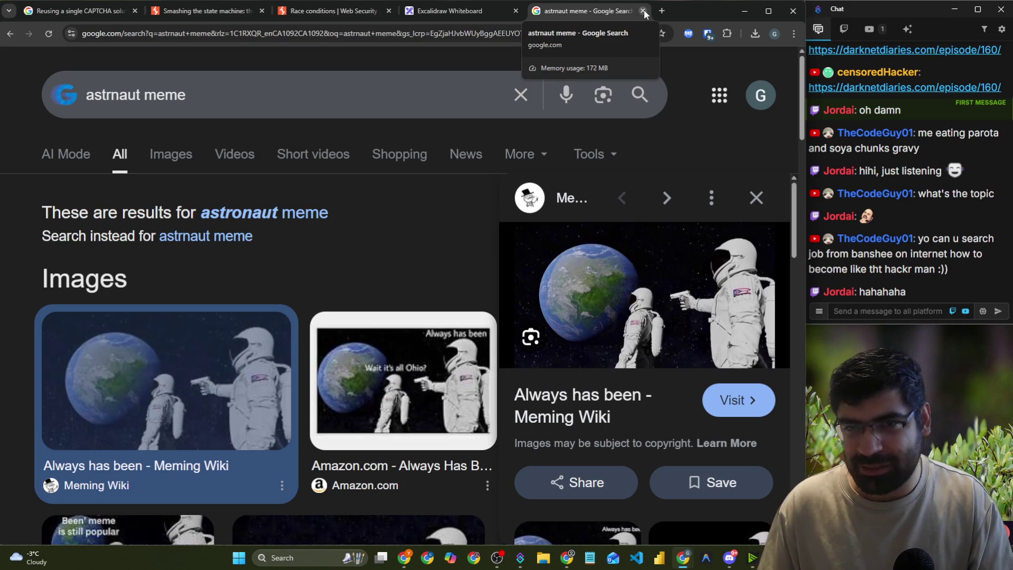
left_click(643, 11)
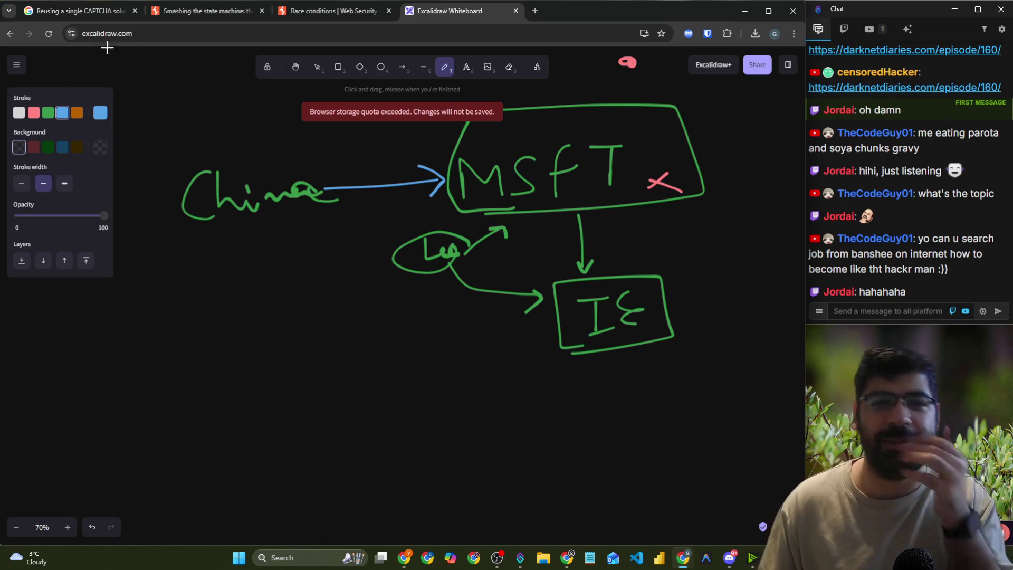
- Glance at the Race conditions article, then go back to the Excalidraw whiteboard
left_click(305, 16)
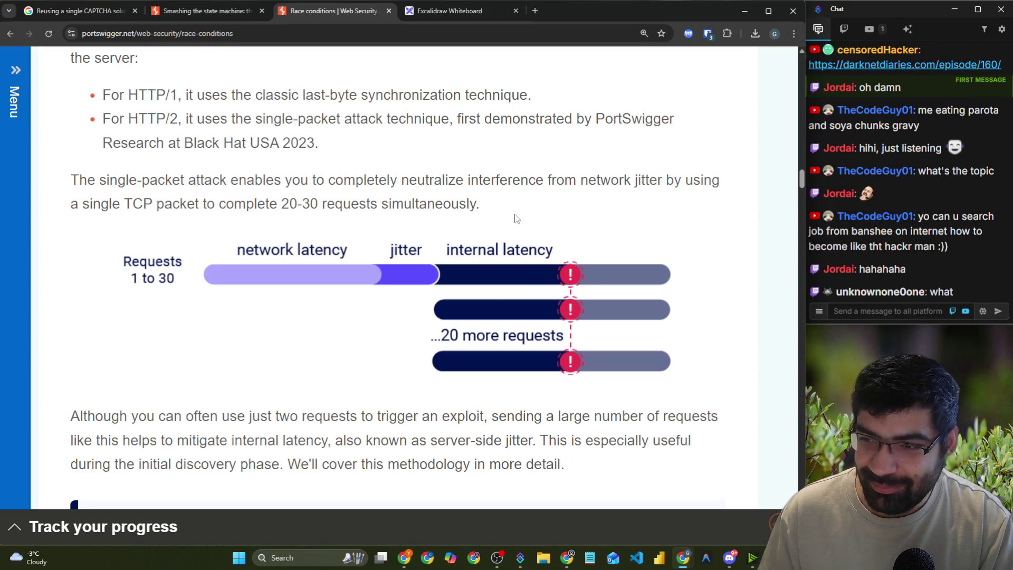
left_click(444, 4)
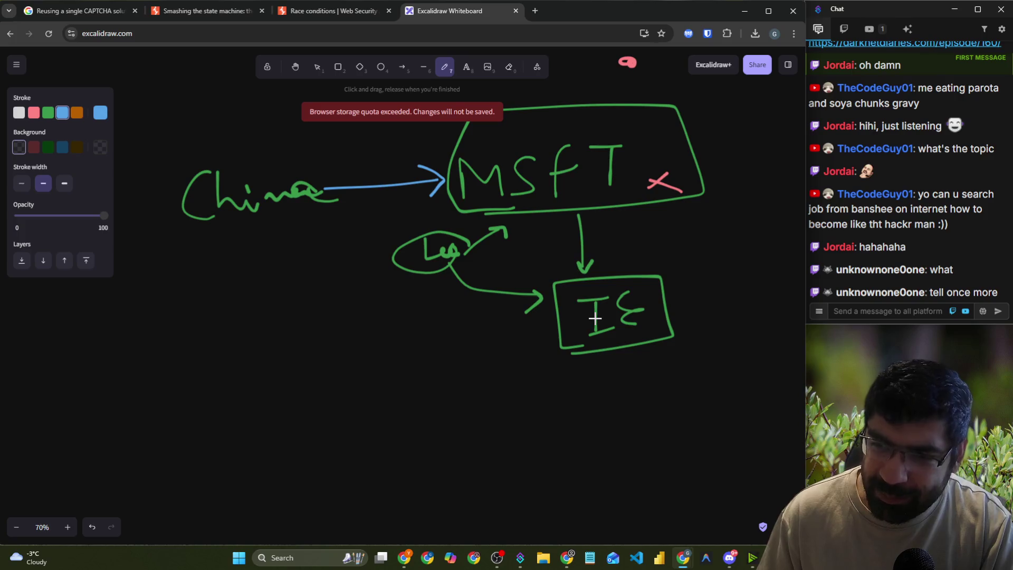
- Draw a blue arrow down from IE to a handwritten, boxed 'Top Talent' label
mouse_move(620, 349)
left_mouse_down()
mouse_move(616, 375)
mouse_move(631, 368)
left_mouse_up()
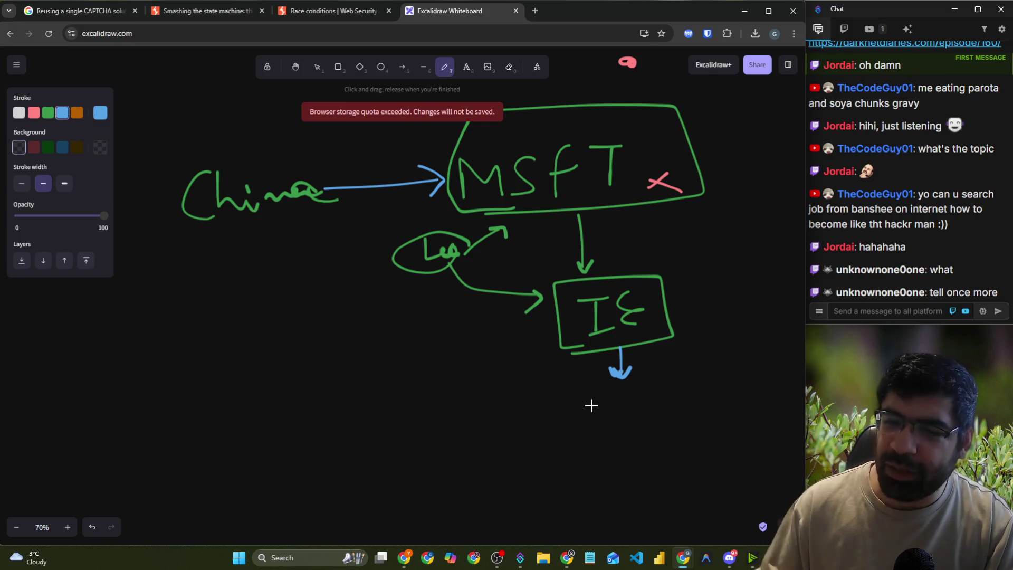
mouse_move(640, 387)
left_mouse_down()
mouse_move(538, 391)
mouse_move(730, 430)
mouse_move(616, 396)
mouse_move(588, 406)
mouse_move(602, 405)
mouse_move(607, 419)
mouse_move(670, 404)
mouse_move(663, 418)
mouse_move(705, 420)
left_mouse_up()
left_click_drag(697, 410, 713, 405)
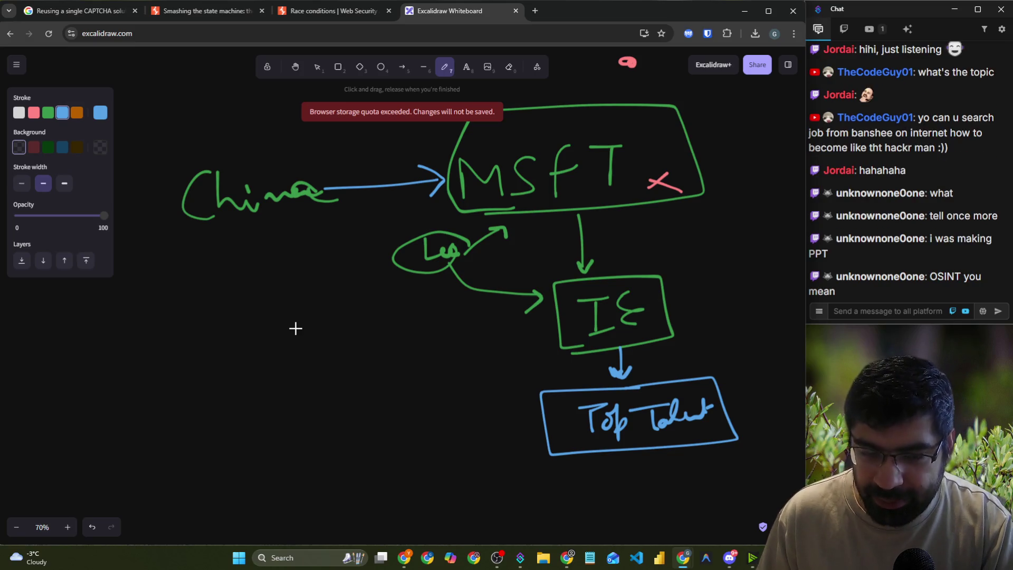
- Write and box a name left of IE, linked to IE by a two-way arrow
mouse_move(316, 320)
left_mouse_down()
mouse_move(294, 324)
mouse_move(344, 334)
mouse_move(365, 321)
left_mouse_up()
mouse_move(323, 350)
left_mouse_down()
mouse_move(287, 301)
mouse_move(295, 350)
left_mouse_up()
mouse_move(494, 332)
left_mouse_down()
mouse_move(423, 330)
mouse_move(523, 331)
mouse_move(494, 349)
left_mouse_up()
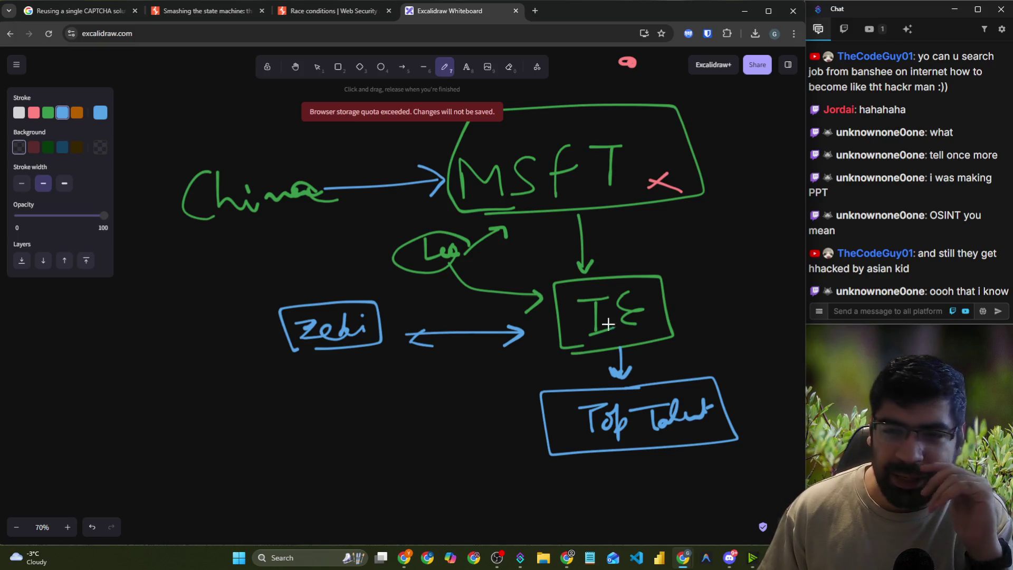
- Add two blue strokes aimed at the IE box's top-right and box 'China' in blue
mouse_move(694, 270)
left_mouse_down()
mouse_move(699, 264)
mouse_move(669, 291)
mouse_move(680, 297)
left_mouse_up()
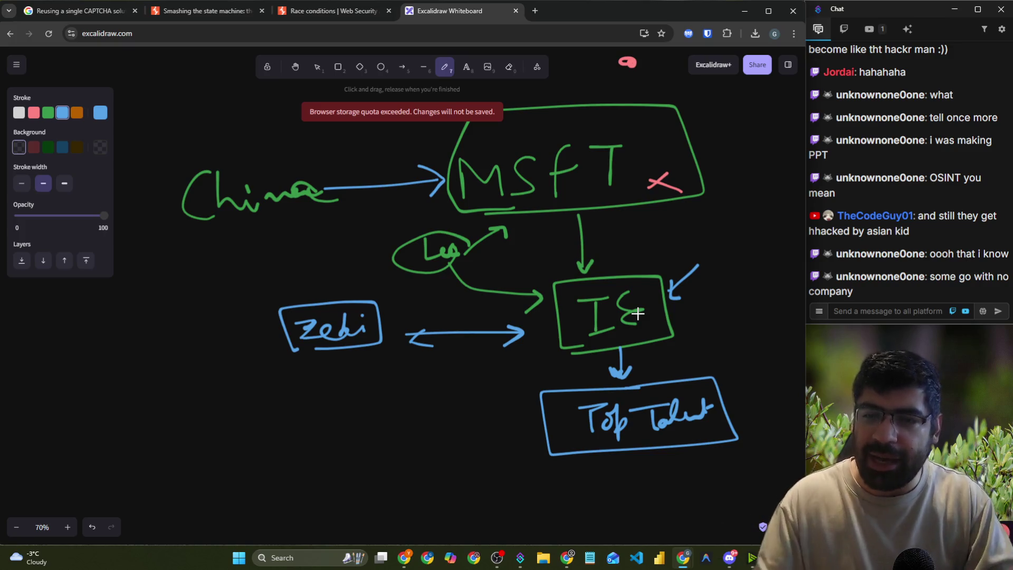
left_click_drag(642, 281, 674, 244)
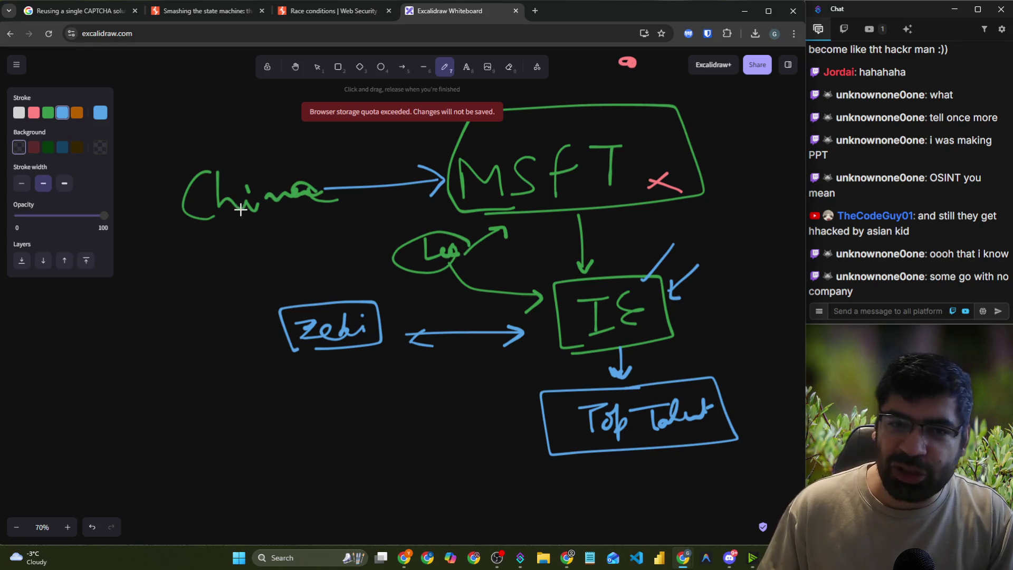
mouse_move(209, 231)
left_mouse_down()
mouse_move(190, 143)
mouse_move(201, 234)
left_mouse_up()
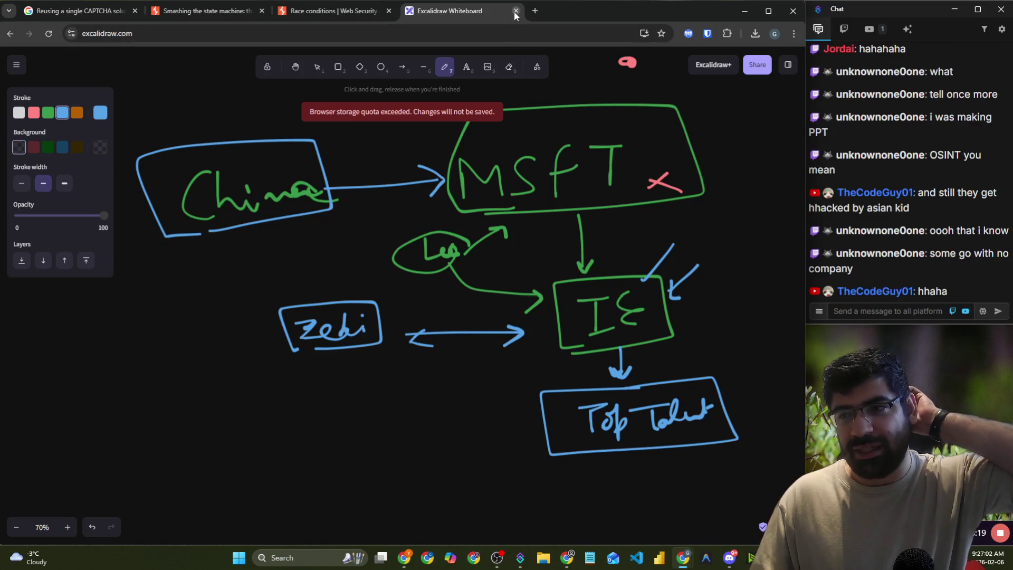
- Scroll the canvas up and handwrite 'APT' above China
scroll(360, 189, "down", 10)
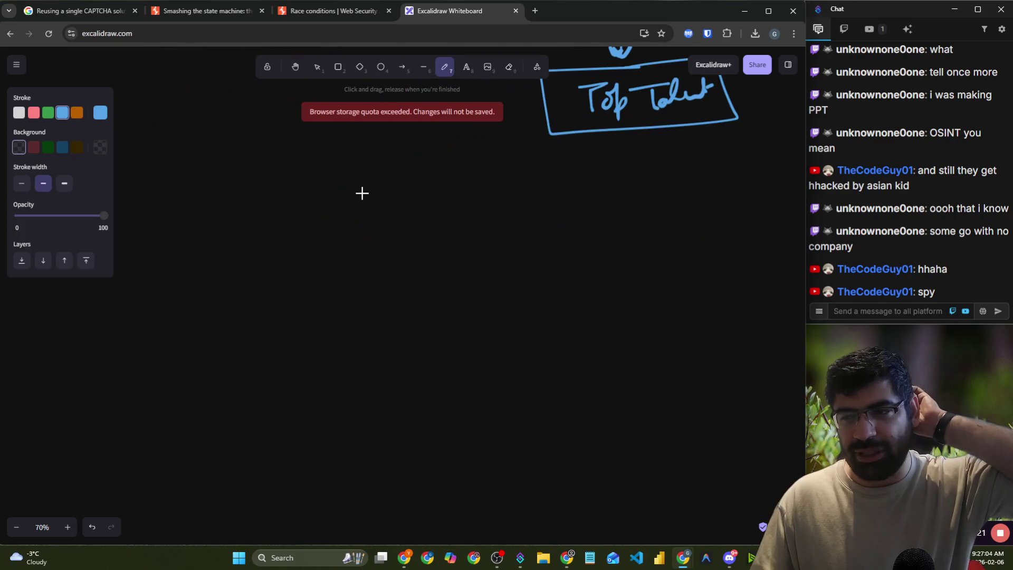
scroll(359, 189, "up", 10)
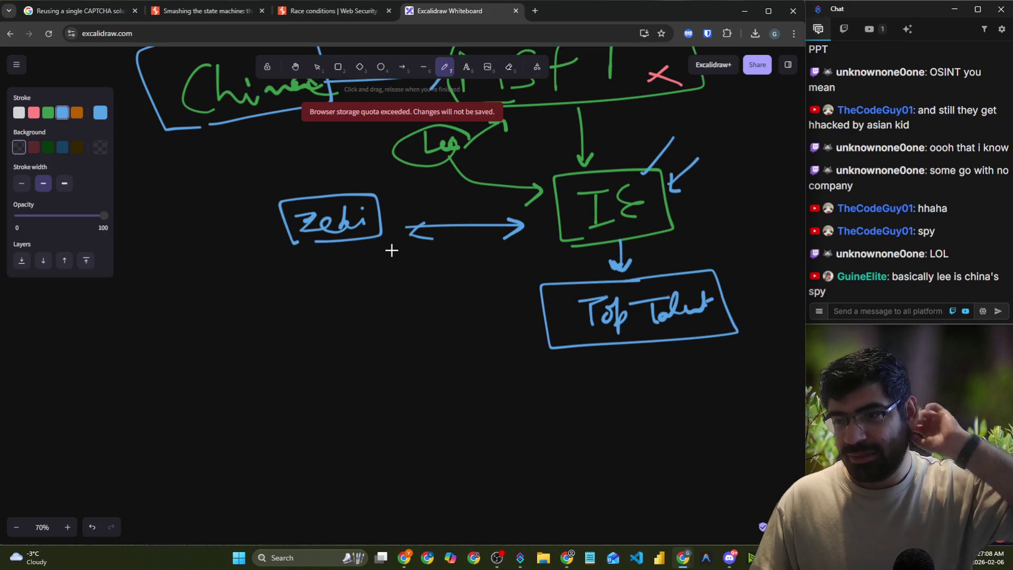
scroll(401, 287, "up", 4)
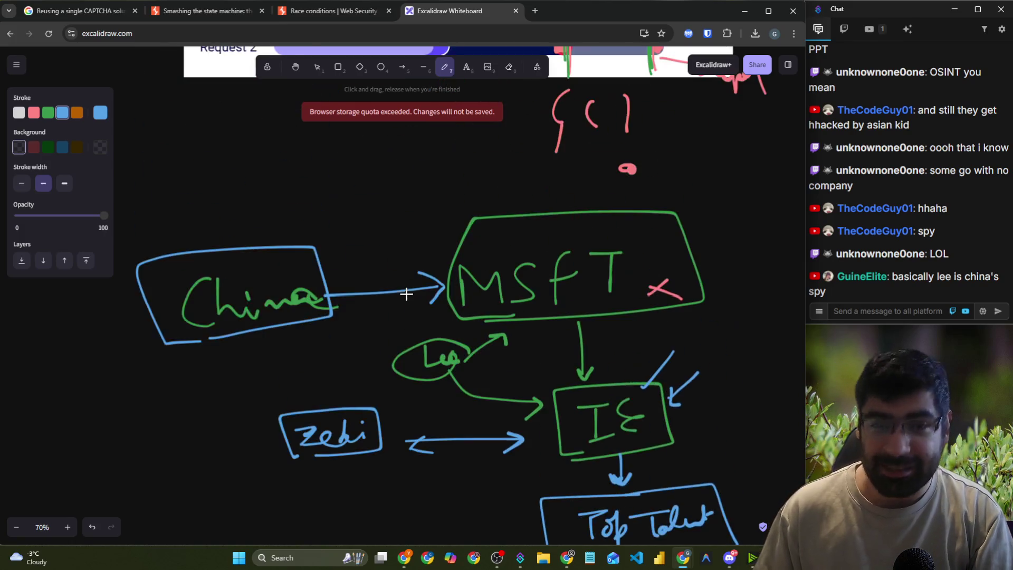
mouse_move(195, 230)
left_mouse_down()
mouse_move(203, 188)
mouse_move(212, 215)
mouse_move(219, 174)
mouse_move(232, 192)
left_mouse_up()
left_click_drag(240, 175, 264, 172)
left_click_drag(257, 174, 258, 199)
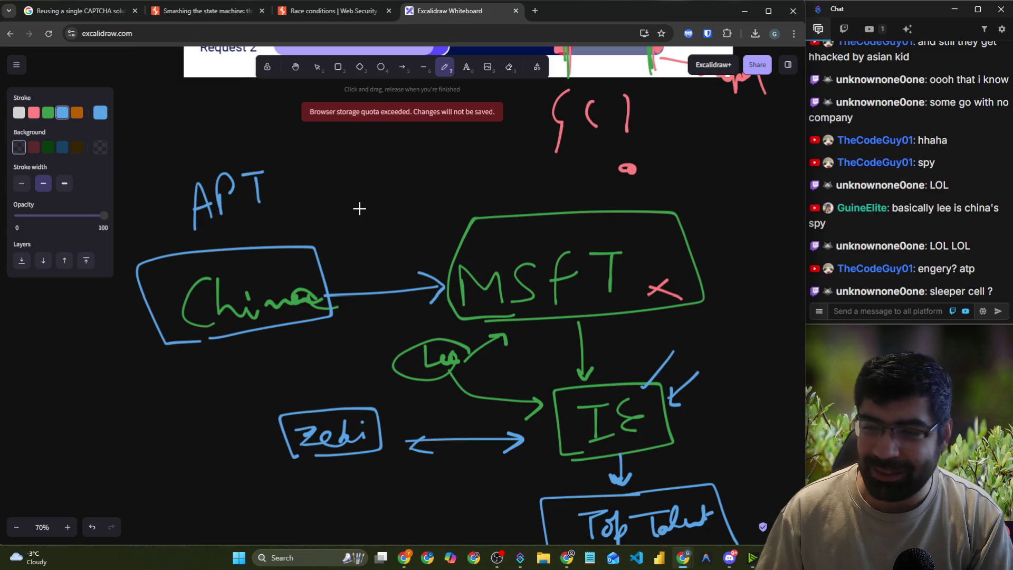
- Box 'APT', write 'SPY' beside it, and open a new browser tab
mouse_move(193, 235)
left_mouse_down()
mouse_move(288, 211)
mouse_move(210, 143)
mouse_move(176, 229)
left_mouse_up()
mouse_move(328, 154)
left_mouse_down()
mouse_move(314, 185)
mouse_move(354, 170)
left_mouse_up()
left_click_drag(373, 148, 348, 189)
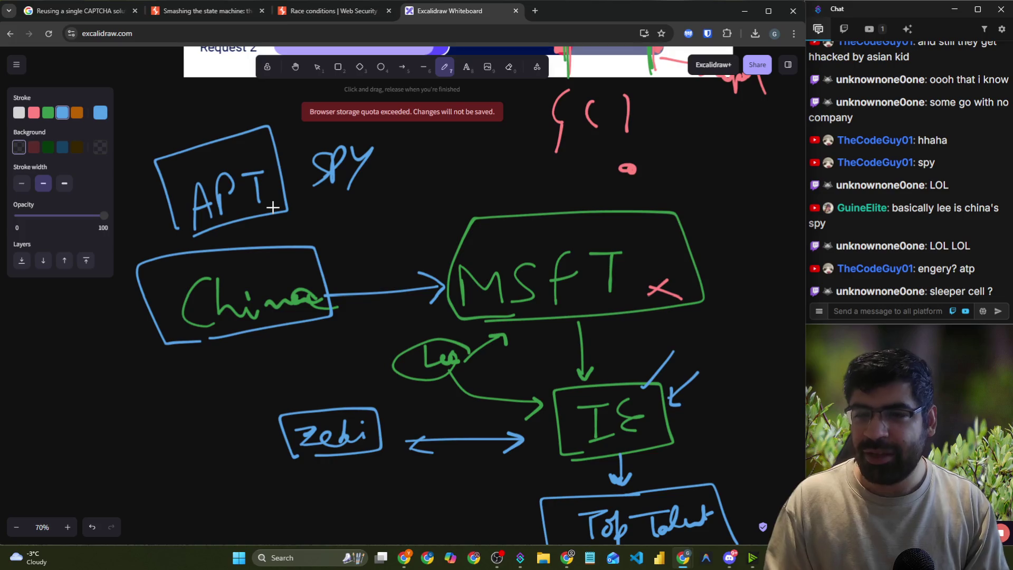
left_click(536, 12)
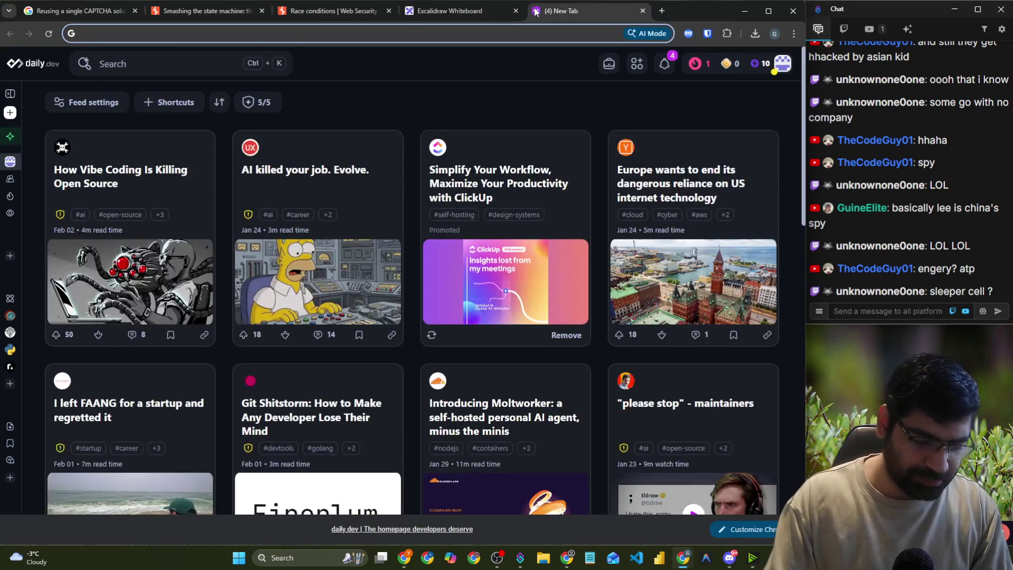
- Search images for 'bond and q' and preview the Screen Rant picture of Q
type("bond and ")
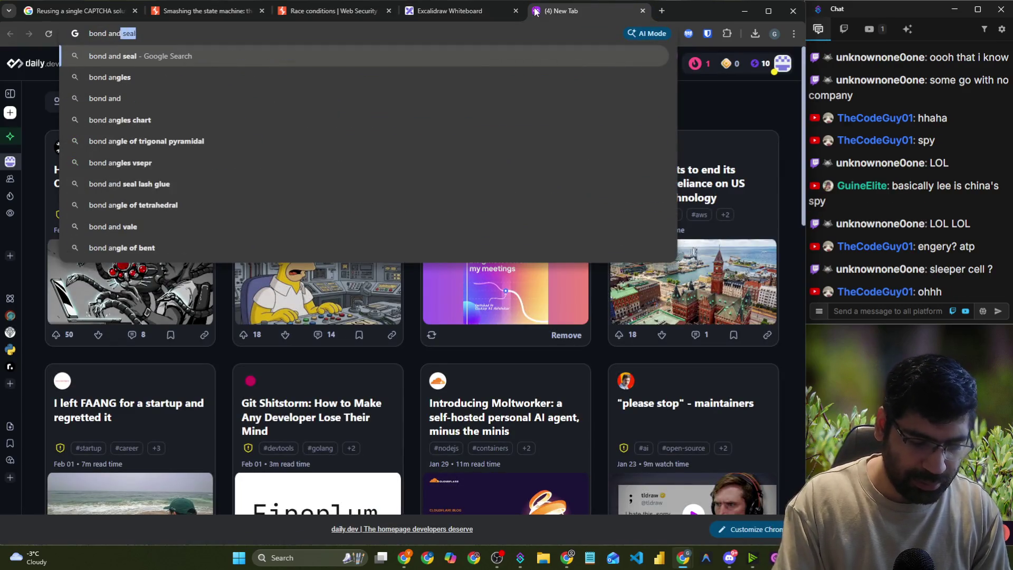
type("q")
key("Return")
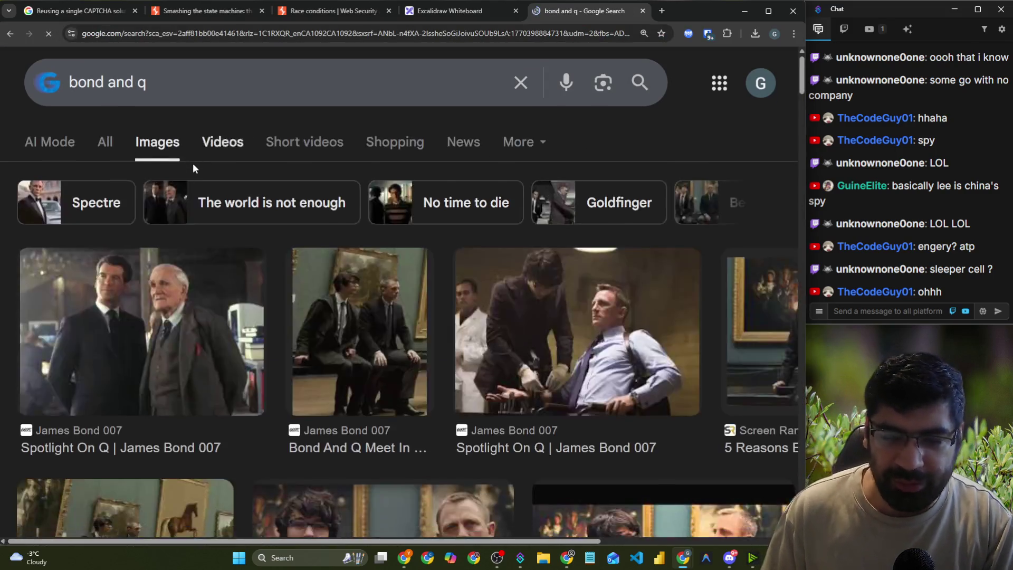
scroll(200, 169, "down", 1)
left_click(343, 266)
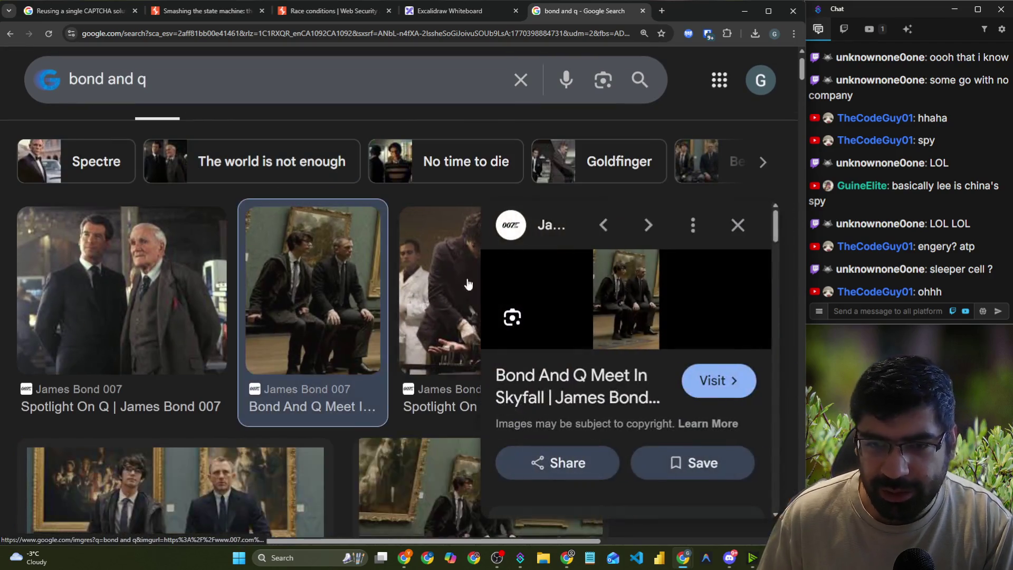
scroll(245, 347, "down", 4)
left_click(245, 346)
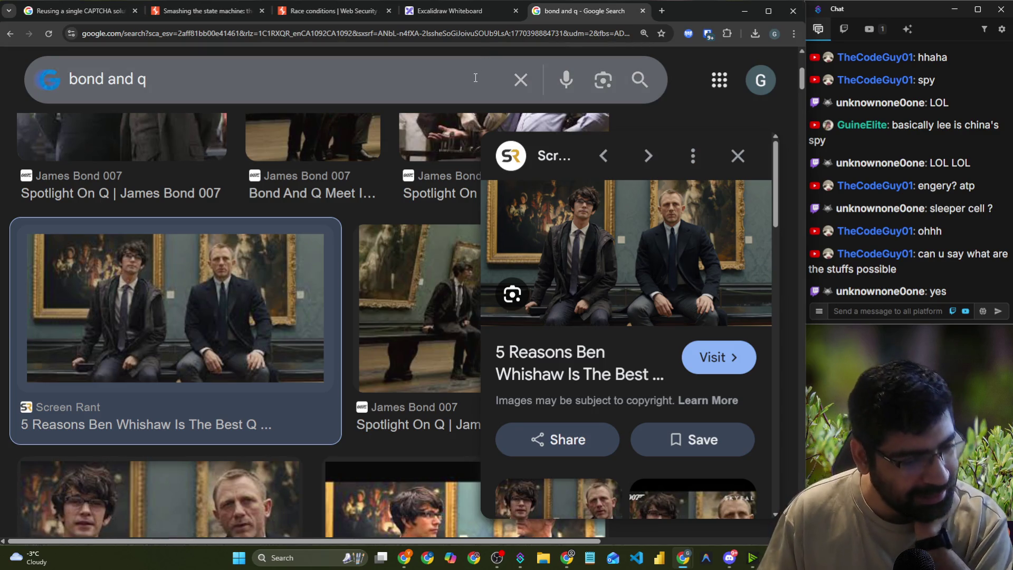
triple_click(346, 67)
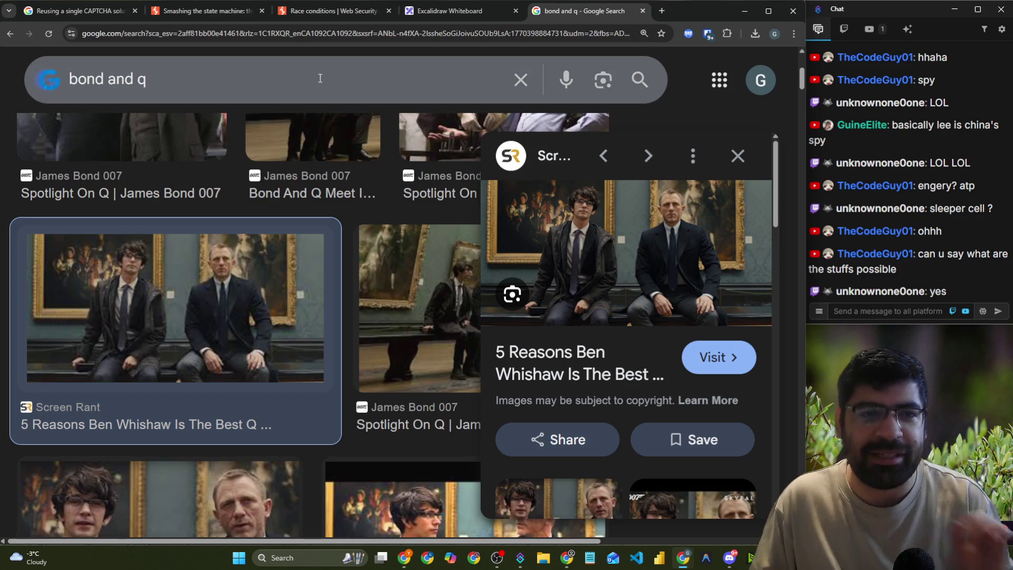
- Search Google for 'unit 8200' and show all results
type("unit ")
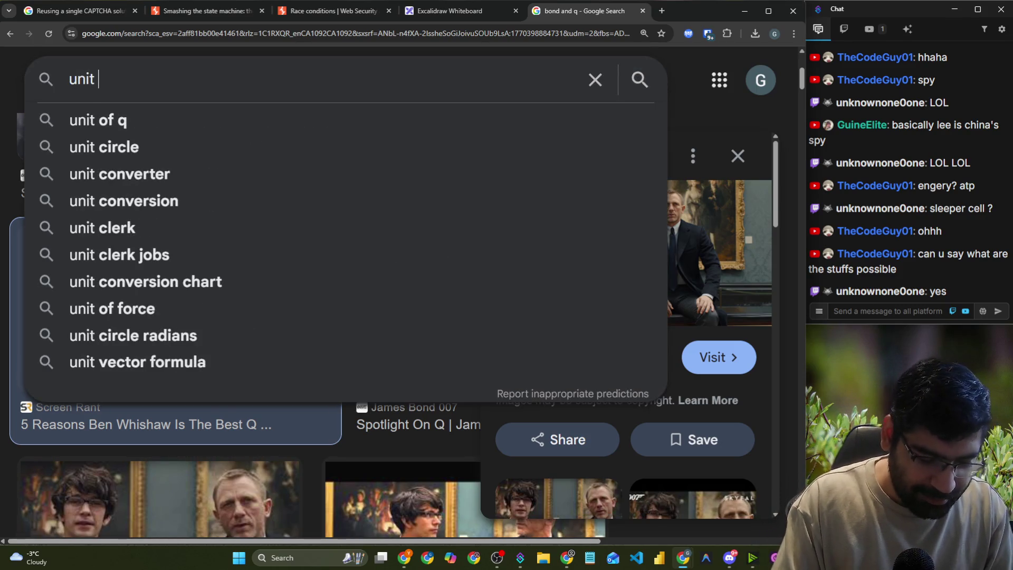
type("8200")
key("Return")
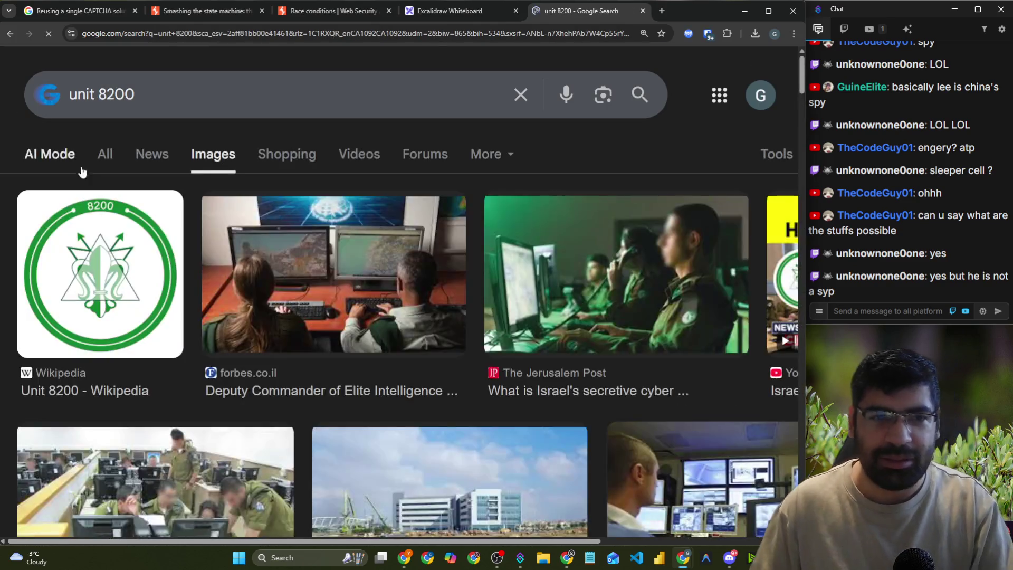
left_click(107, 156)
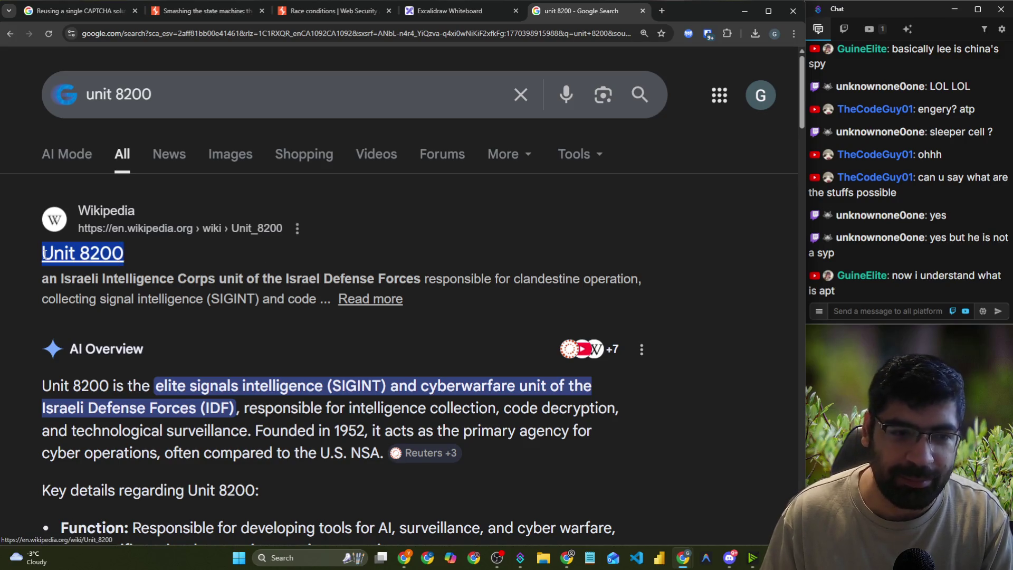
- Post the Unit 8200 result title as a live chat message
left_click_drag(39, 253, 126, 254)
key("ctrl+c")
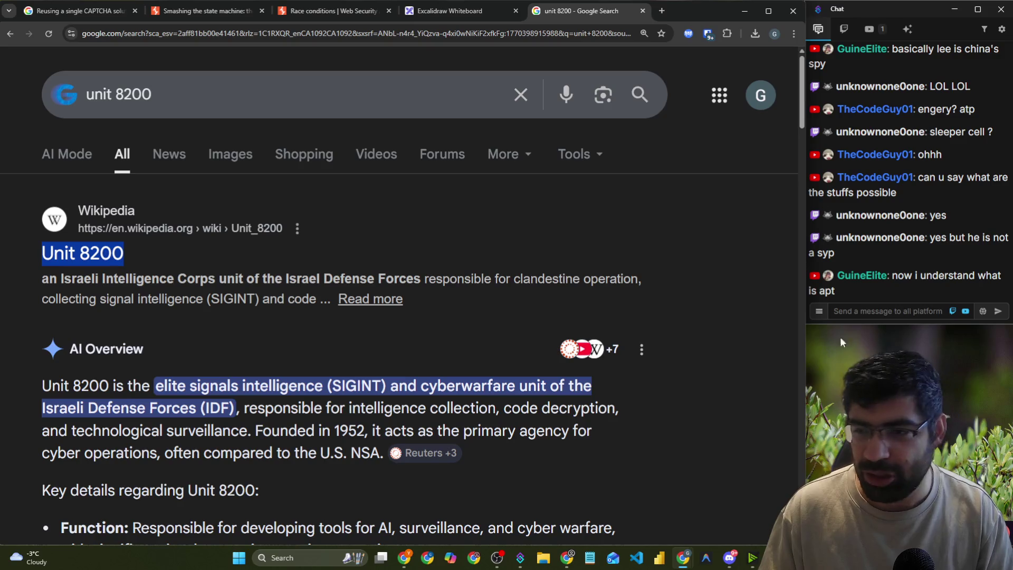
left_click(868, 312)
key("ctrl+v")
key("Return")
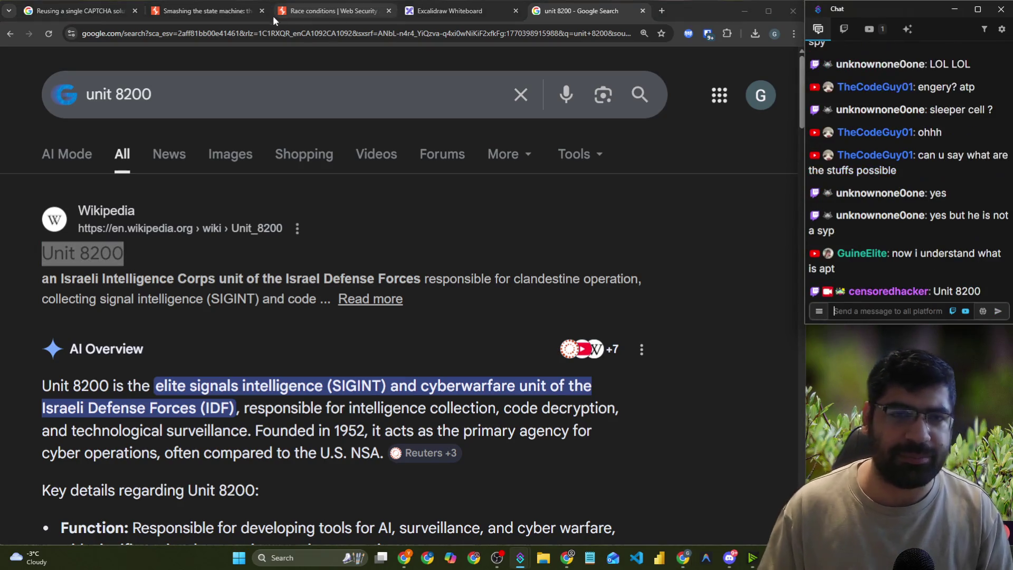
- Refine the search to 'unit 8200 darknet diaries' and open the EP 28 transcript page
left_click(268, 37)
left_click(268, 37)
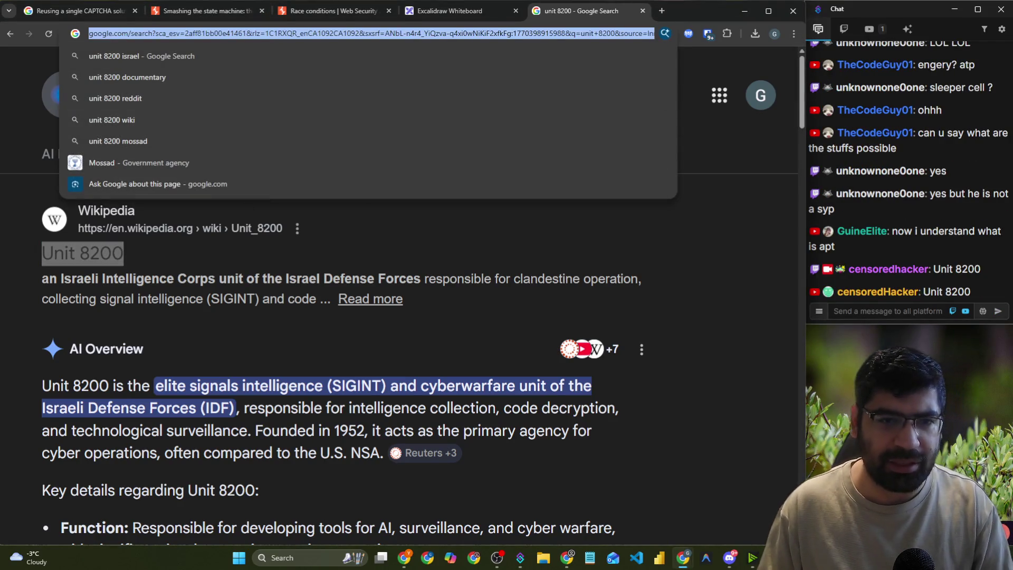
left_click(105, 179)
left_click(207, 95)
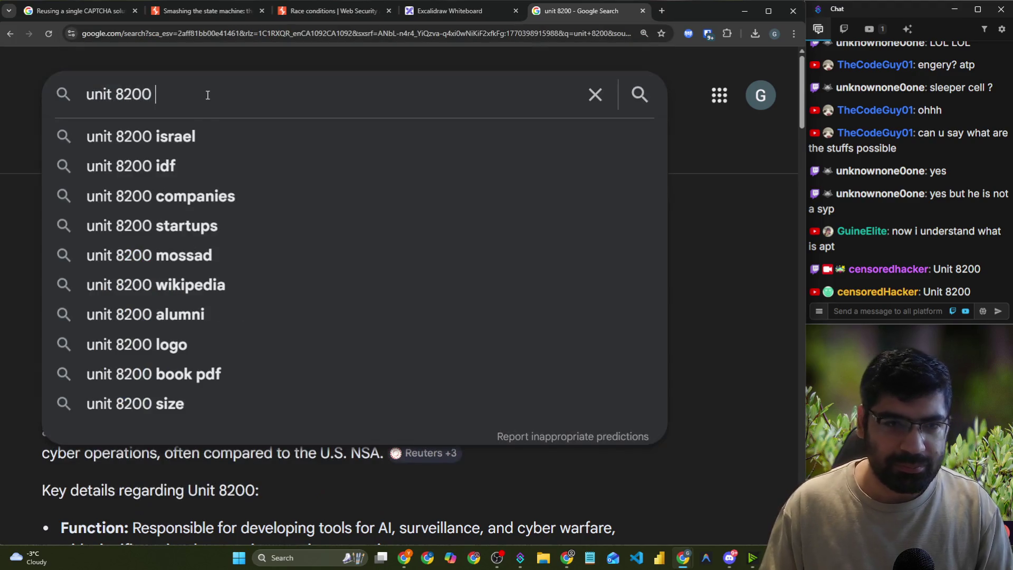
type("dar")
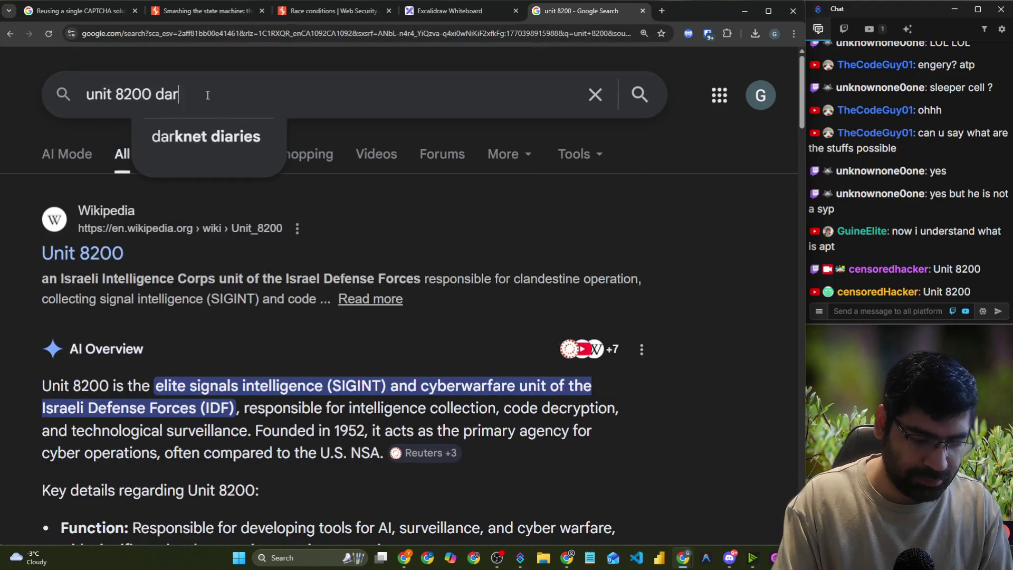
type("knet diaries")
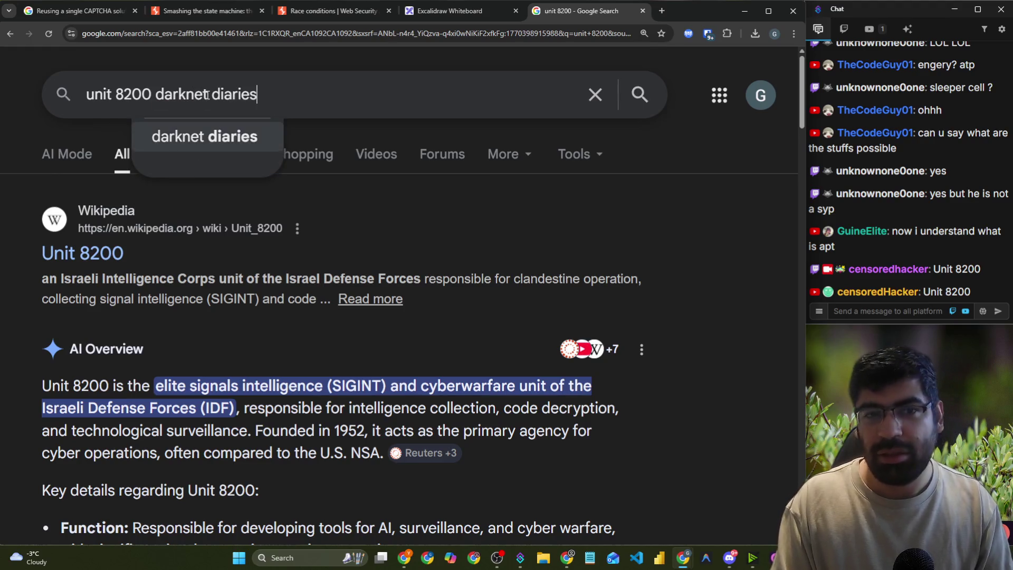
key("Return")
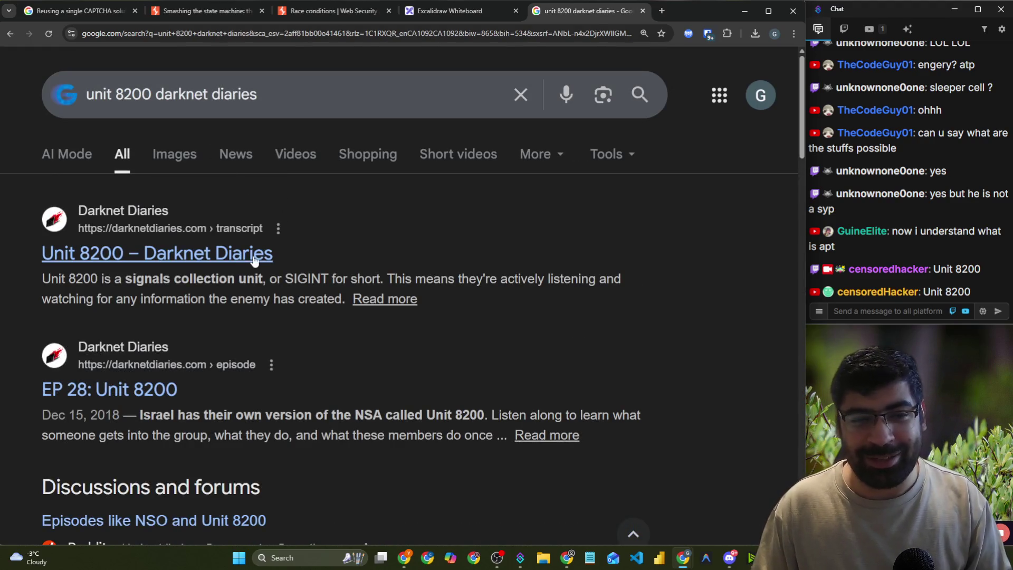
left_click(250, 260)
- Copy the transcript page link and send it in the live chat
left_click(204, 37)
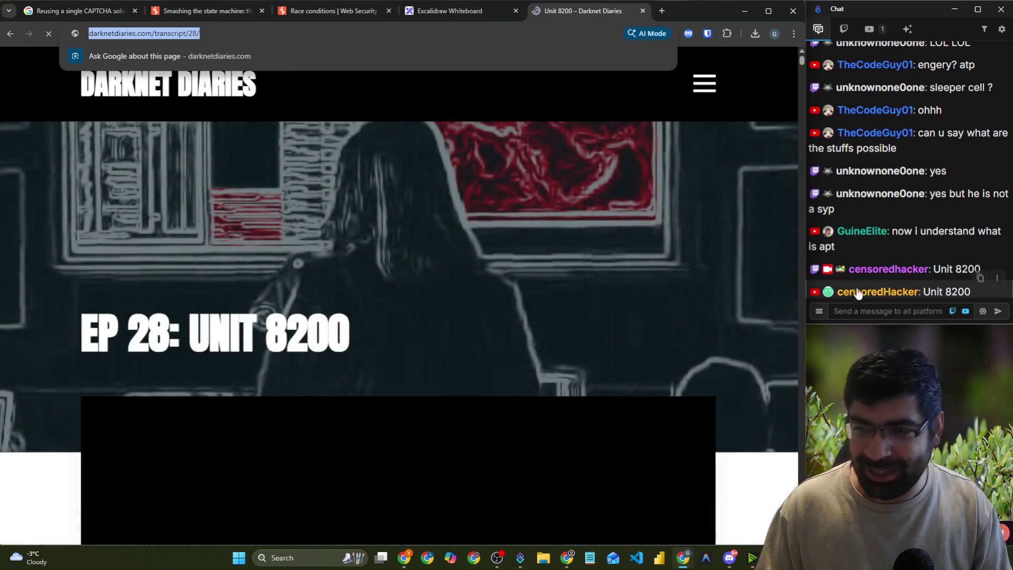
key("ctrl+c")
left_click(886, 311)
key("ctrl+v")
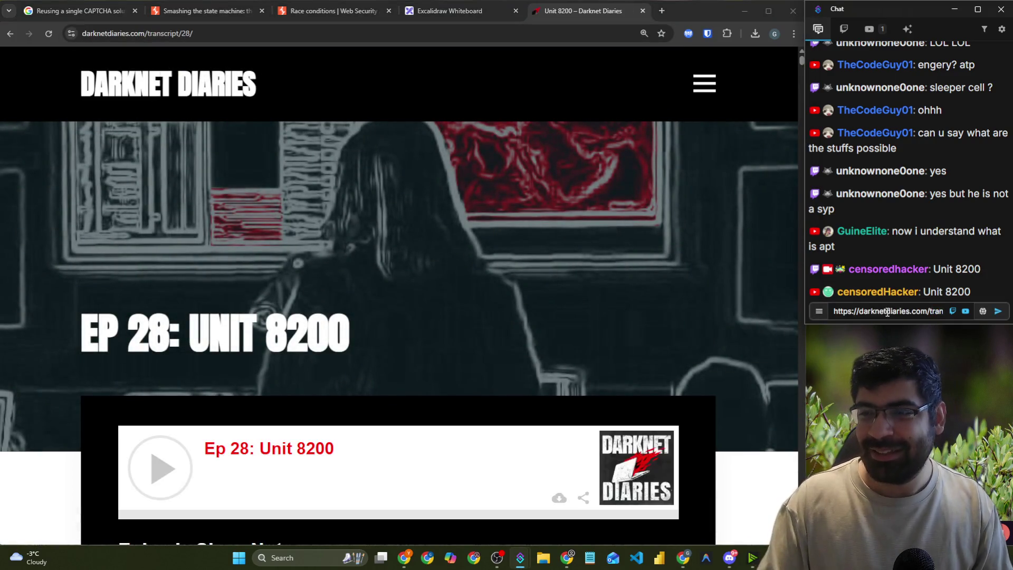
key("Return")
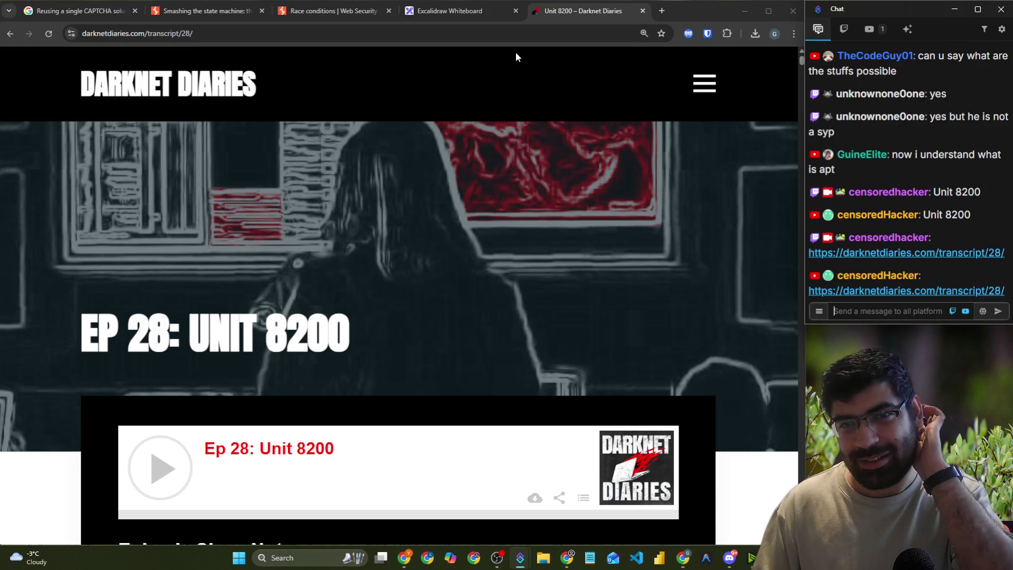
left_click(340, 42)
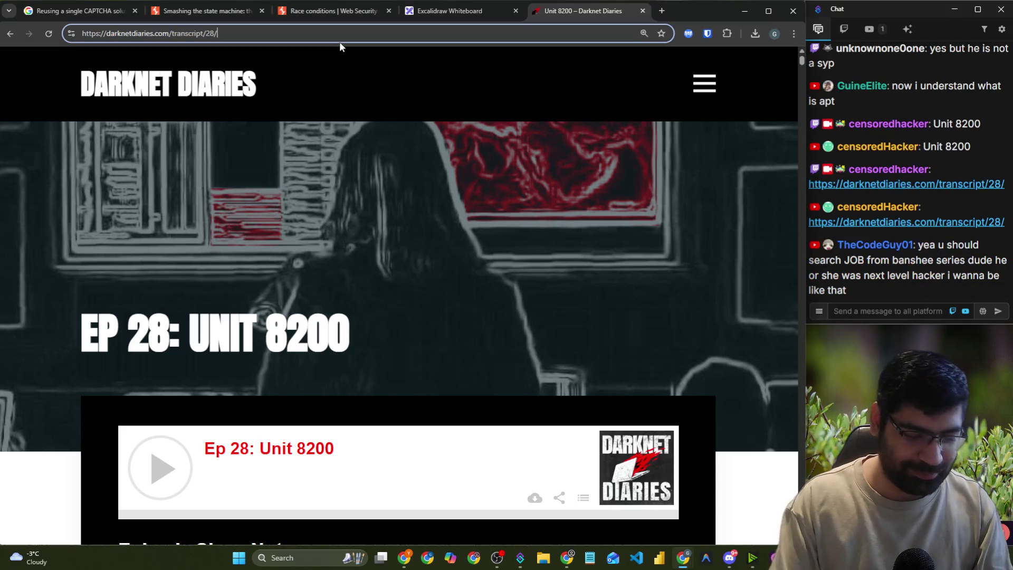
- Search Google for 'adani vs heisnberg'
type("adn")
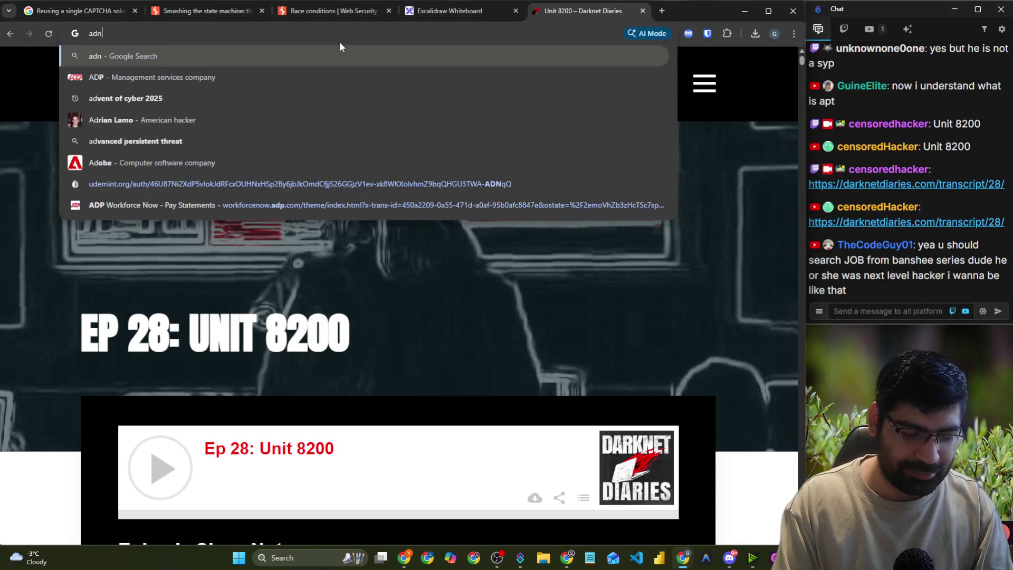
key("BackSpace")
type("ani")
type("vs ")
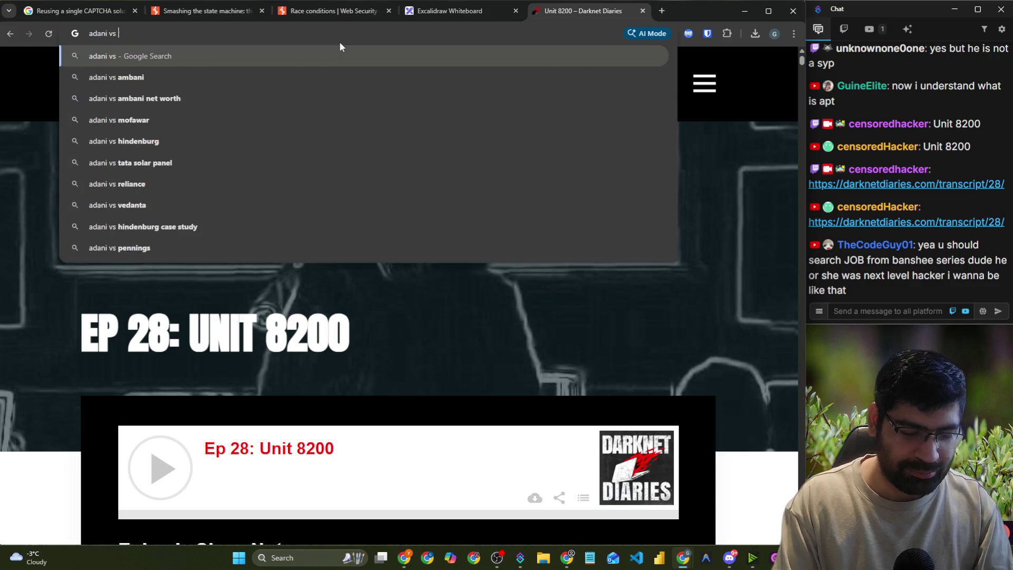
type("heisnberg")
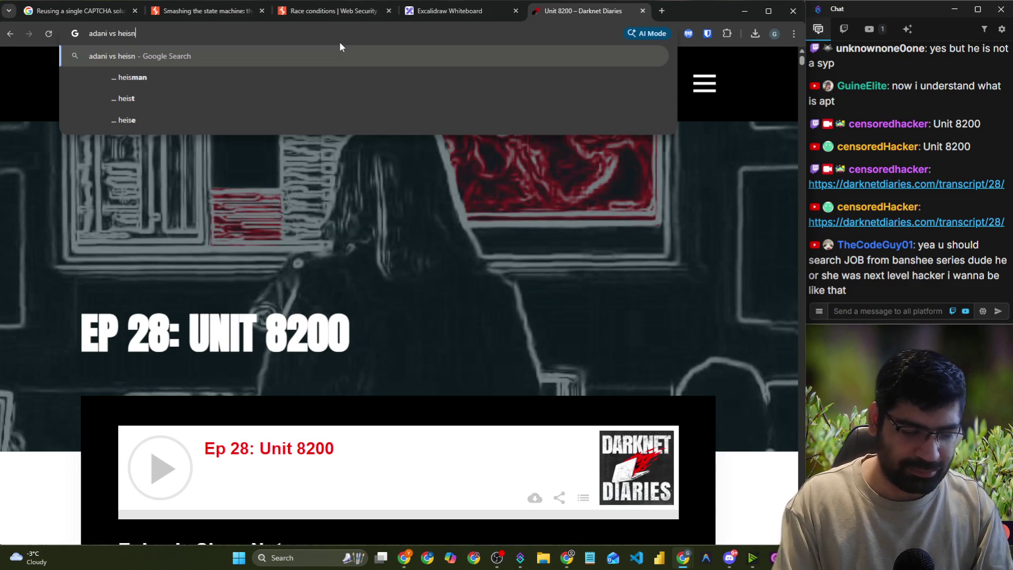
key("Return")
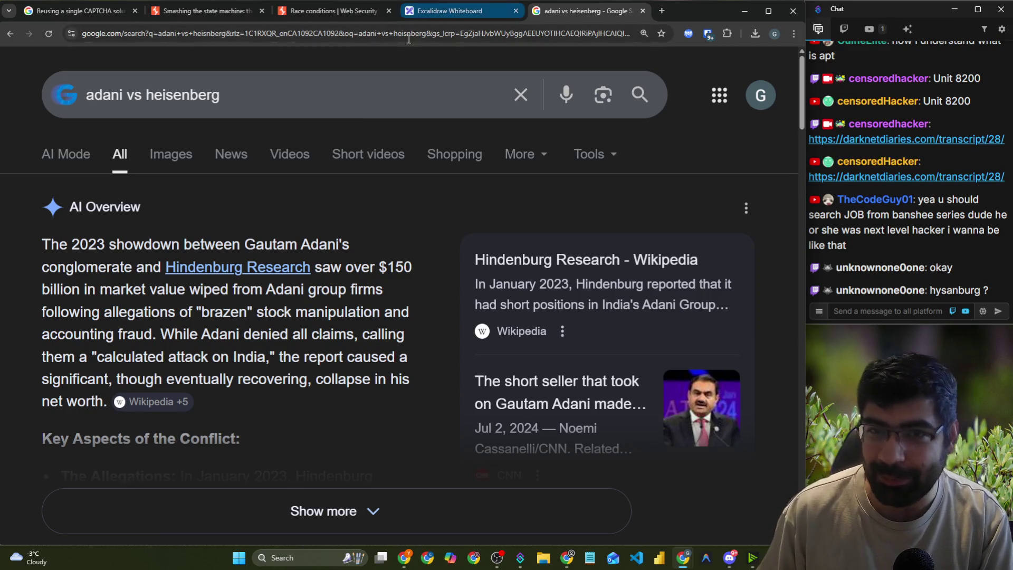
- Go back to the plain 'unit 8200' results and highlight the Israeli Intelligence Corps description
left_click(17, 34)
left_click(17, 34)
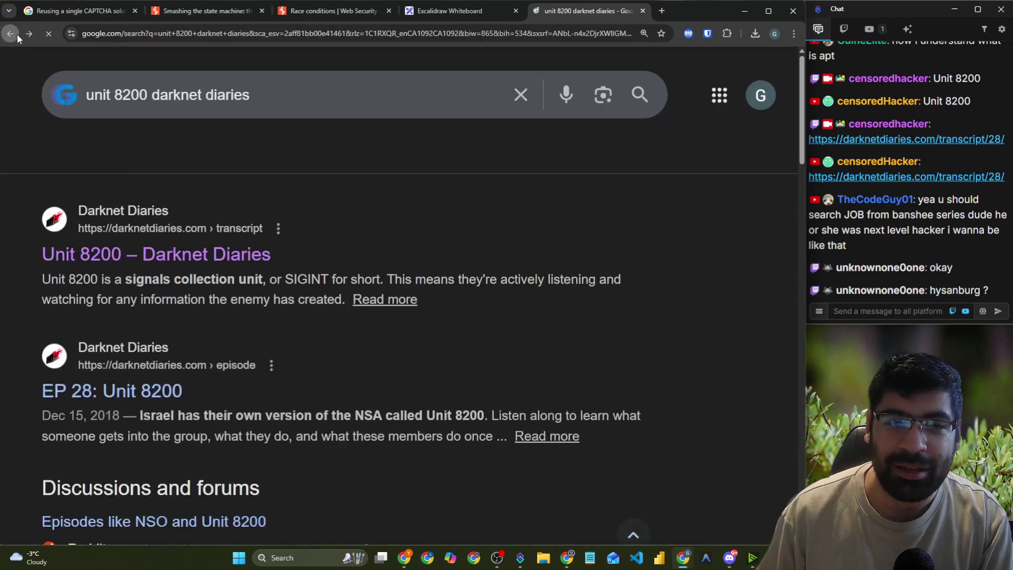
left_click_drag(310, 280, 572, 285)
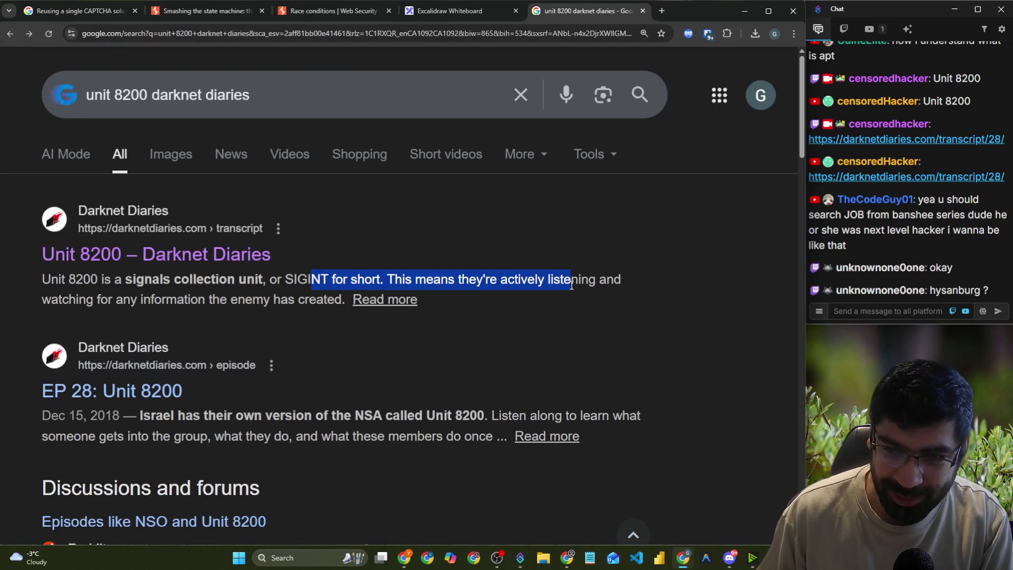
left_click(87, 287)
scroll(110, 313, "down", 4)
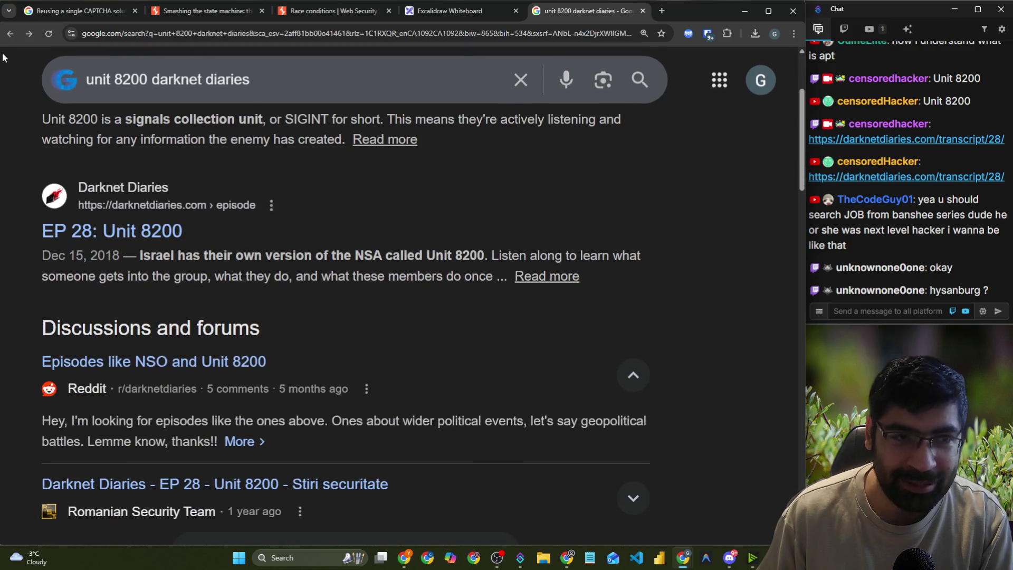
left_click(9, 36)
left_click_drag(62, 280, 429, 274)
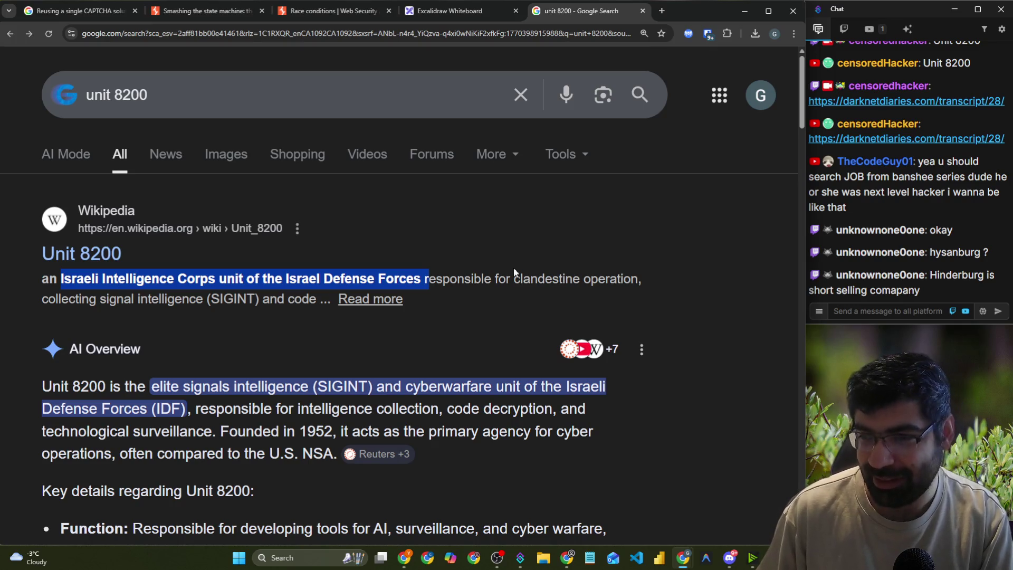
- Close the unit 8200 tab and preview image results for 'modern problems require modern solutions'
left_click(642, 10)
left_click(535, 10)
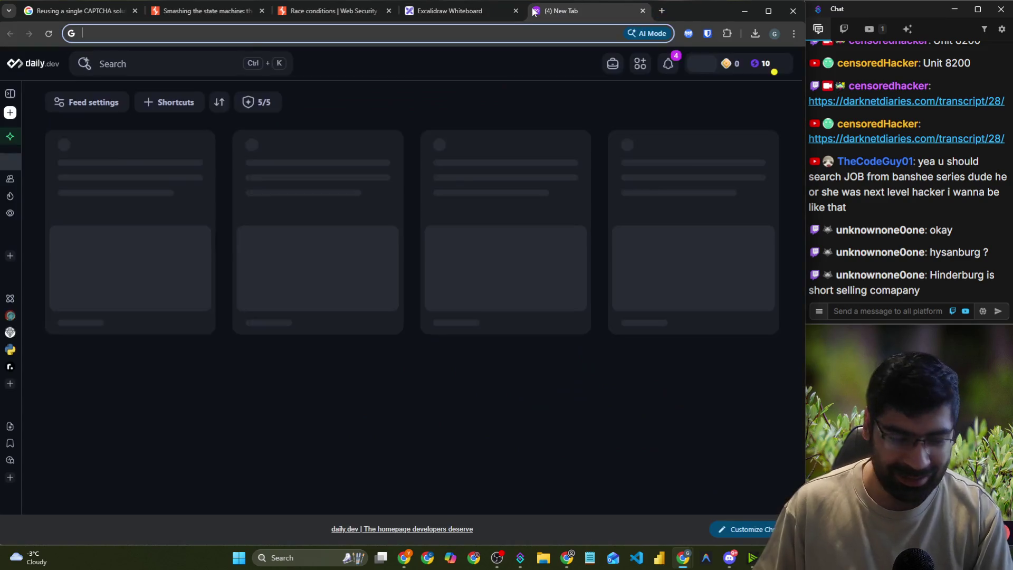
type("modern problems require modern solutions")
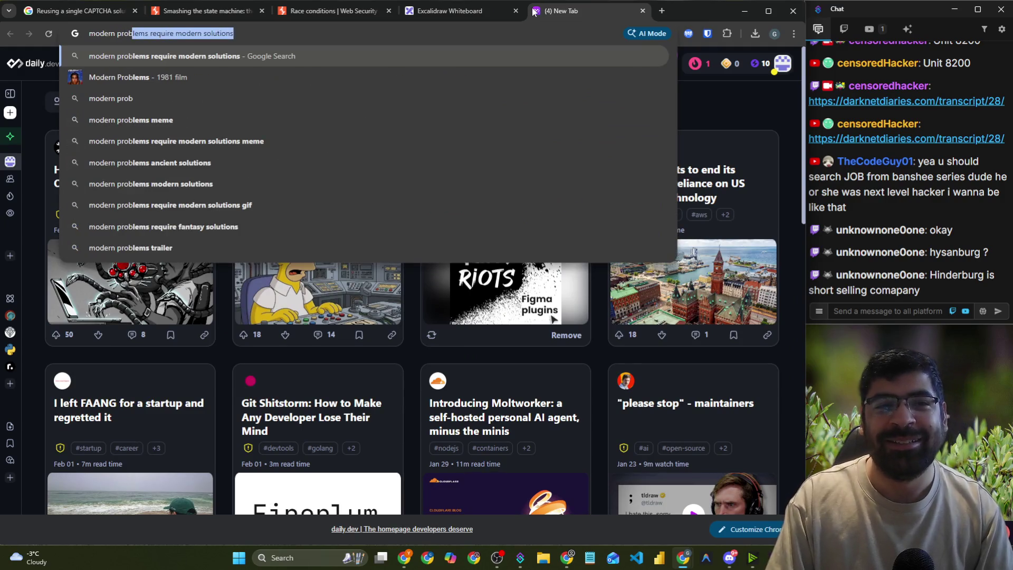
key("Return")
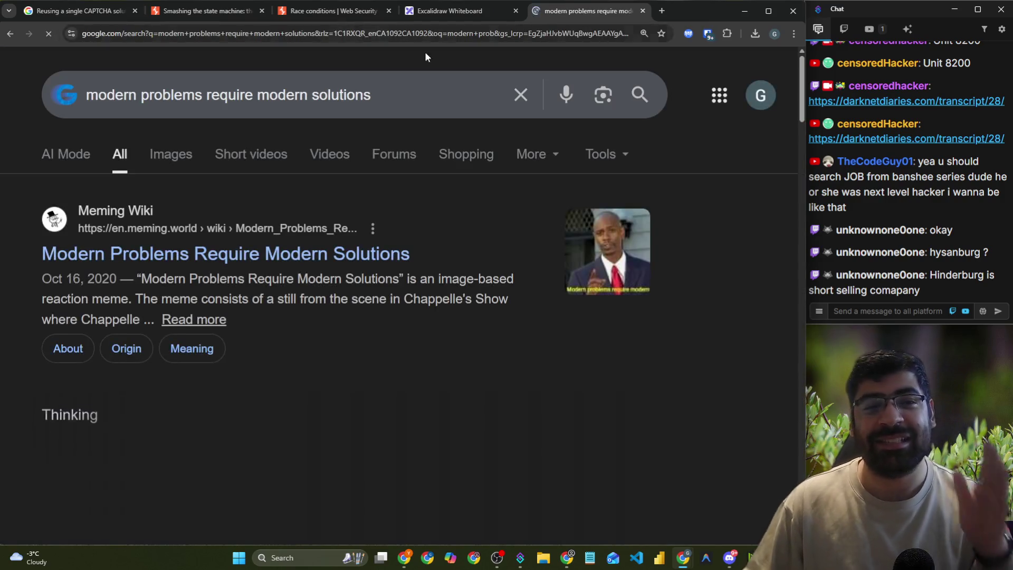
left_click(165, 154)
scroll(356, 238, "down", 2)
left_click(126, 238)
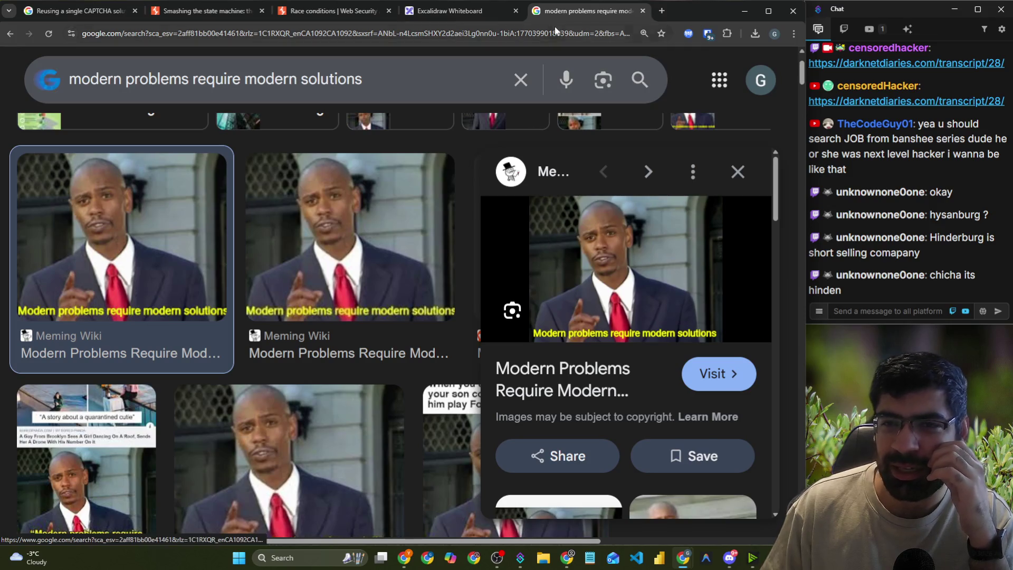
left_click(662, 11)
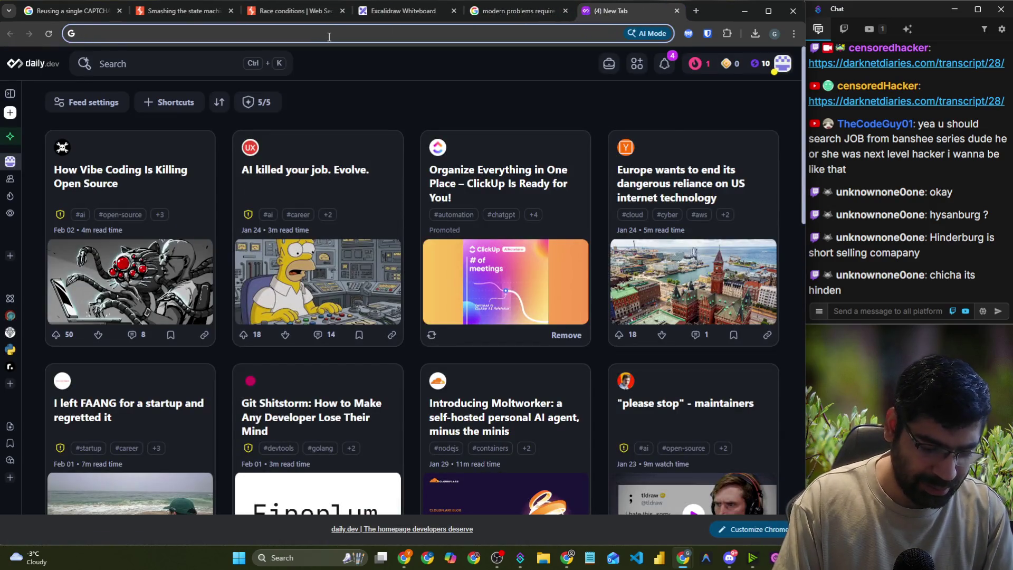
- Search 'adani vs' and open the Hindenburg Research Wikipedia article, selecting 'Hindenburg'
type("adani")
key("BackSpace")
key("BackSpace")
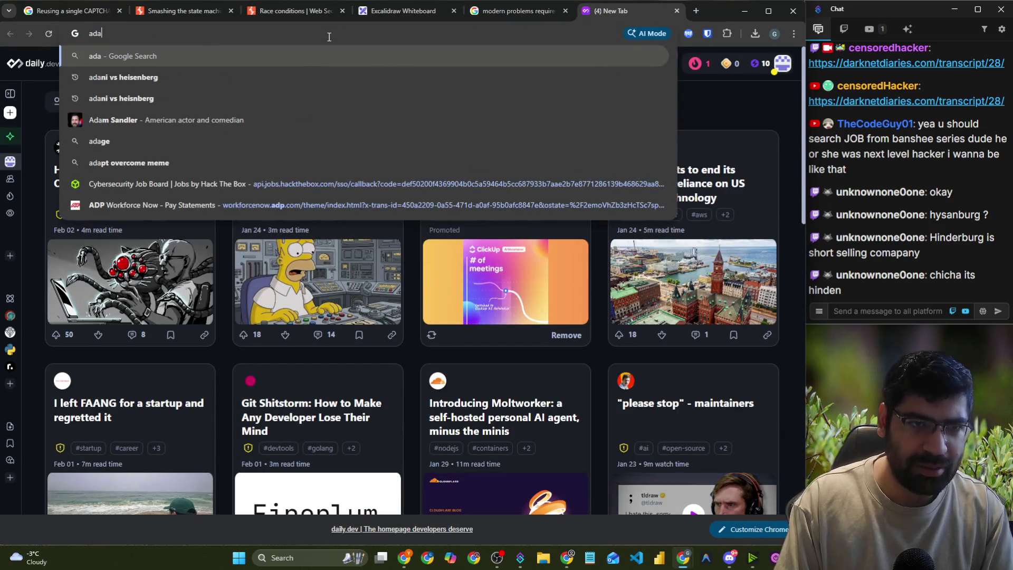
type("ni vs")
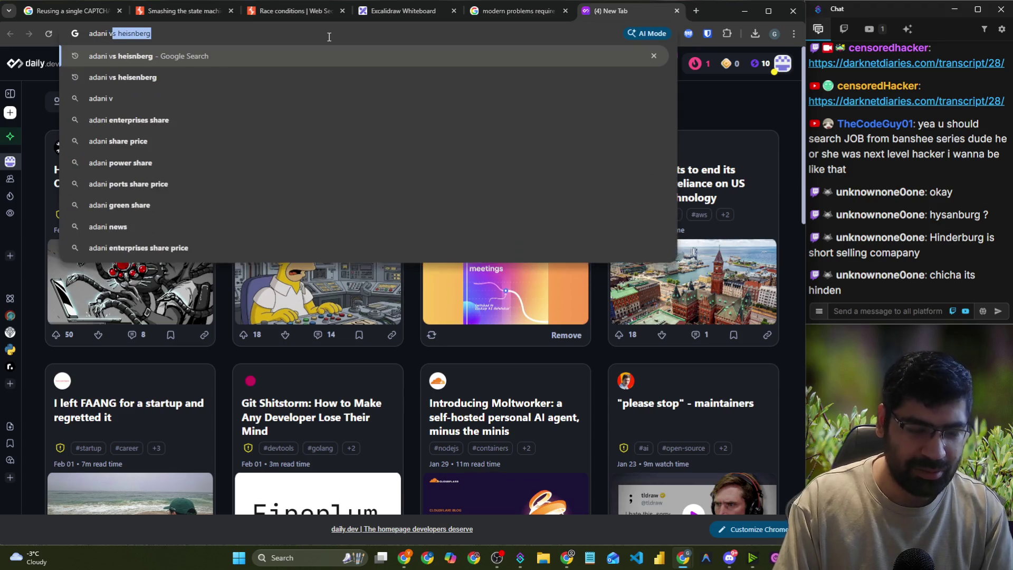
key("Return")
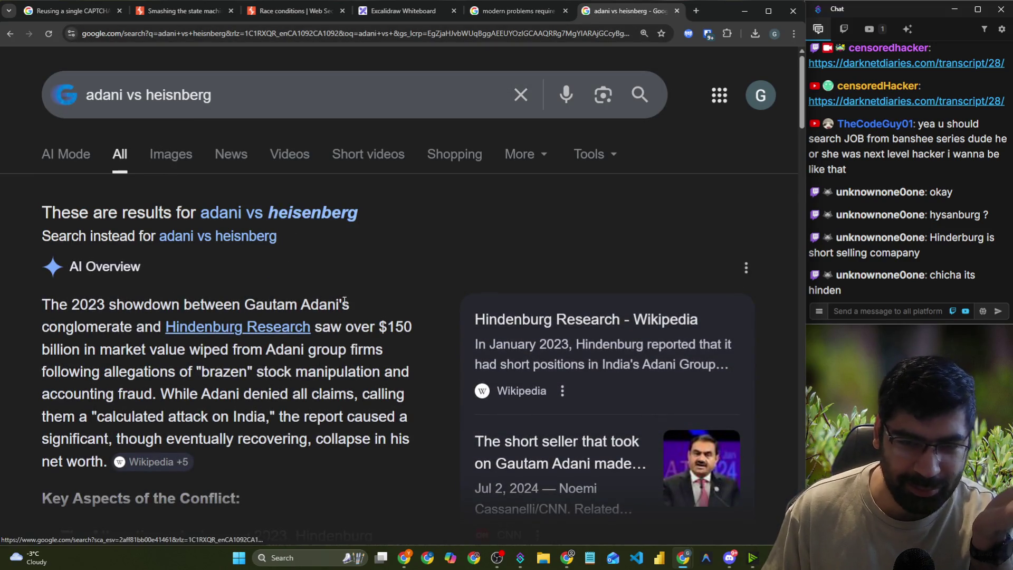
scroll(422, 299, "down", 2)
left_click(511, 219)
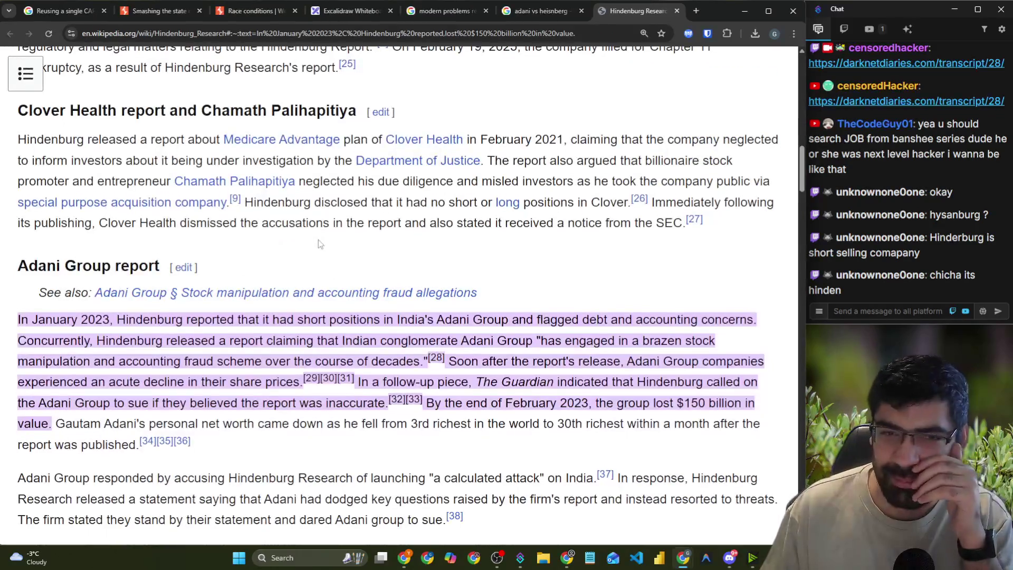
mouse_move(236, 187)
scroll(235, 187, "down", 4)
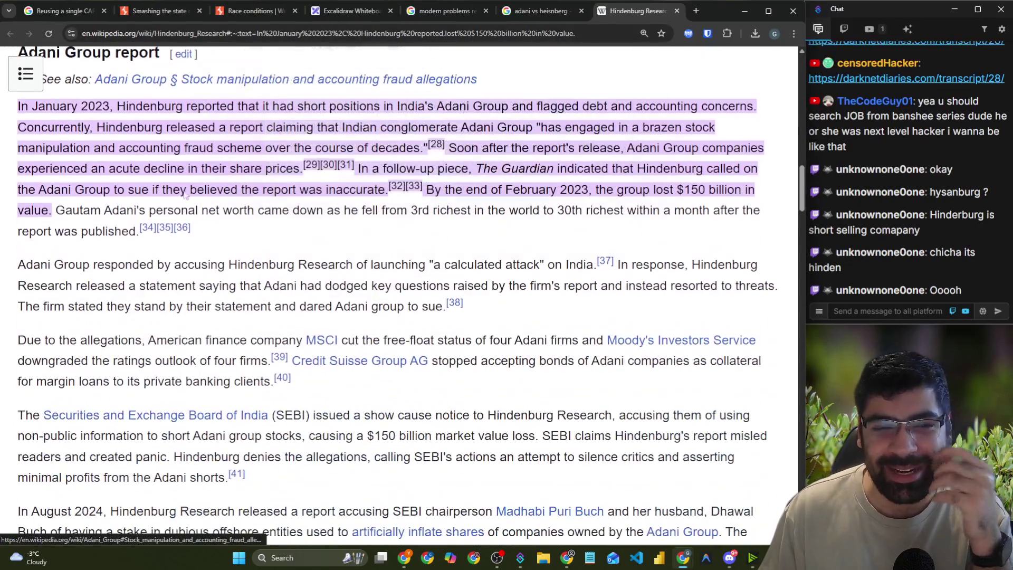
double_click(150, 108)
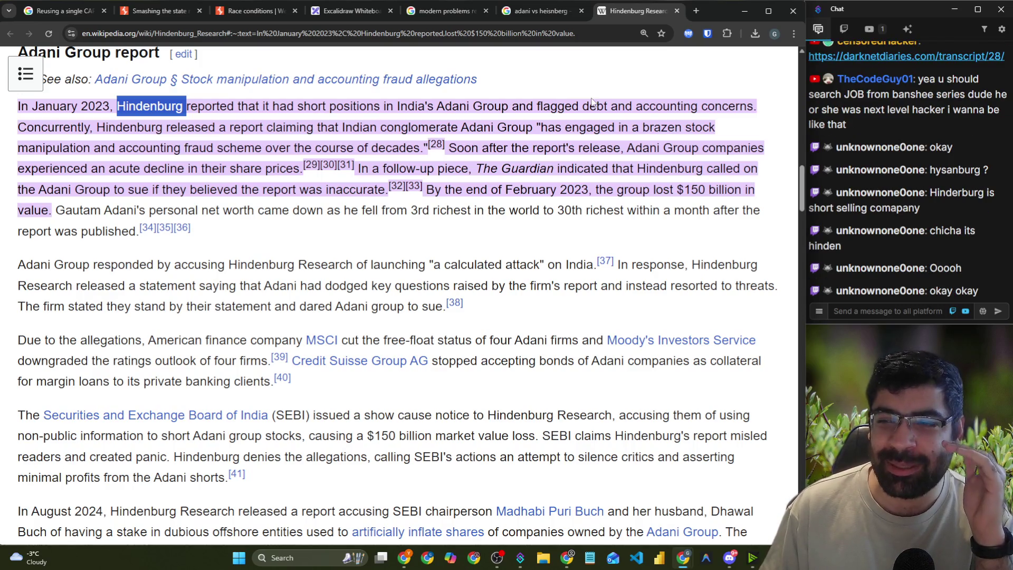
- Close the Adani search, Hindenburg Research and meme tabs, returning to the Excalidraw whiteboard
left_click(581, 11)
left_click(231, 130)
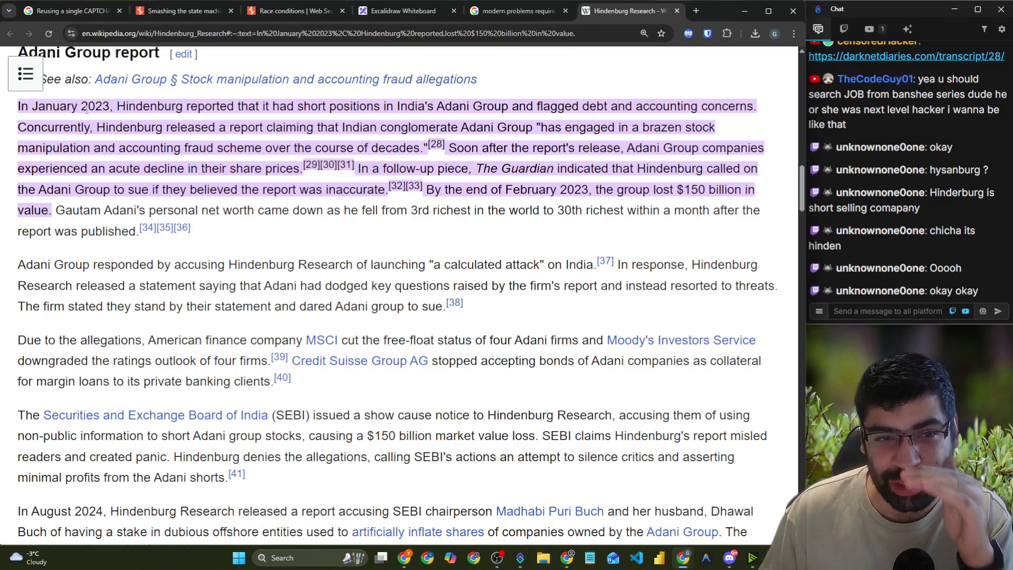
left_click_drag(87, 109, 227, 115)
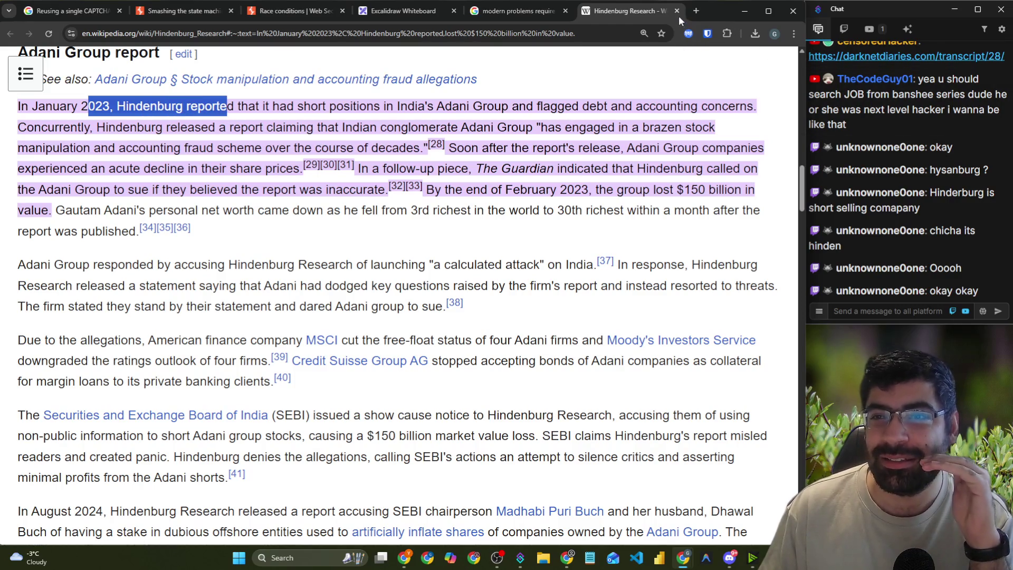
left_click(677, 11)
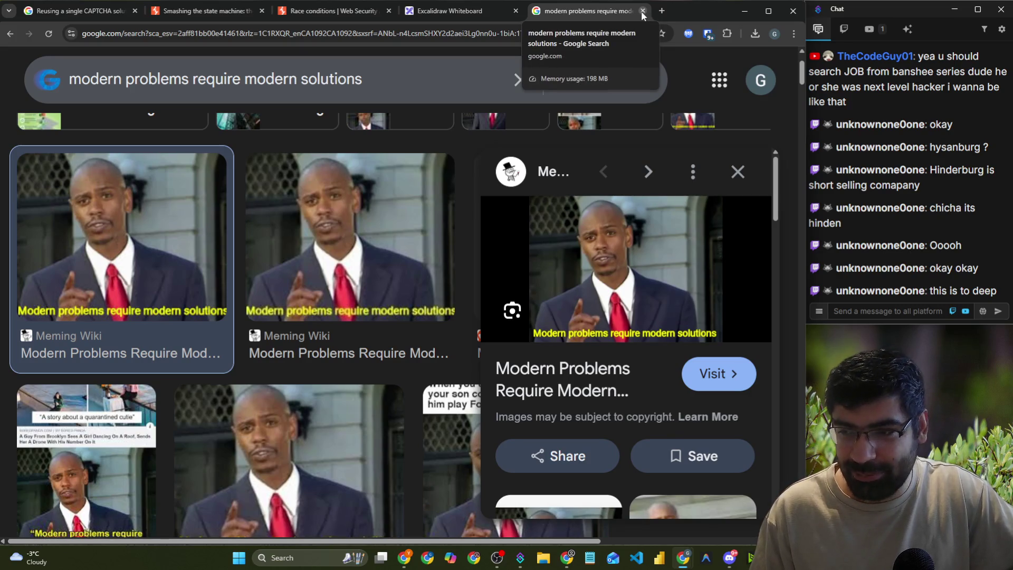
left_click(643, 11)
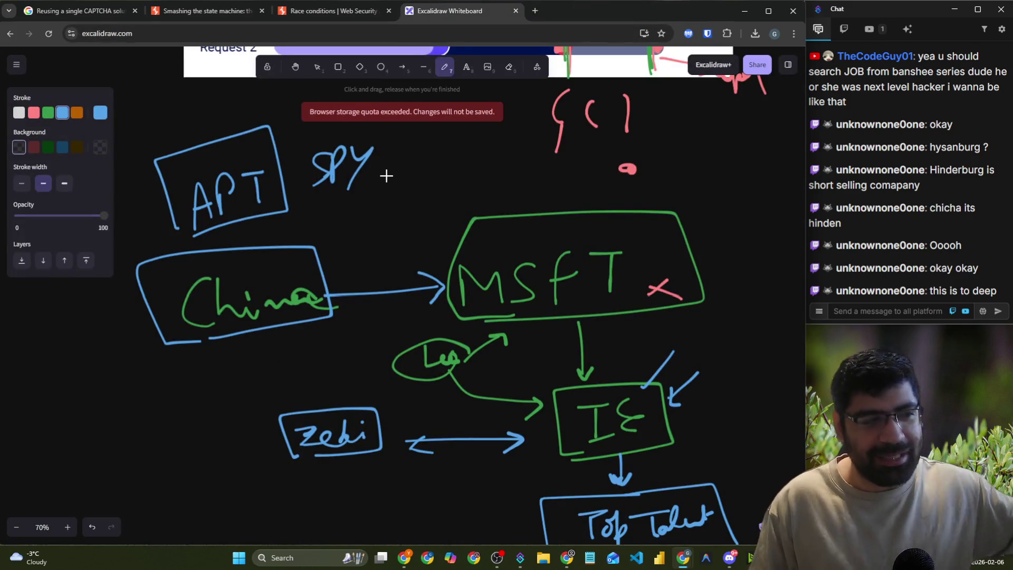
- Select the phrase 'banshee series dude' in the chat, then scroll the canvas to blank space
scroll(385, 174, "down", 8)
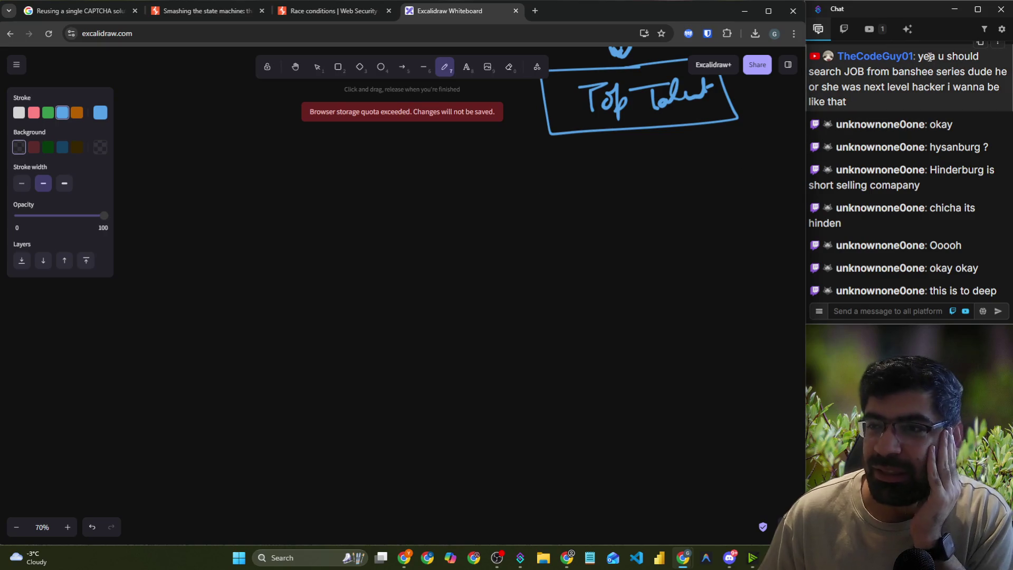
left_click_drag(957, 58, 927, 79)
scroll(918, 85, "up", 2)
double_click(903, 87)
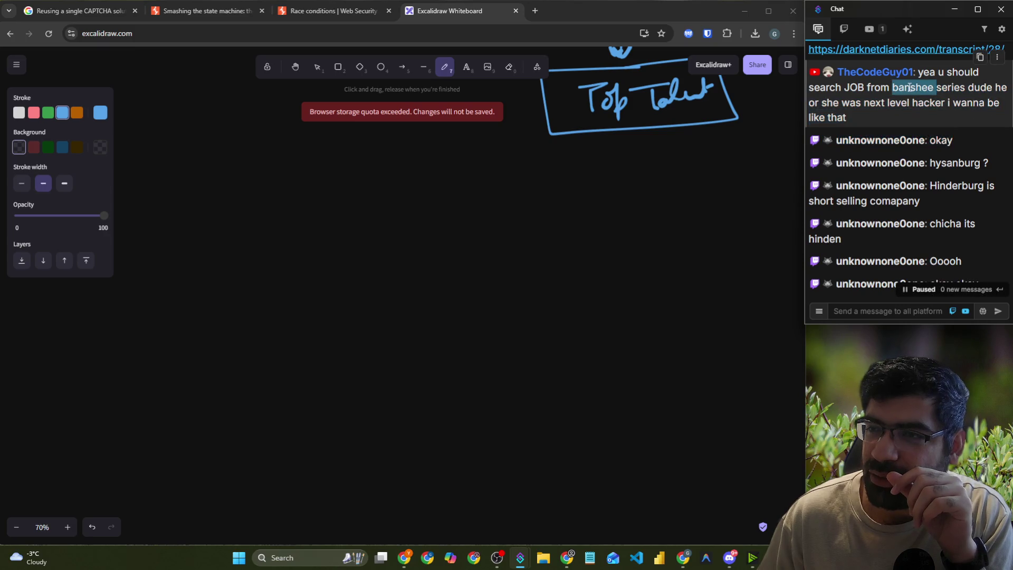
left_click(894, 87)
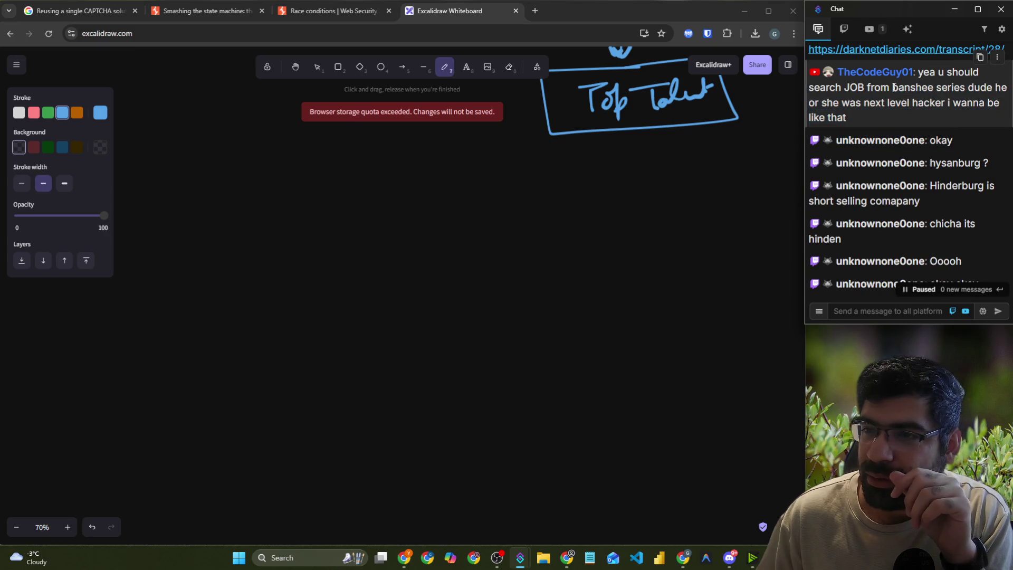
mouse_move(901, 88)
left_mouse_down()
mouse_move(996, 89)
mouse_move(981, 103)
mouse_move(902, 115)
left_mouse_up()
left_click(897, 95)
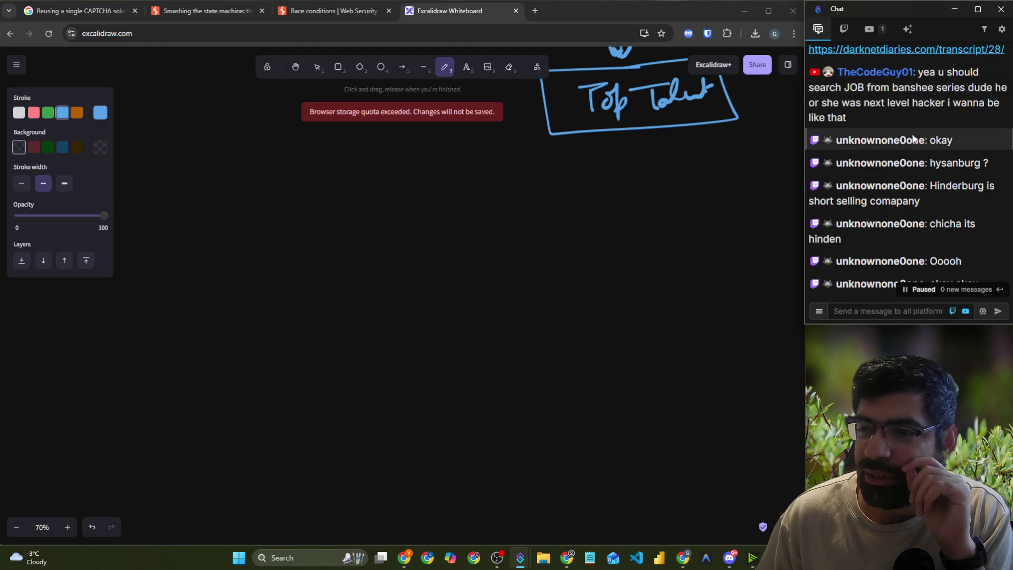
scroll(887, 132, "down", 2)
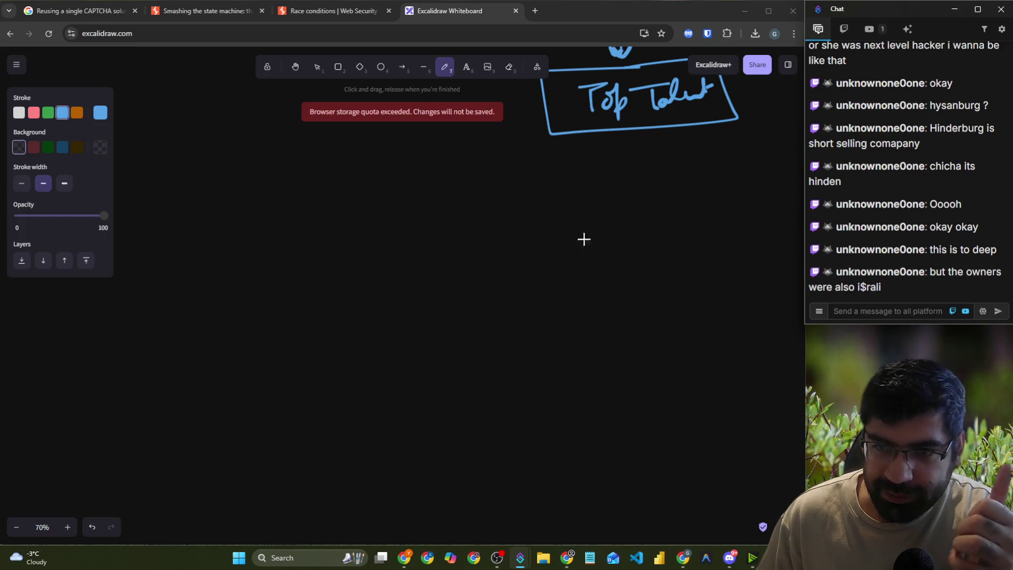
- Hand-write 'Money v/s Money' across the canvas in blue freehand
mouse_move(198, 194)
left_mouse_down()
mouse_move(210, 242)
mouse_move(225, 218)
mouse_move(317, 215)
mouse_move(306, 240)
left_mouse_up()
mouse_move(442, 201)
left_mouse_down()
mouse_move(457, 199)
mouse_move(474, 258)
left_mouse_up()
mouse_move(556, 205)
left_mouse_down()
mouse_move(572, 196)
mouse_move(595, 214)
left_mouse_up()
left_click_drag(508, 206, 491, 228)
mouse_move(612, 198)
left_mouse_down()
mouse_move(613, 208)
mouse_move(656, 195)
mouse_move(692, 201)
left_mouse_up()
- Write the '+ Power + Infra + Influence' list below the right-hand Money
mouse_move(571, 249)
left_mouse_down()
mouse_move(569, 284)
mouse_move(576, 270)
left_mouse_up()
mouse_move(567, 324)
left_mouse_down()
mouse_move(685, 300)
mouse_move(694, 317)
left_mouse_up()
mouse_move(593, 349)
left_mouse_down()
mouse_move(590, 402)
mouse_move(601, 386)
left_mouse_up()
scroll(576, 349, "down", 2)
mouse_move(579, 320)
left_mouse_down()
mouse_move(561, 325)
mouse_move(593, 363)
mouse_move(628, 335)
mouse_move(654, 342)
left_mouse_up()
scroll(595, 384, "down", 2)
mouse_move(587, 282)
left_mouse_down()
mouse_move(587, 315)
mouse_move(599, 299)
left_mouse_up()
left_click_drag(562, 339, 584, 339)
mouse_move(572, 342)
left_mouse_down()
mouse_move(594, 380)
mouse_move(663, 330)
mouse_move(691, 338)
left_mouse_up()
scroll(670, 320, "up", 3)
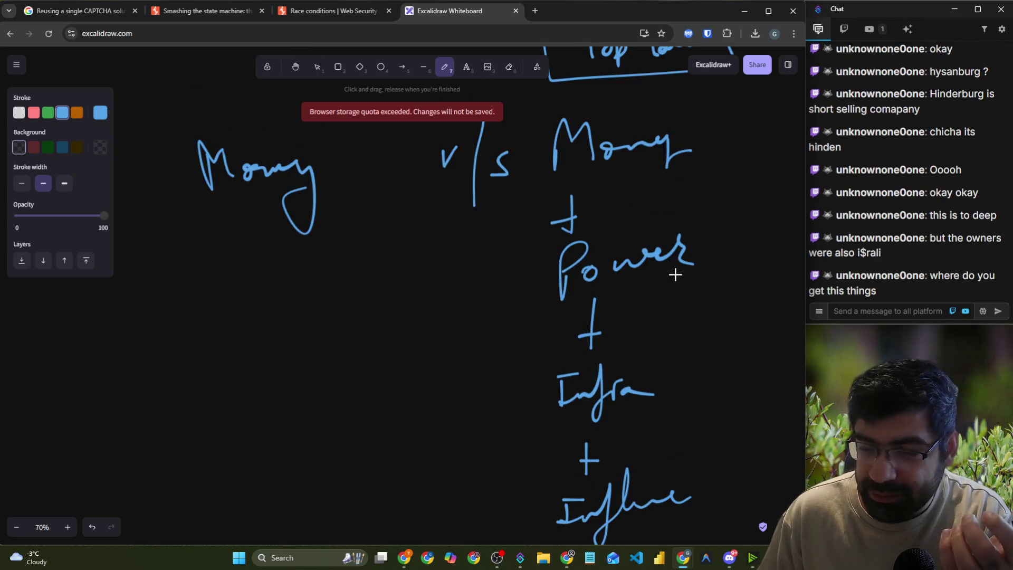
- Box the left Money, tick Power and Infra, underline the last entry, then switch to the Race conditions article
mouse_move(179, 226)
left_mouse_down()
mouse_move(331, 201)
mouse_move(285, 109)
mouse_move(195, 201)
left_mouse_up()
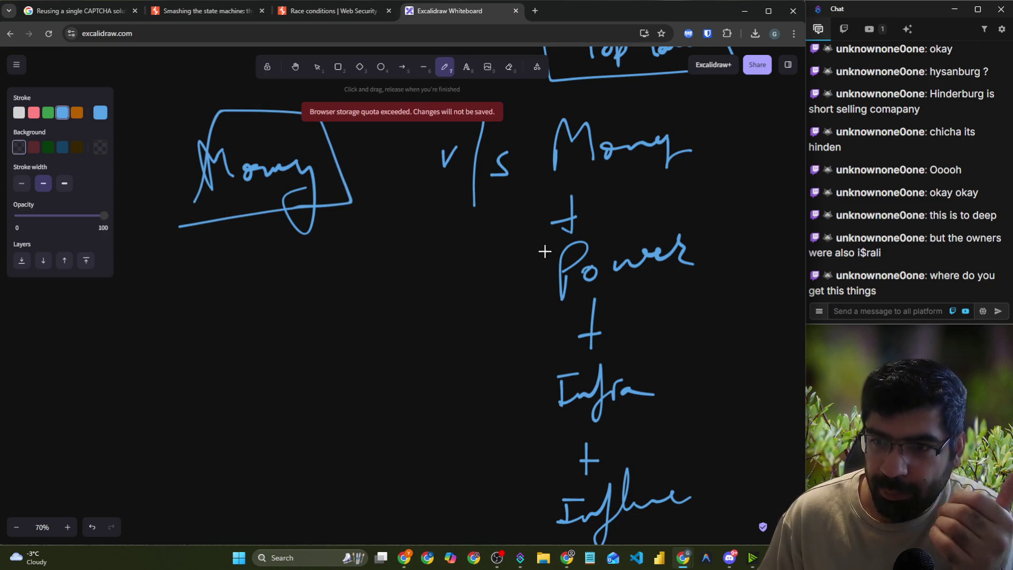
left_click_drag(594, 304, 650, 280)
left_click_drag(633, 402, 714, 347)
left_click_drag(636, 530, 713, 506)
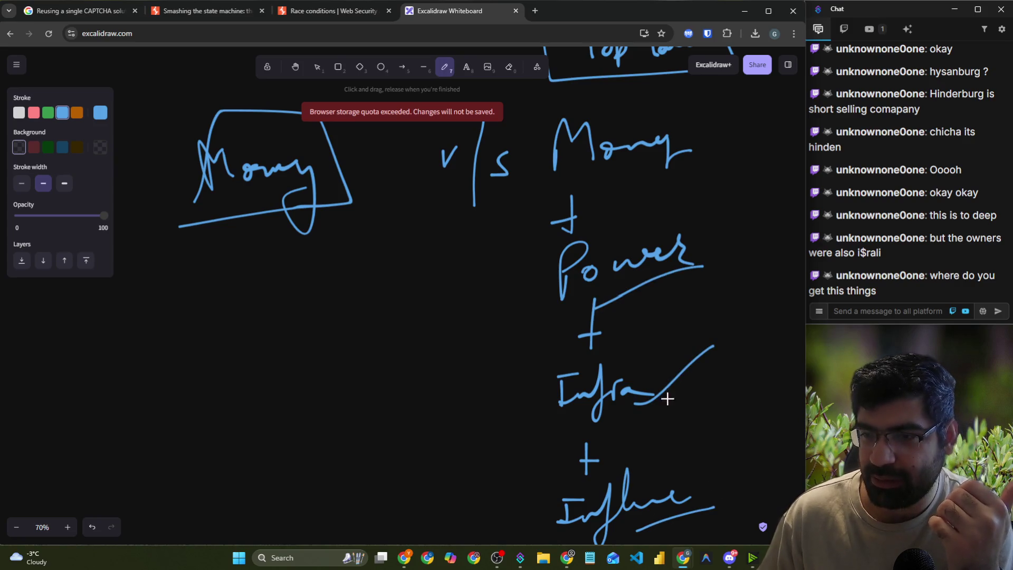
scroll(388, 351, "down", 8)
scroll(393, 346, "down", 1)
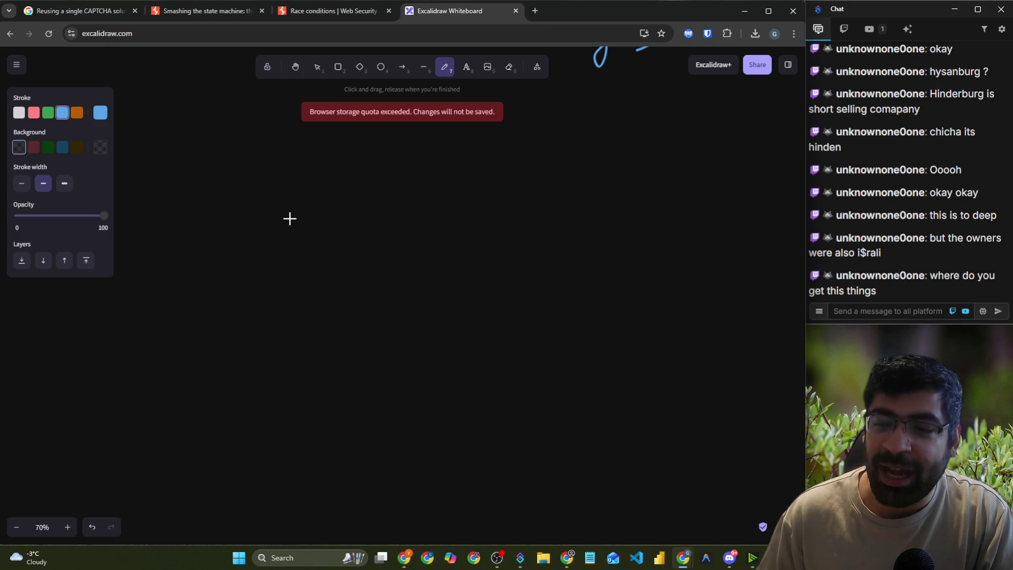
left_click(314, 10)
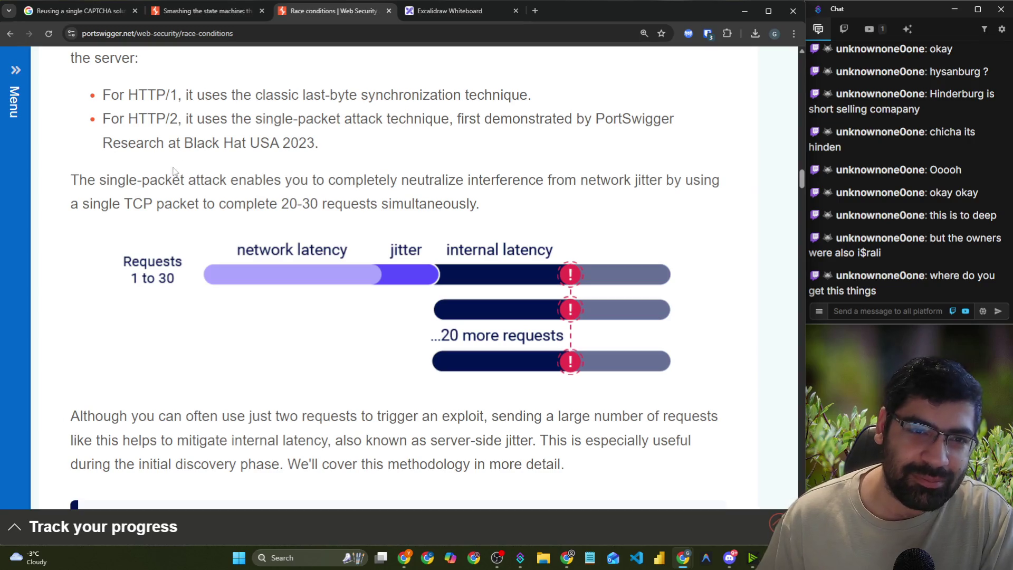
left_click_drag(72, 188, 241, 186)
left_click(275, 187)
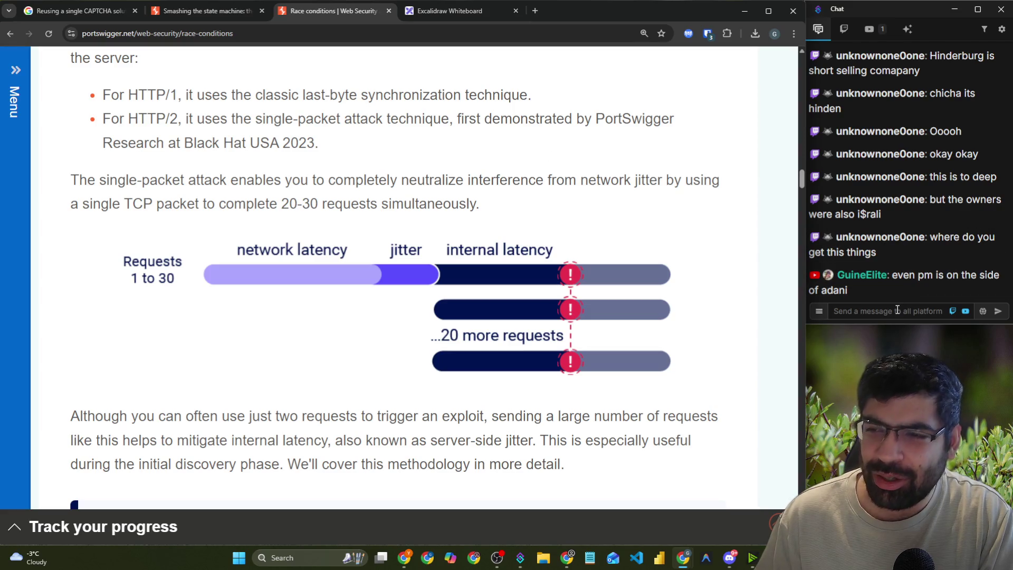
- Hand-write 'ERo' on the Excalidraw canvas, then open a new browser tab
left_click(429, 10)
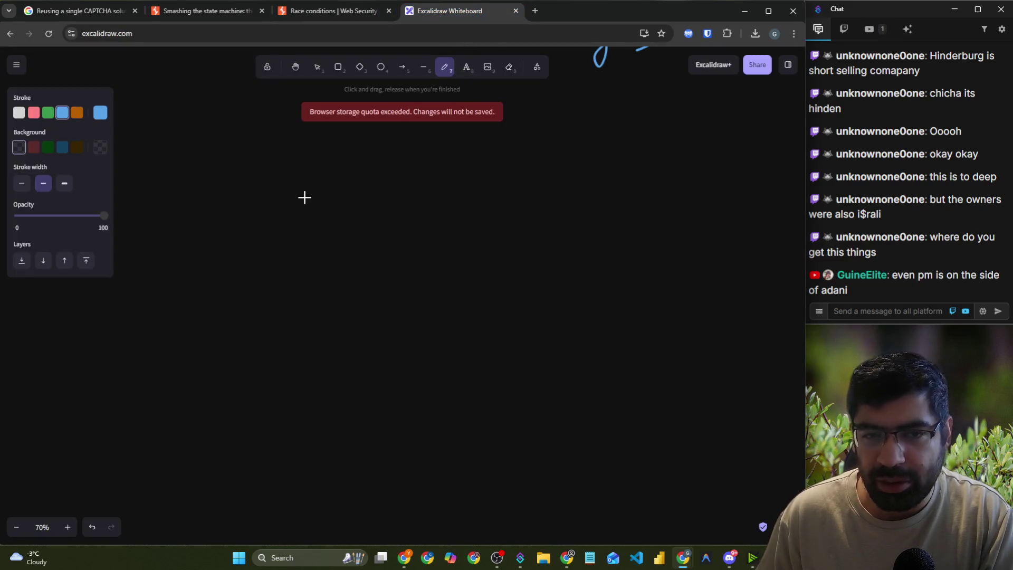
mouse_move(312, 173)
left_mouse_down()
mouse_move(256, 241)
mouse_move(295, 248)
left_mouse_up()
left_click_drag(340, 196, 339, 258)
left_click_drag(331, 216, 397, 247)
left_click_drag(414, 211, 426, 221)
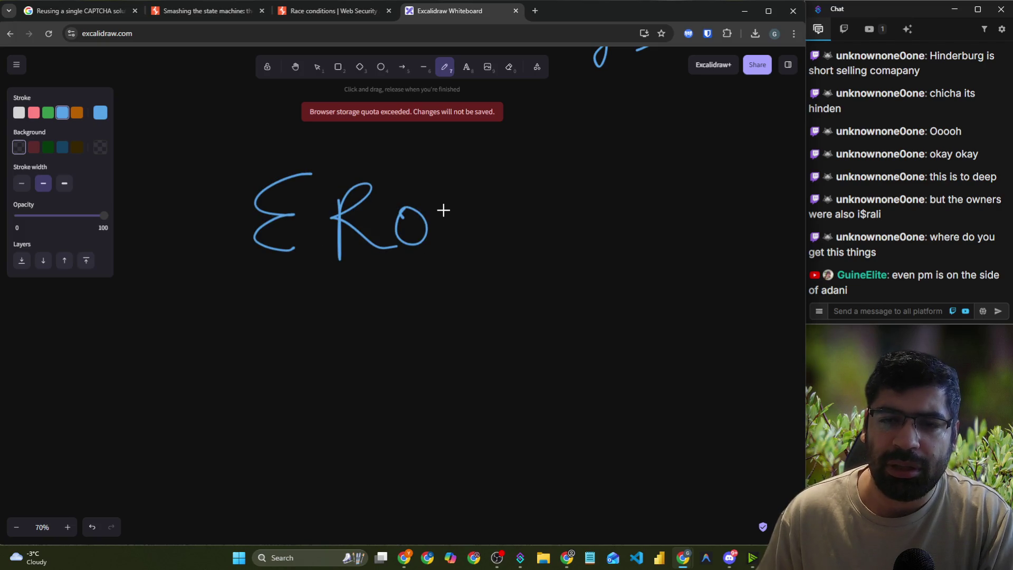
left_click(534, 11)
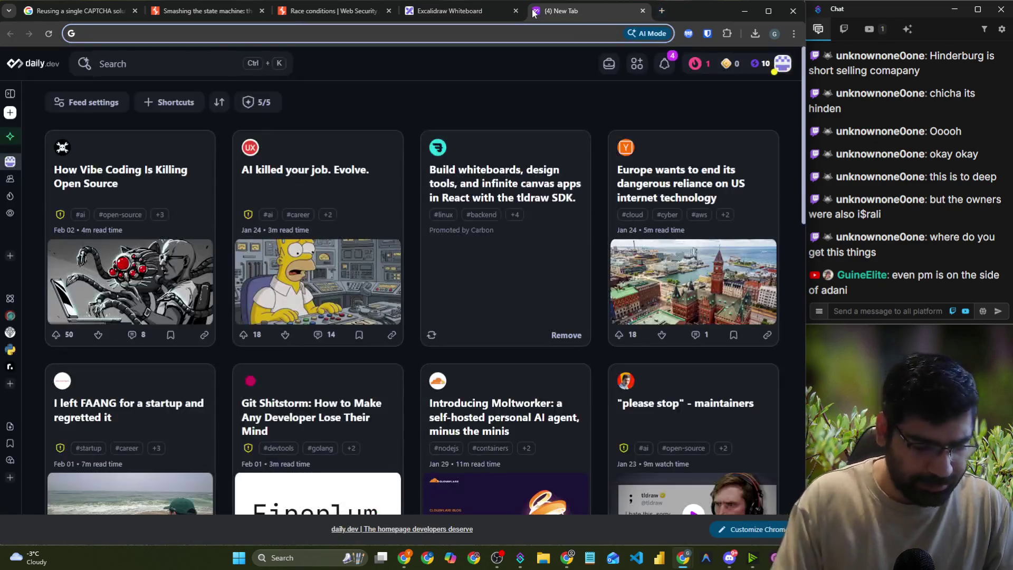
- Search Google for 'eron scam' and paste the 'Enron scandal' heading into the chat
type("eron ")
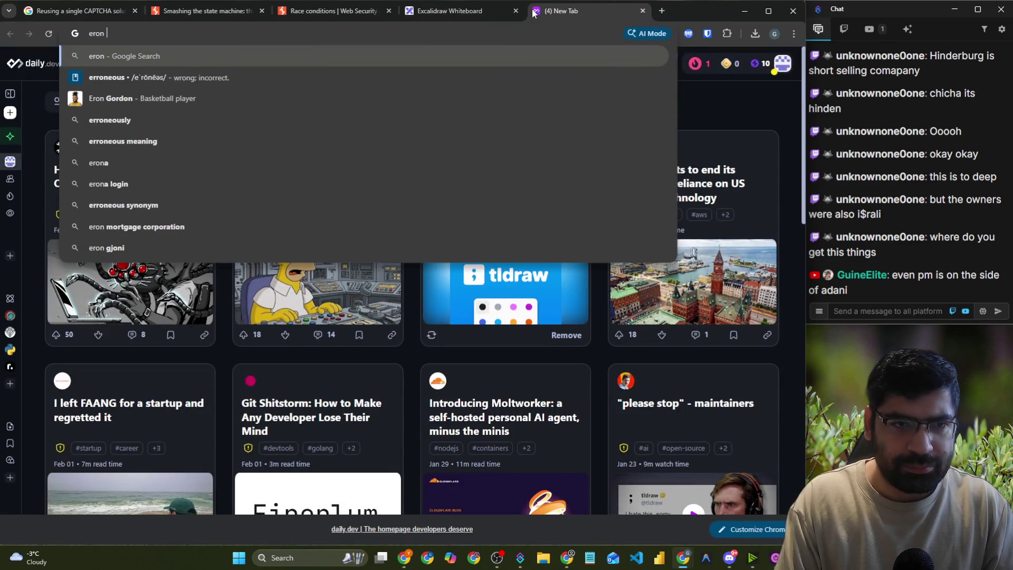
type("scam")
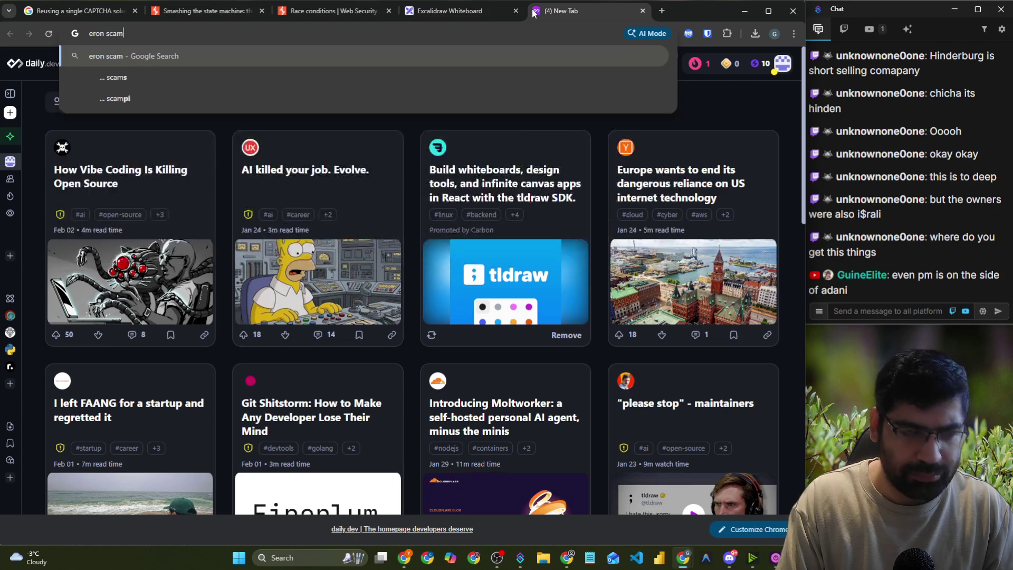
key("Return")
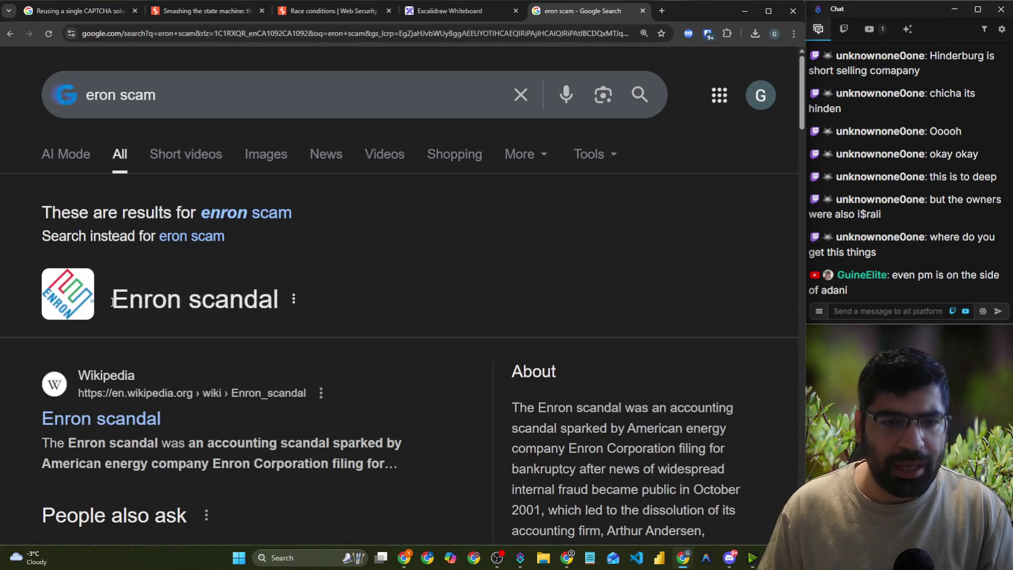
left_click_drag(113, 302, 273, 302)
key("ctrl+c")
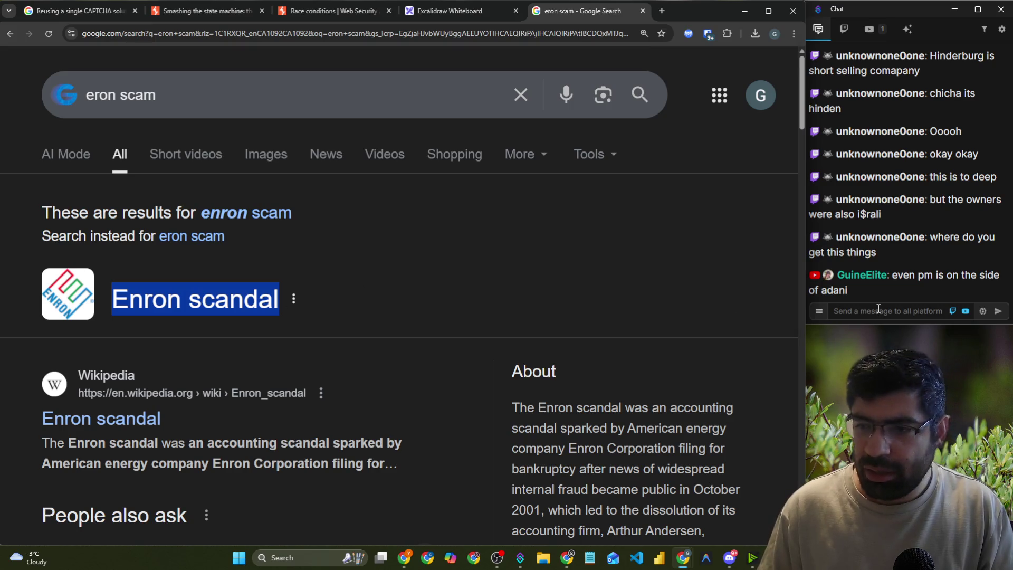
left_click(878, 310)
key("ctrl+v")
key("Return")
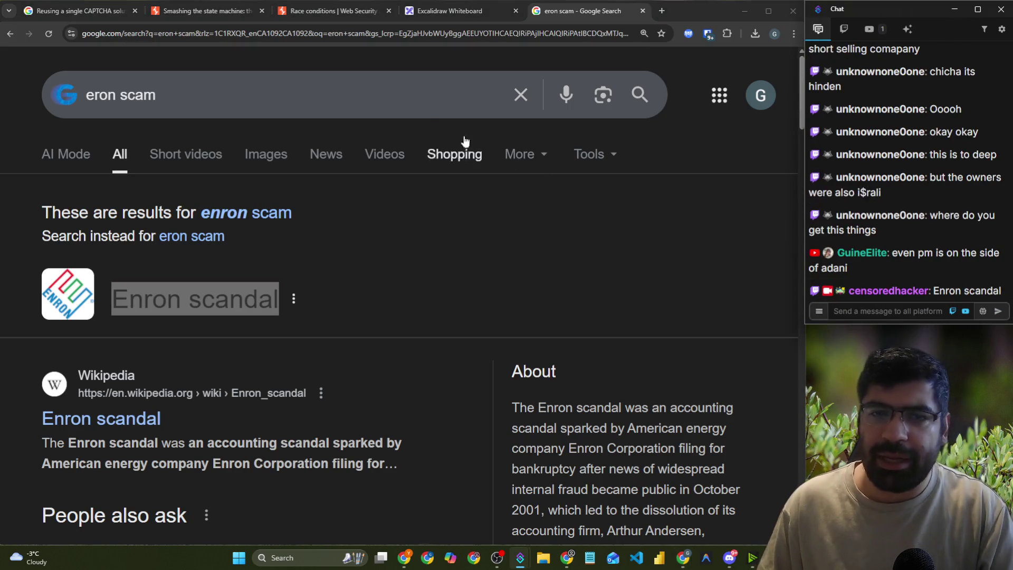
- Load the corrected Enron results, then change the query to 'enron and bush' and search
left_click(402, 113)
left_click_drag(177, 94, 99, 89)
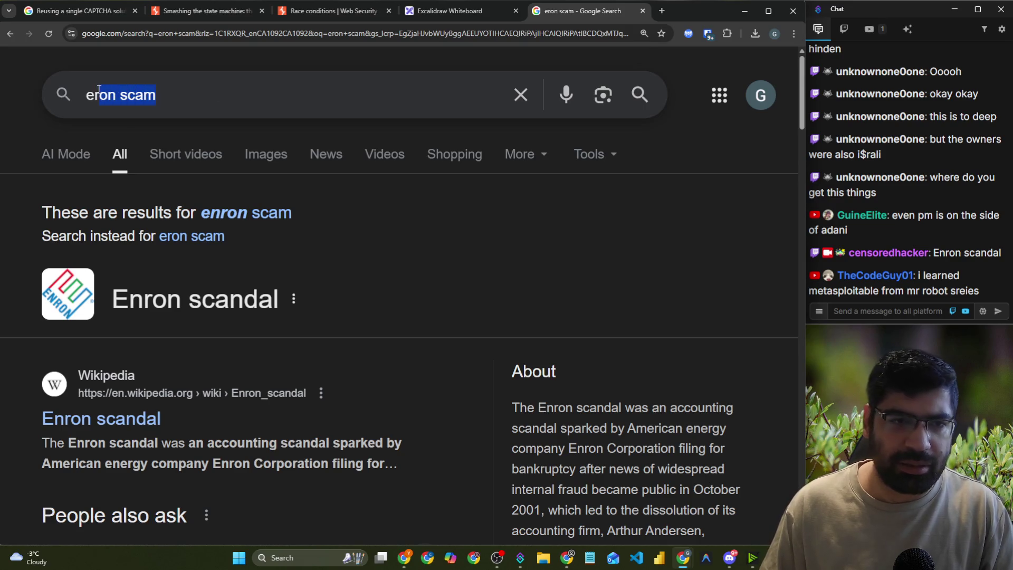
left_click(264, 226)
double_click(131, 95)
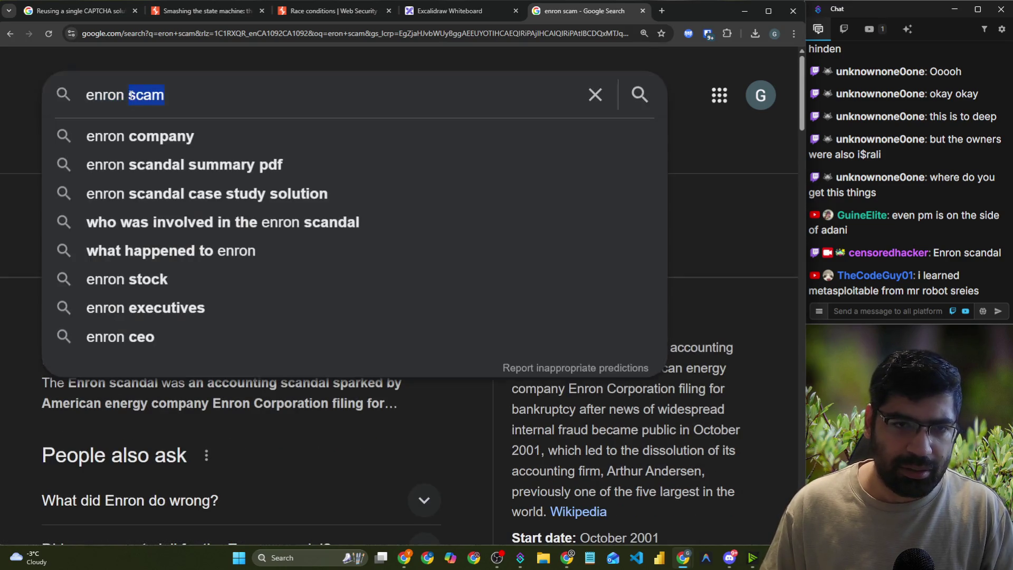
type("and bush")
key("Return")
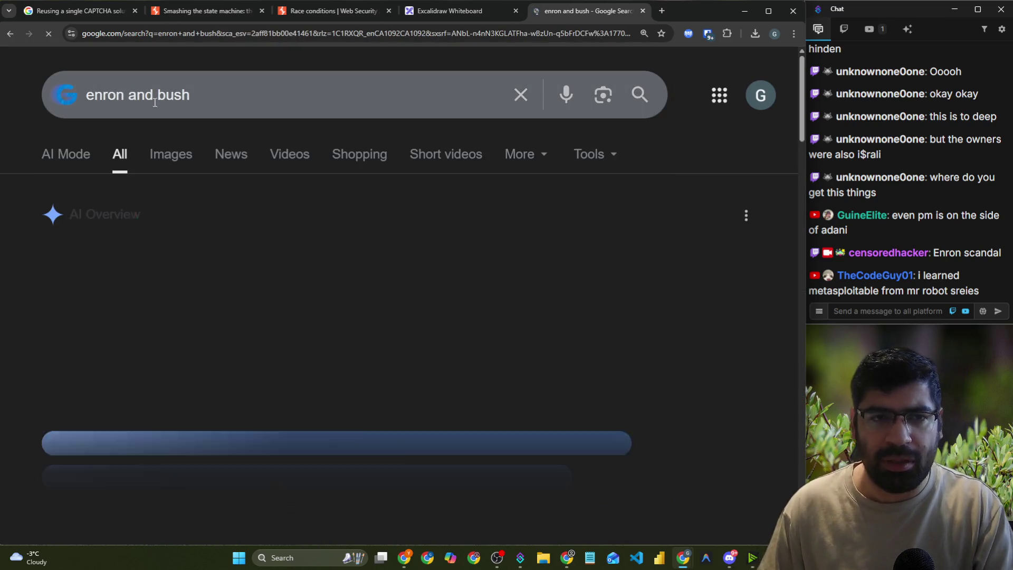
- Send the 'enron and bush' query as a chat message and close the search tab
left_click_drag(190, 95, 86, 95)
key("ctrl+c")
left_click(859, 311)
key("ctrl+v")
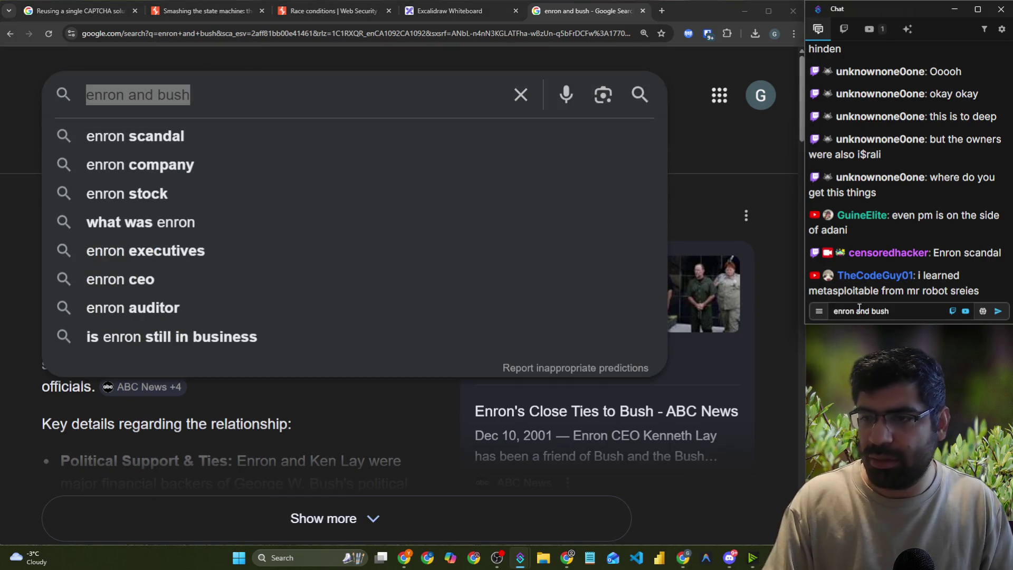
key("Return")
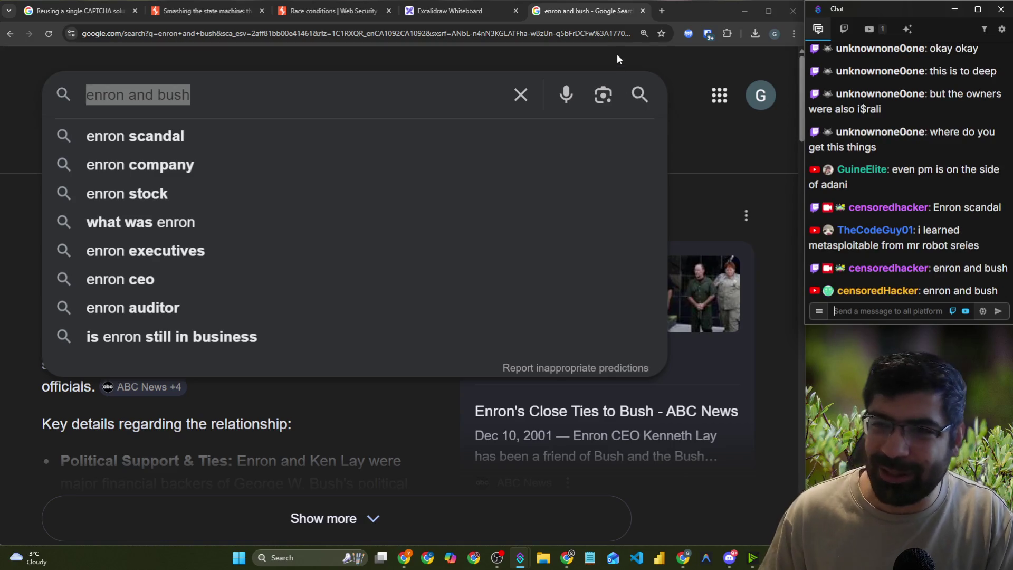
left_click(621, 56)
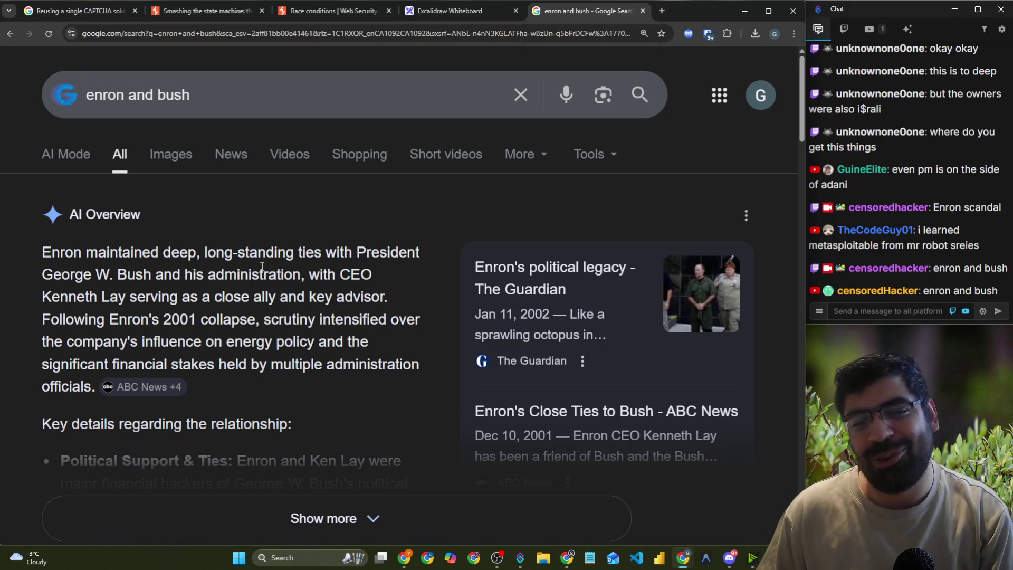
left_click(641, 10)
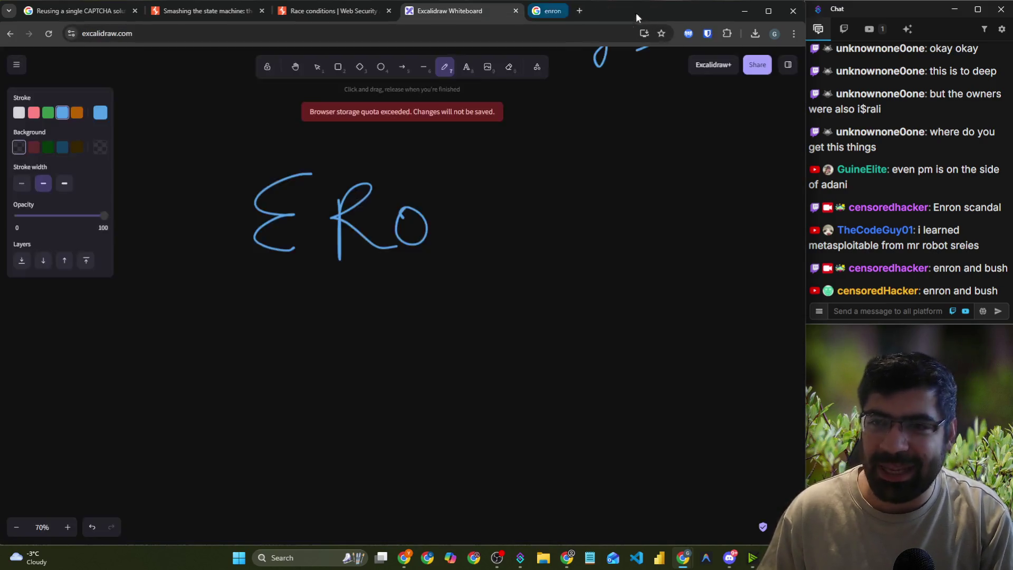
scroll(315, 167, "down", 5)
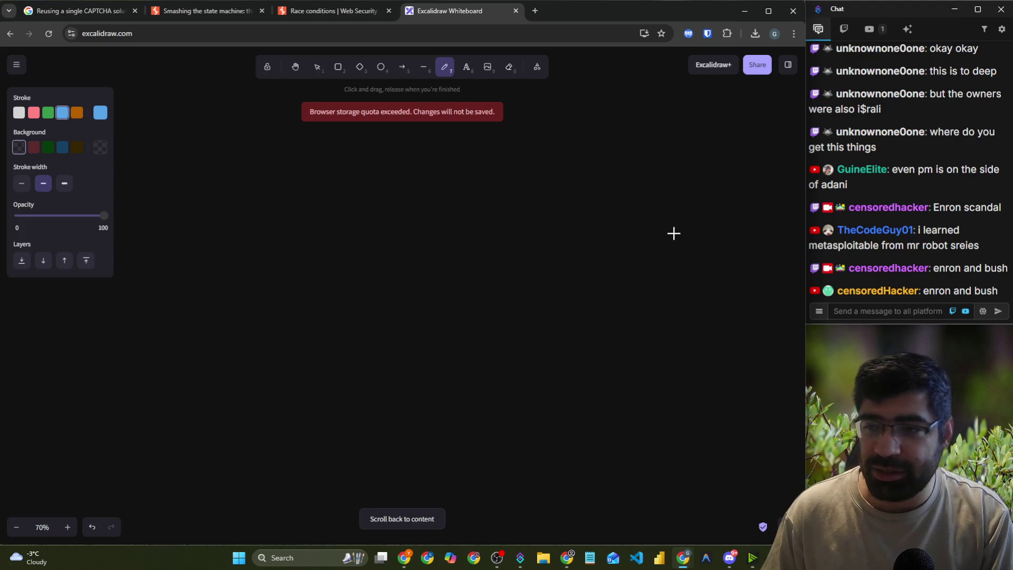
left_click_drag(891, 170, 903, 184)
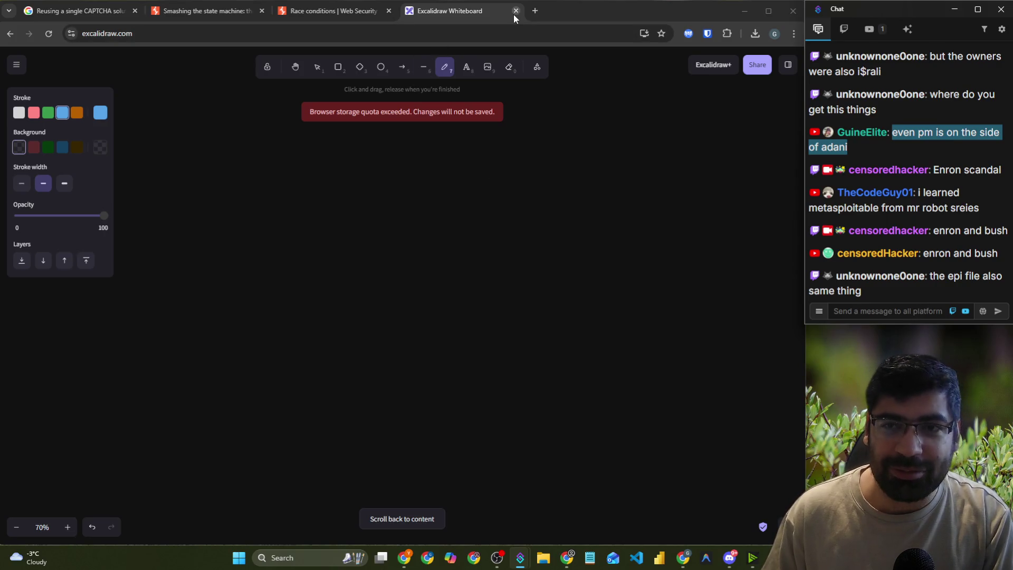
- In the Race conditions article, highlight the single-packet attack sentence about 20-30 simultaneous requests
left_click(338, 16)
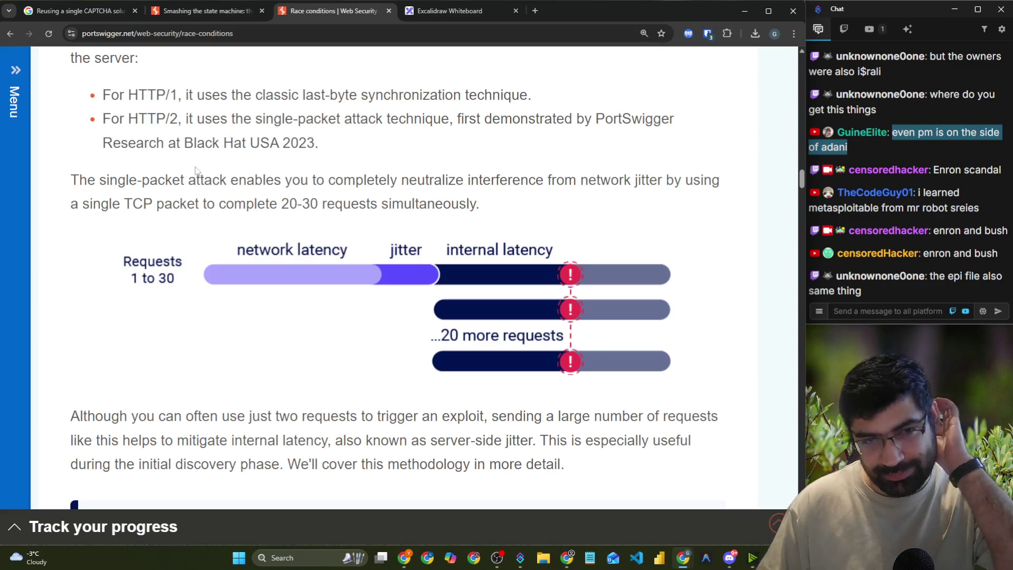
scroll(207, 136, "up", 2)
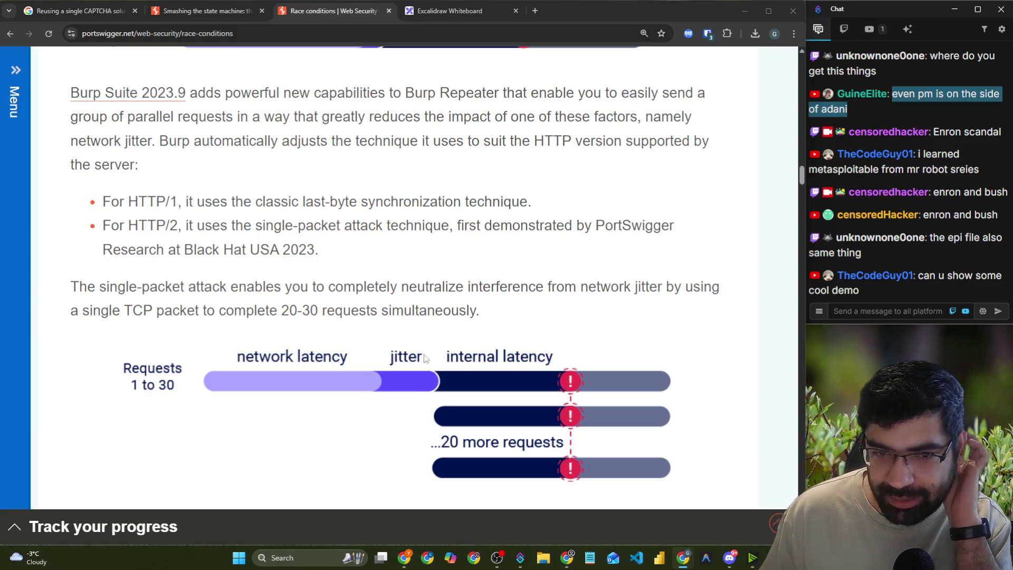
scroll(428, 362, "down", 9)
scroll(334, 265, "up", 4)
scroll(334, 261, "up", 4)
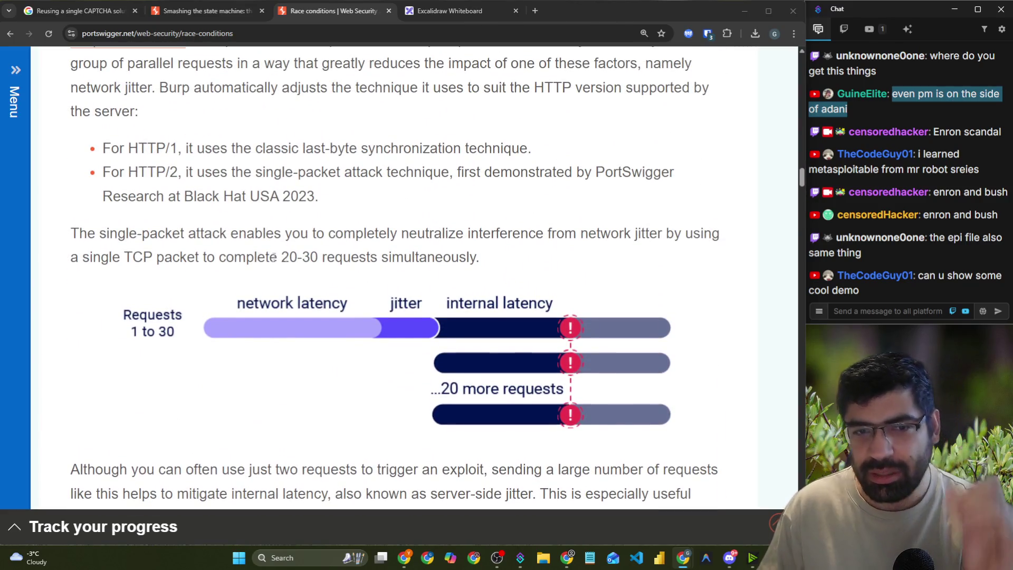
scroll(130, 244, "down", 6)
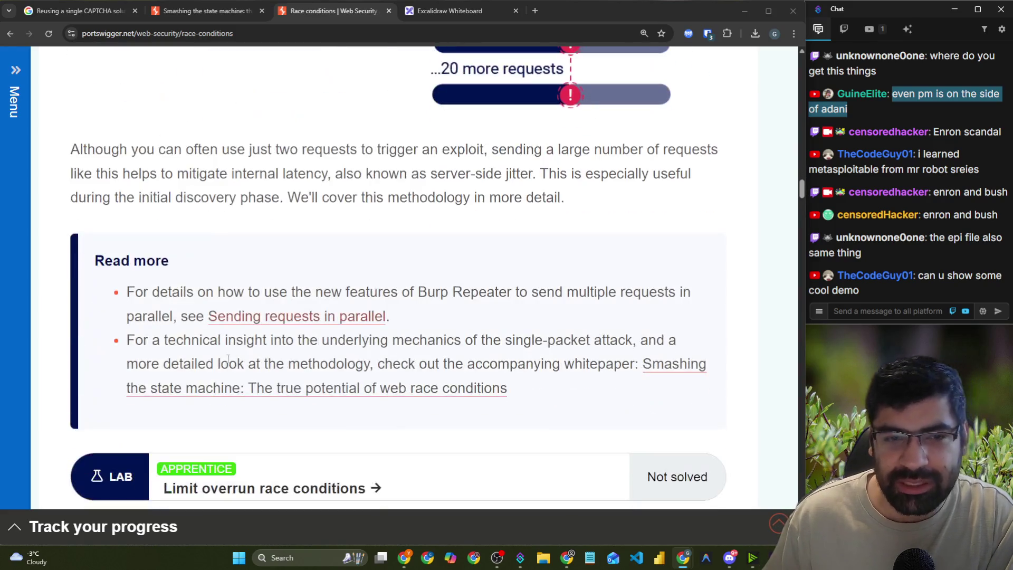
scroll(255, 243, "up", 7)
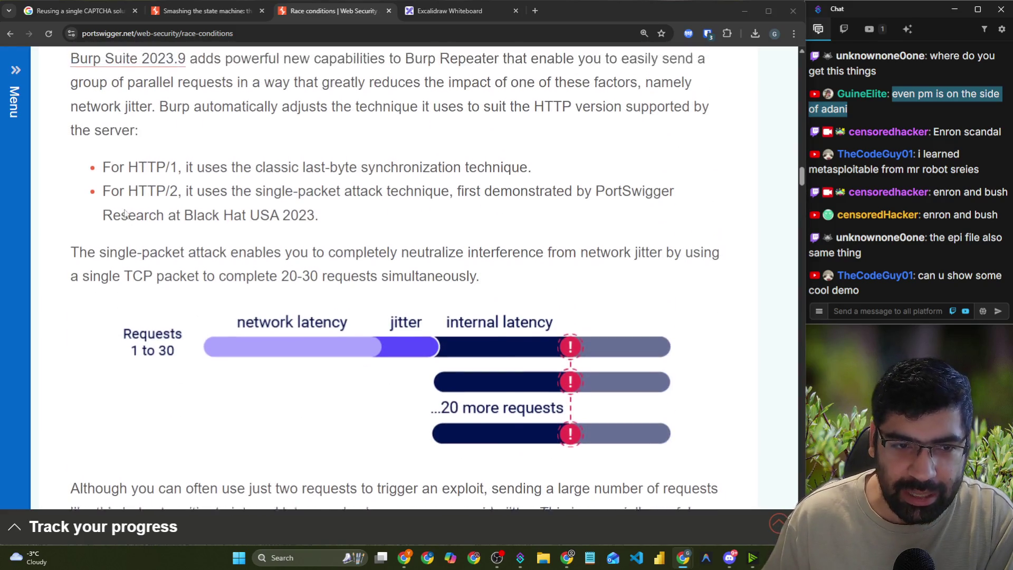
left_click_drag(72, 286, 721, 291)
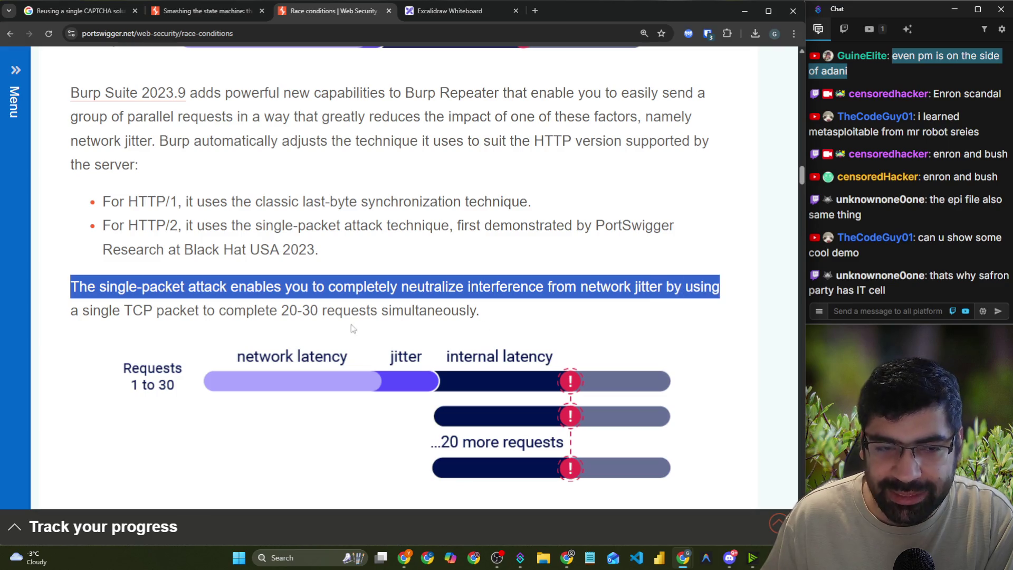
left_click_drag(189, 311, 445, 311)
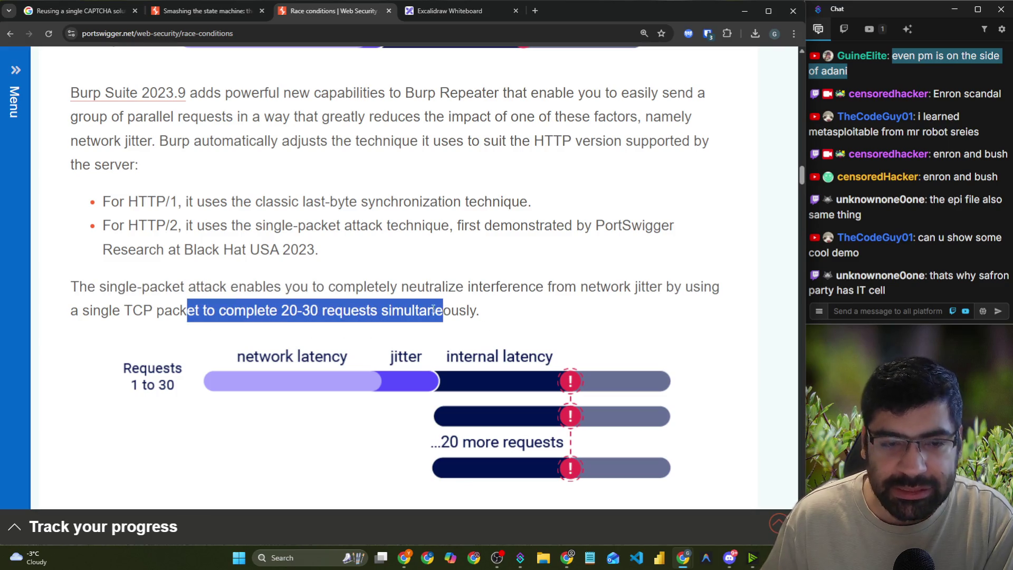
- Copy the Requests 1 to 30 single-packet latency diagram image
scroll(418, 308, "down", 3)
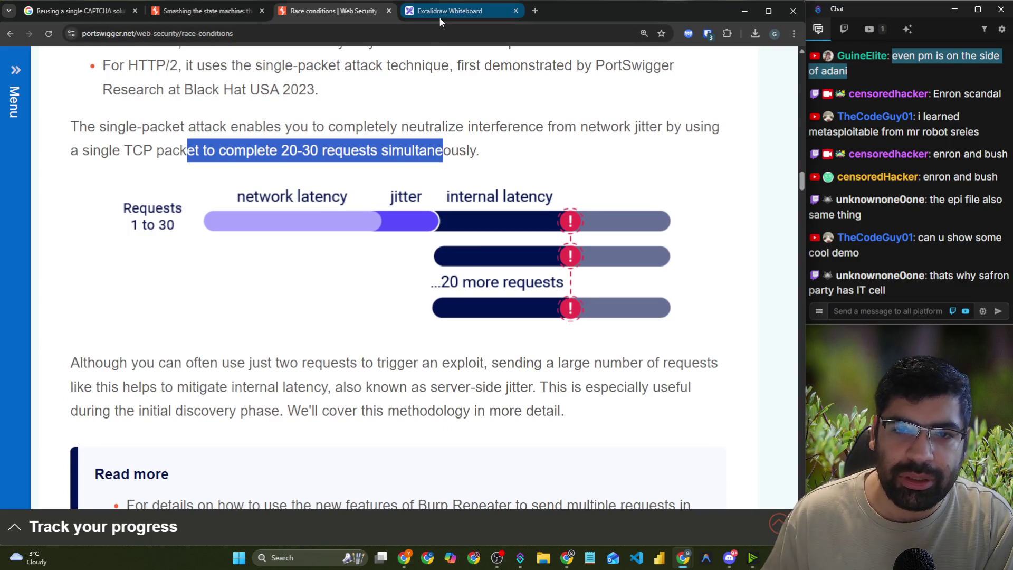
right_click(309, 216)
left_click(334, 258)
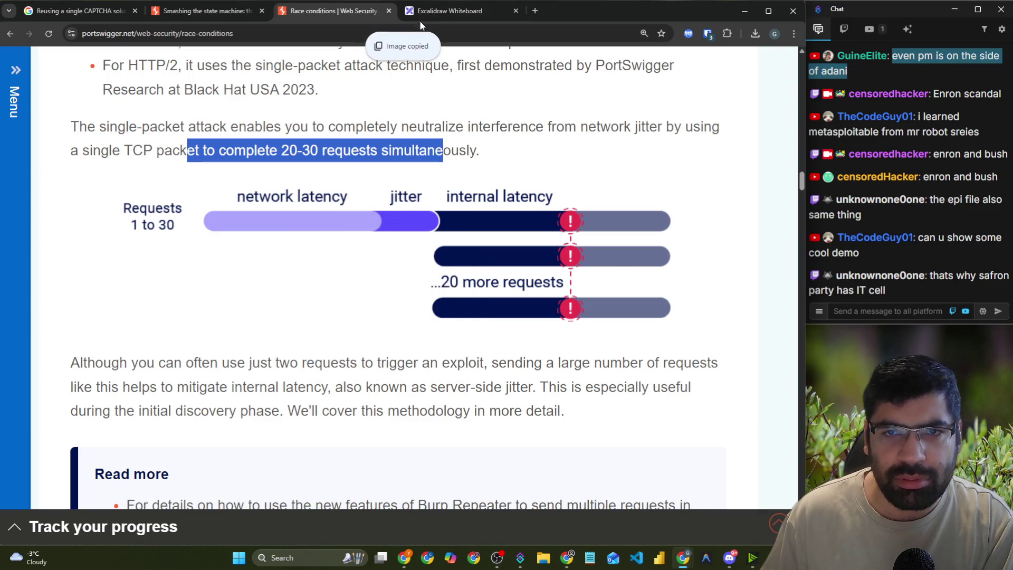
- Paste the single-packet latency diagram onto the whiteboard, centred and enlarged
left_click(449, 10)
scroll(480, 301, "up", 5)
scroll(402, 301, "down", 5)
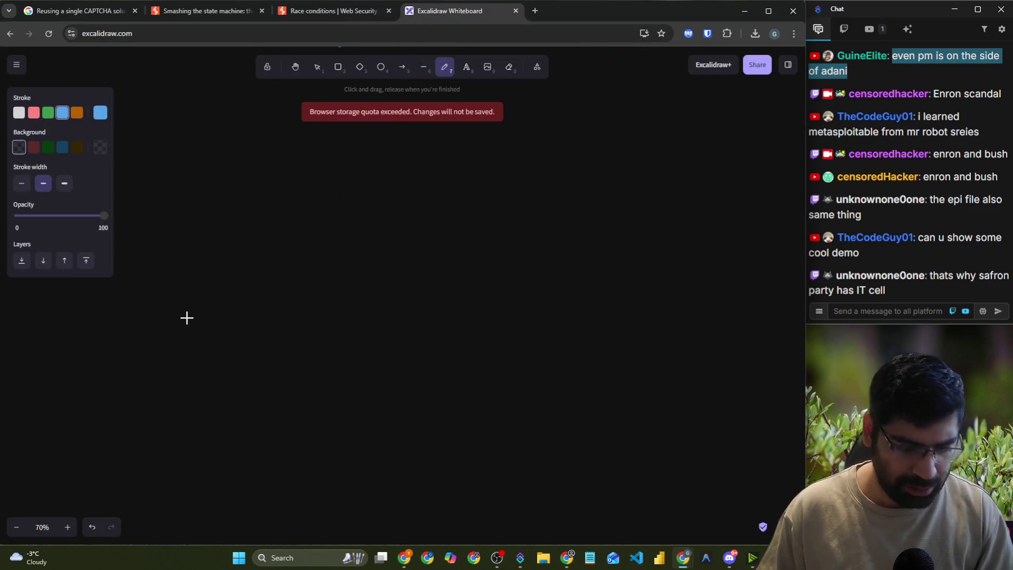
key("ctrl+v")
left_click_drag(221, 320, 427, 228)
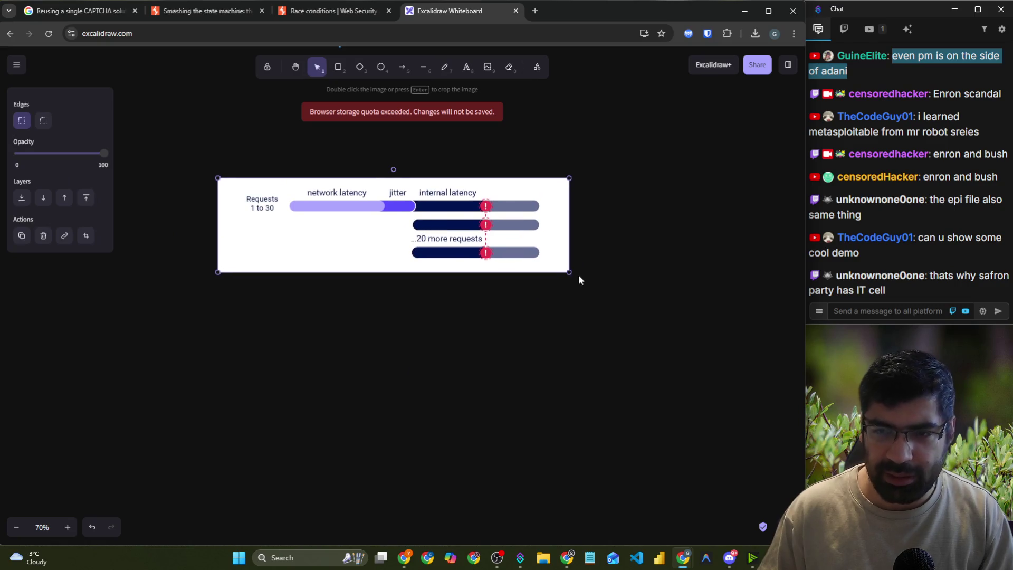
left_click_drag(568, 273, 790, 330)
left_click_drag(634, 302, 559, 285)
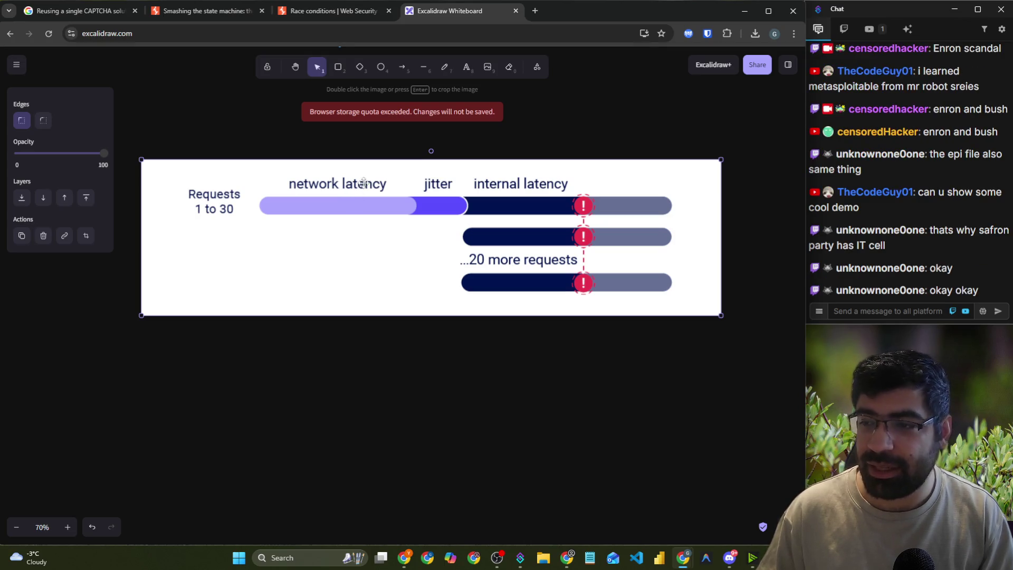
- Copy the Request 1/Request 2 race window diagram from the article and paste it into Excalidraw
left_click(213, 12)
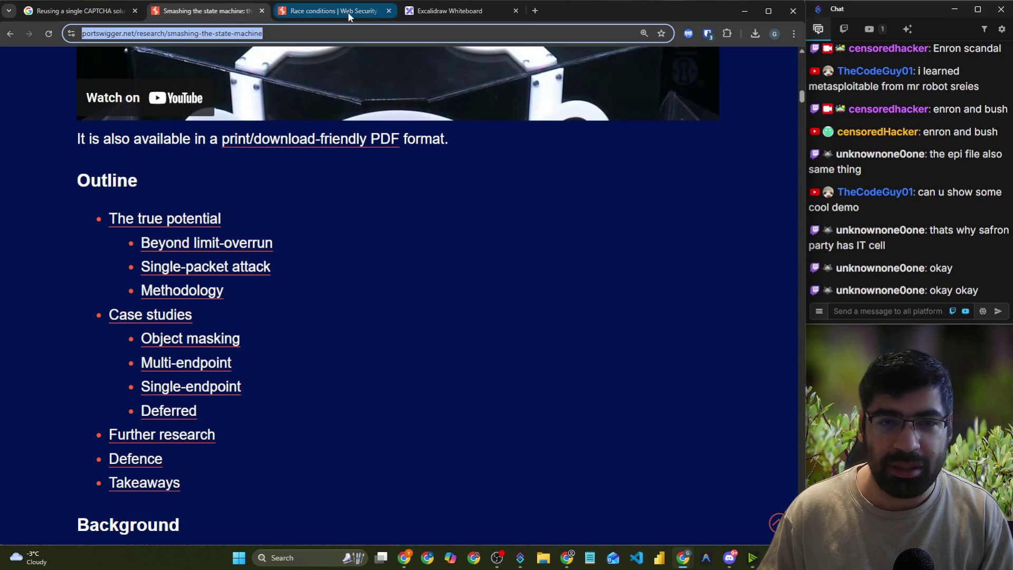
left_click(337, 12)
scroll(340, 158, "up", 5)
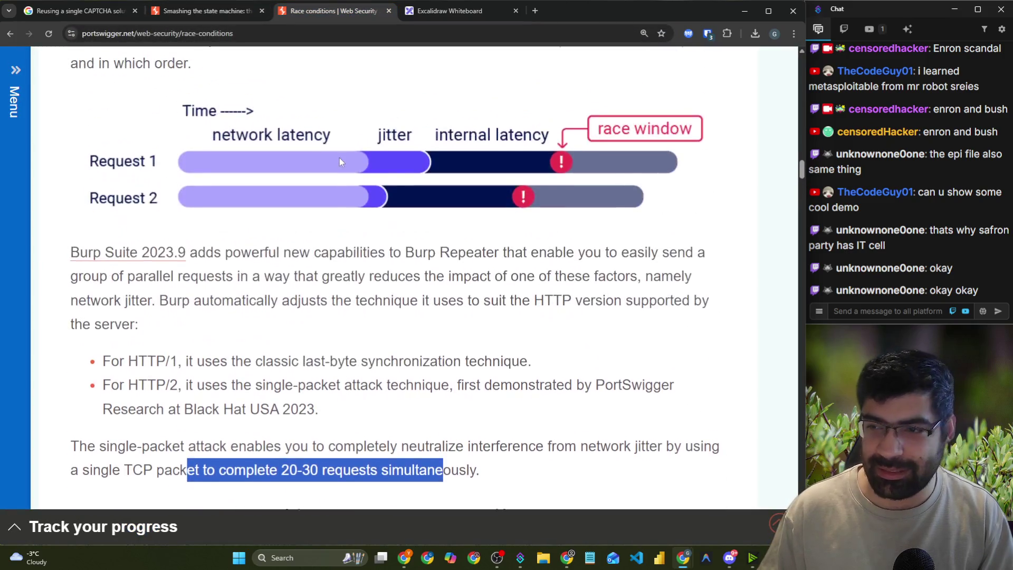
right_click(348, 165)
left_click(389, 209)
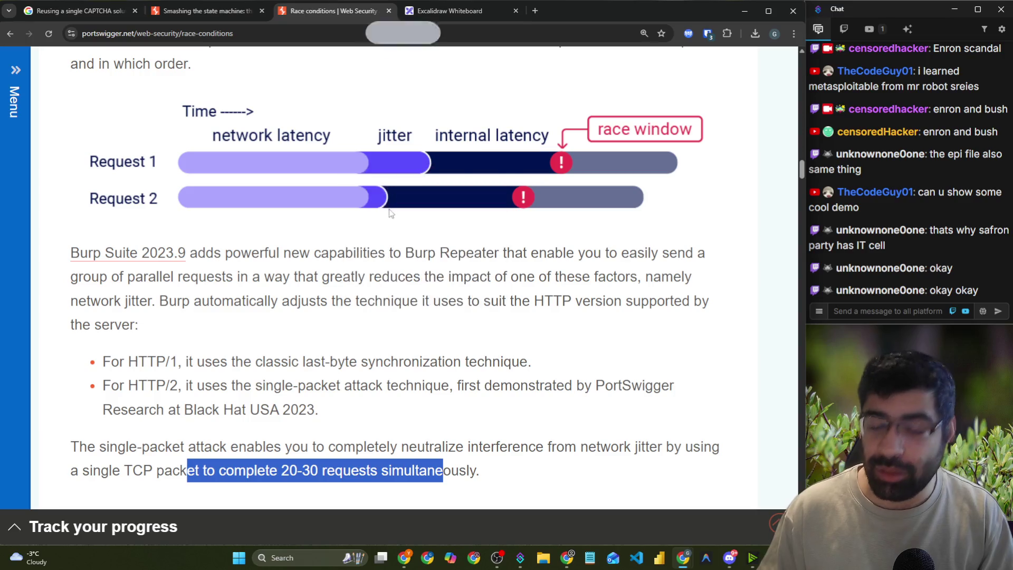
scroll(374, 214, "down", 7)
left_click(416, 12)
key("ctrl+v")
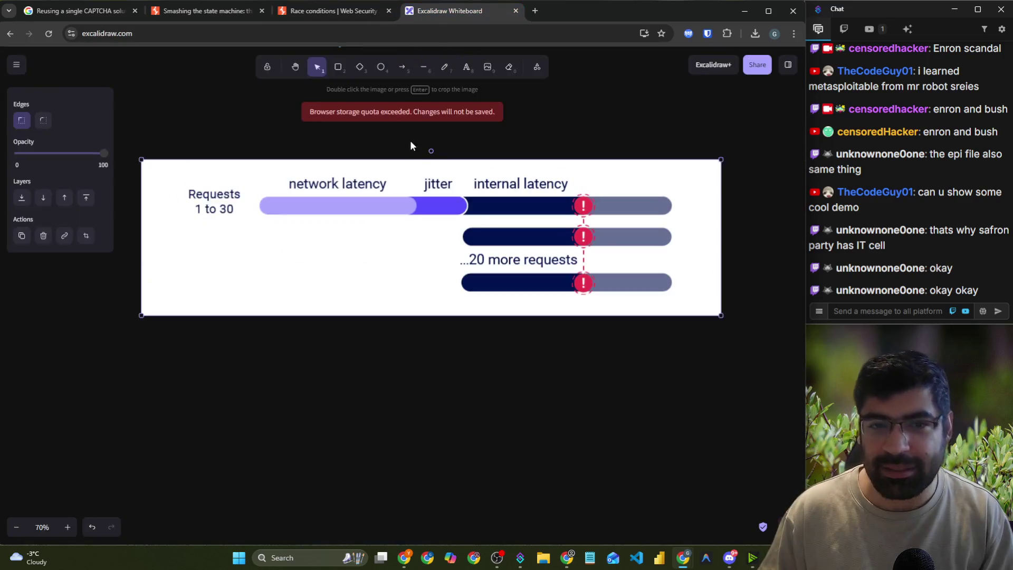
- Position the Request 1/Request 2 race window diagram below the first and enlarge it to match
scroll(369, 185, "down", 2)
key("ctrl+v")
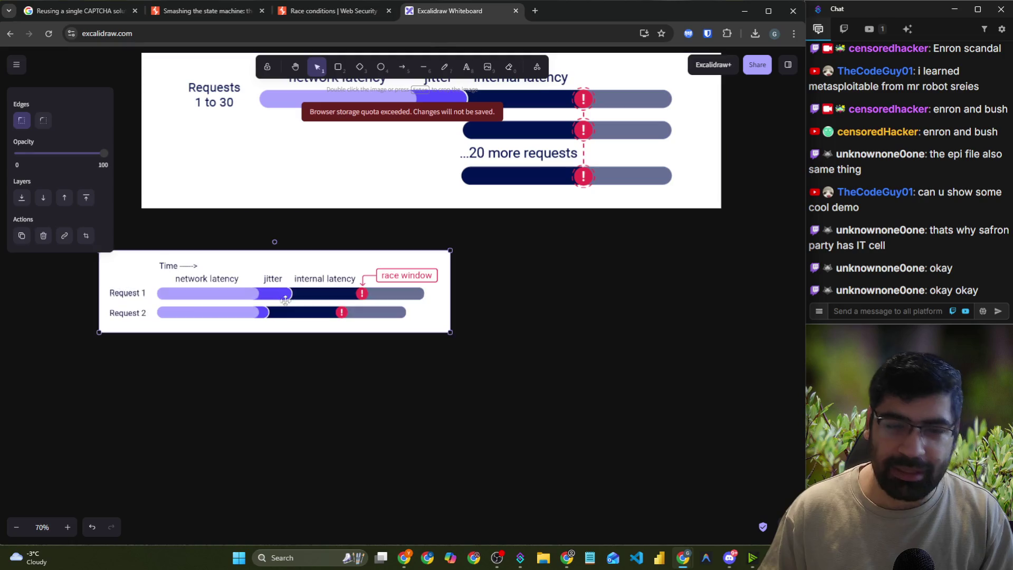
left_click_drag(291, 303, 333, 310)
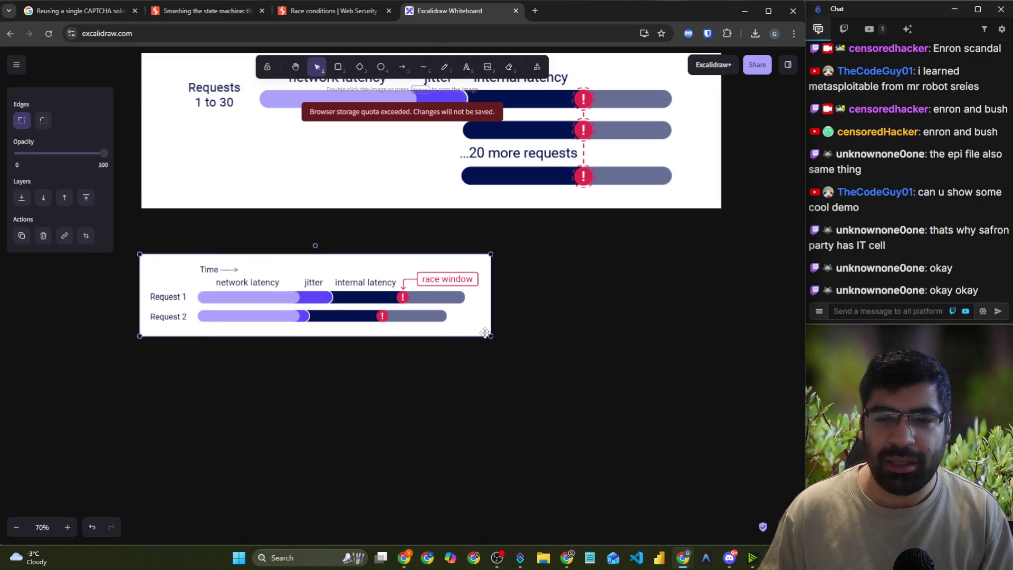
mouse_move(491, 336)
left_mouse_down()
mouse_move(650, 397)
mouse_move(640, 390)
left_mouse_up()
scroll(758, 364, "up", 1)
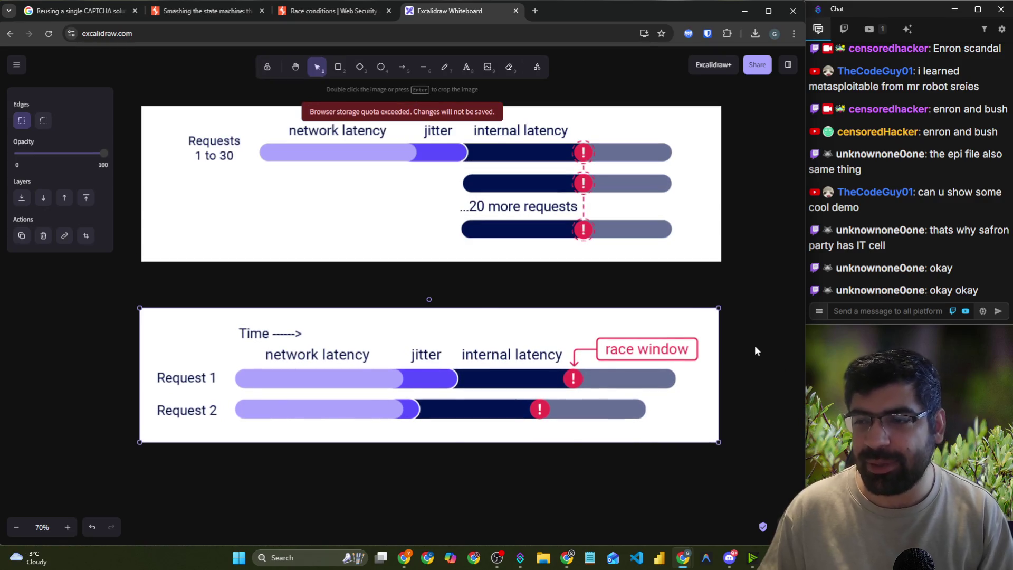
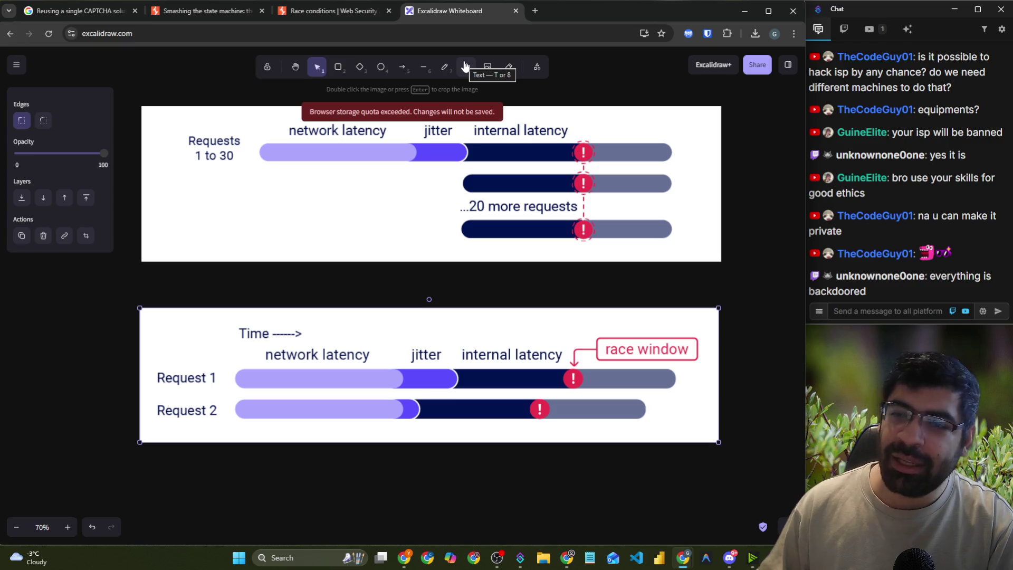
- Handwrite 'Win 7' and 'Eternal Blue' notes with an arrow and underlines on empty canvas
scroll(185, 237, "down", 6)
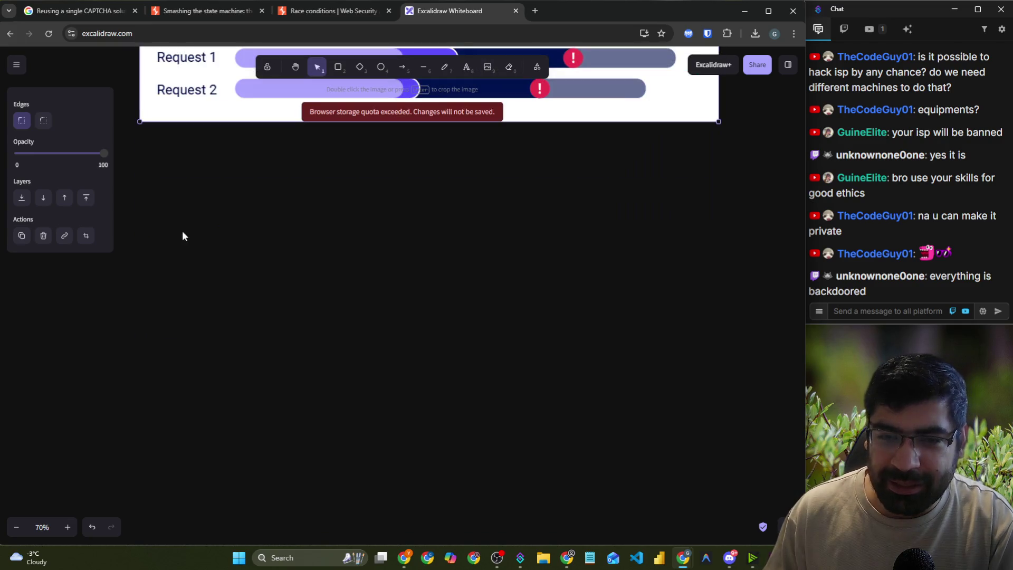
left_click(445, 66)
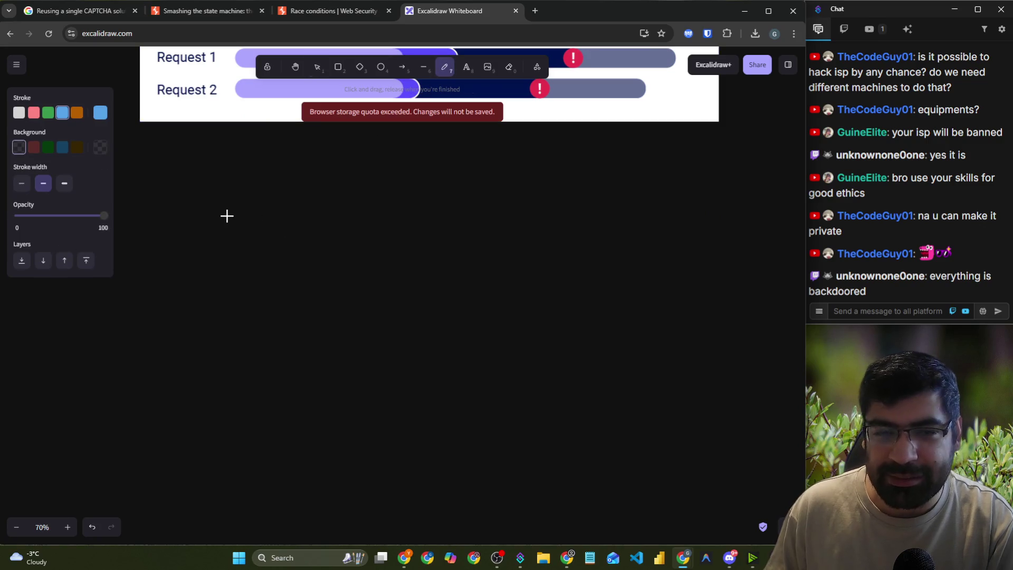
mouse_move(227, 215)
left_mouse_down()
mouse_move(297, 224)
mouse_move(343, 246)
left_mouse_up()
mouse_move(380, 202)
left_mouse_down()
mouse_move(402, 198)
mouse_move(403, 249)
mouse_move(417, 224)
left_mouse_up()
left_click_drag(235, 308, 465, 268)
left_click_drag(314, 332, 374, 394)
mouse_move(427, 334)
left_mouse_down()
mouse_move(414, 385)
mouse_move(447, 372)
mouse_move(479, 334)
mouse_move(502, 369)
mouse_move(543, 356)
mouse_move(554, 298)
mouse_move(593, 330)
mouse_move(606, 329)
mouse_move(605, 307)
mouse_move(671, 312)
left_mouse_up()
left_click_drag(382, 437, 633, 366)
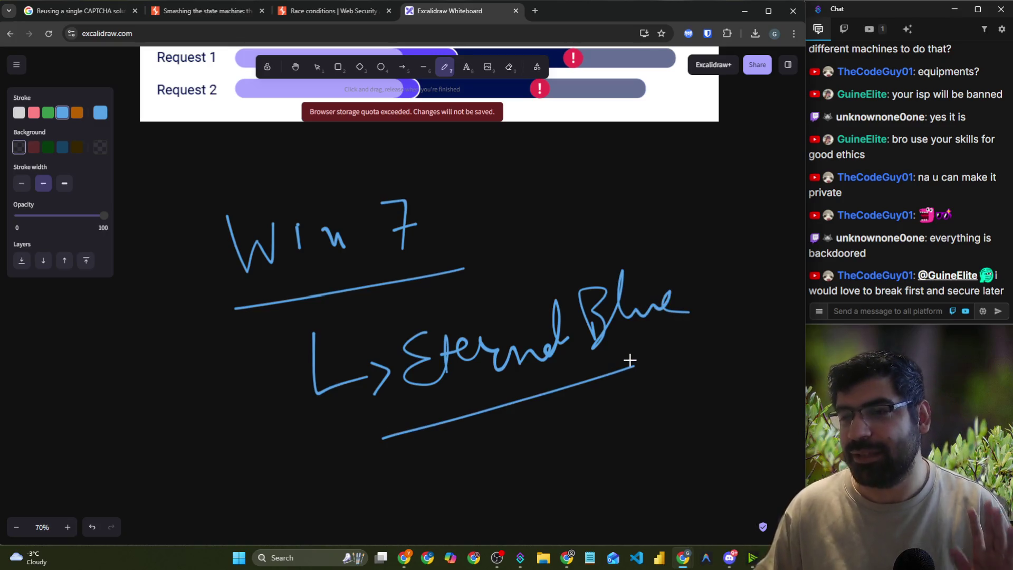
- Select all the handwritten Win 7 / Eternal Blue notes and delete them
key("v")
mouse_move(127, 164)
left_mouse_down()
mouse_move(711, 397)
mouse_move(839, 464)
left_mouse_up()
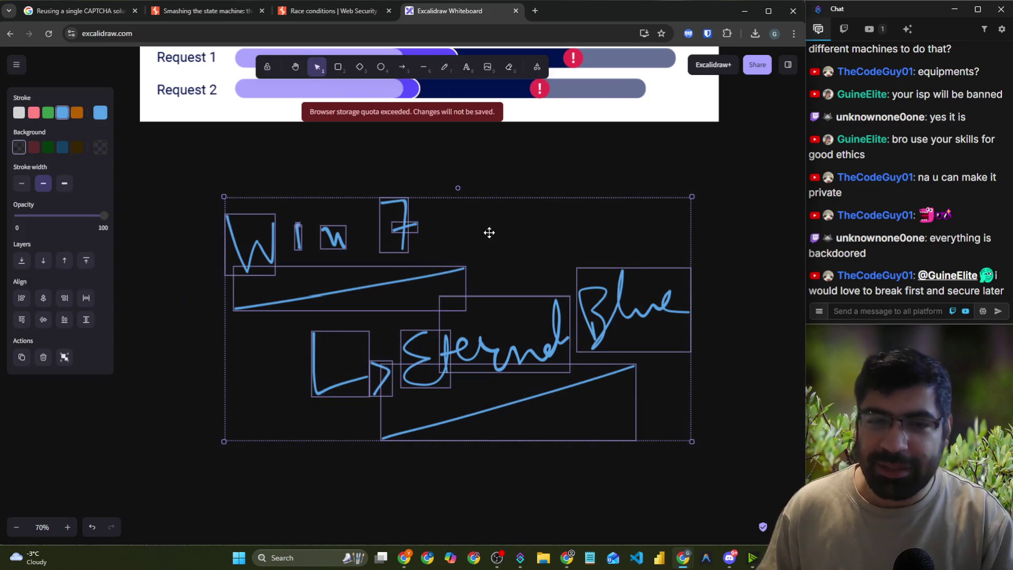
key("Escape")
left_click_drag(174, 174, 790, 463)
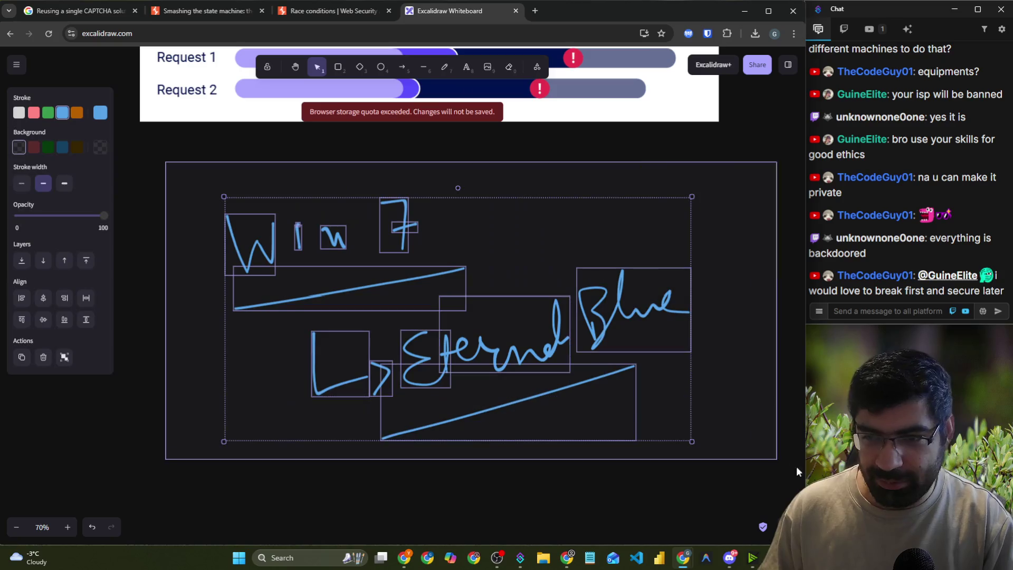
key("Delete")
scroll(373, 316, "up", 6)
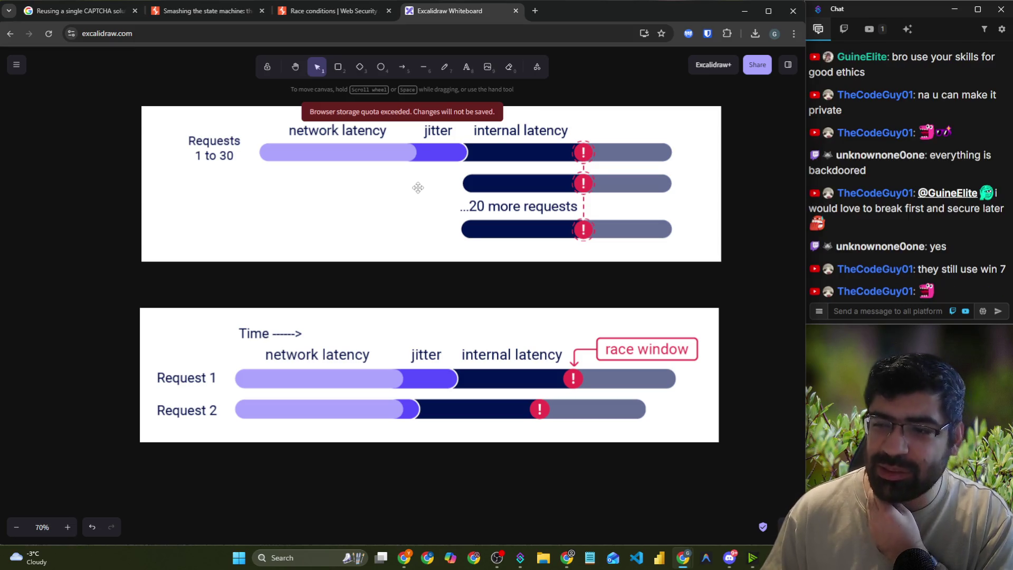
- Send the chat message 'x'
left_click(856, 305)
type("xp")
key("Return")
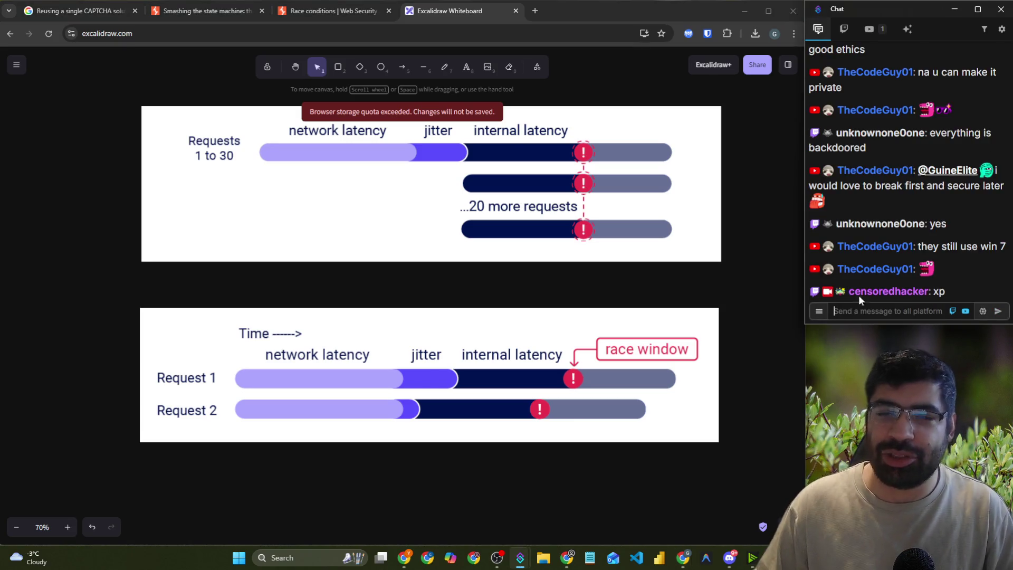
- Load shodan.io in a new browser tab, then close it to return to the whiteboard
left_click(536, 10)
left_click(536, 10)
type("sho")
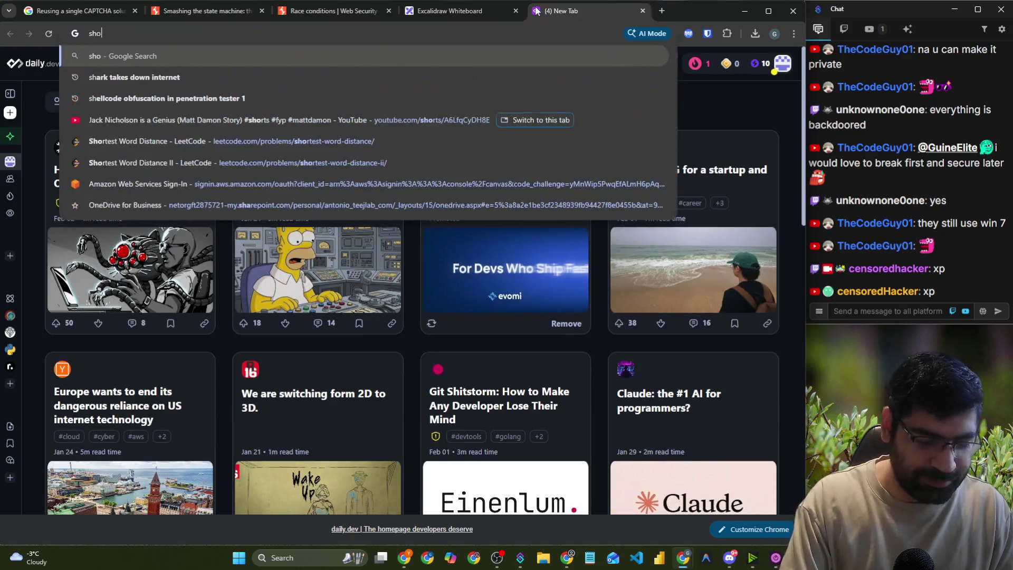
type("dan")
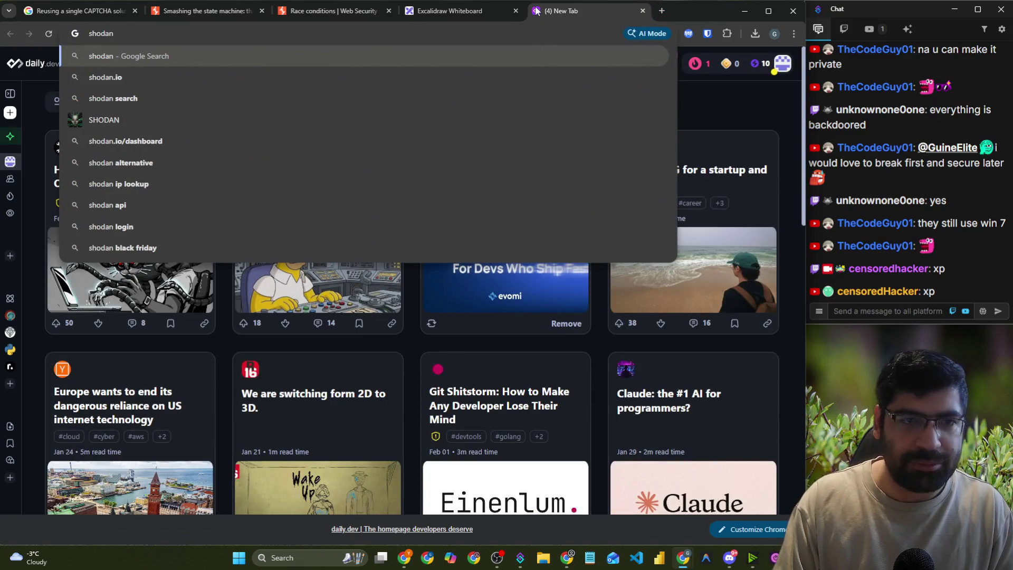
key("Down")
key("Return")
key("ctrl+w")
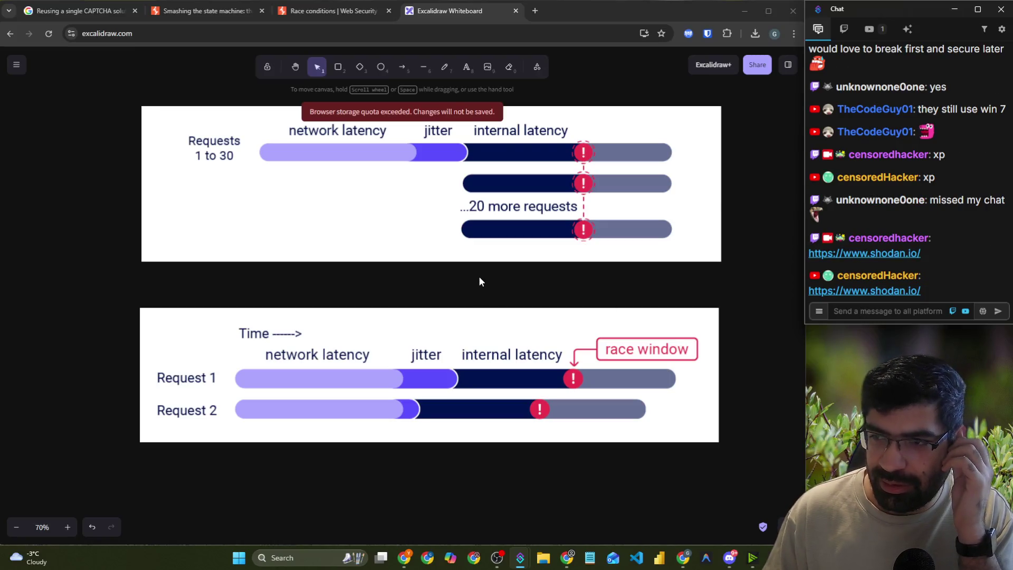
- Highlight the text of a chat message
scroll(479, 281, "up", 1)
scroll(928, 180, "up", 4)
left_click_drag(957, 221, 933, 214)
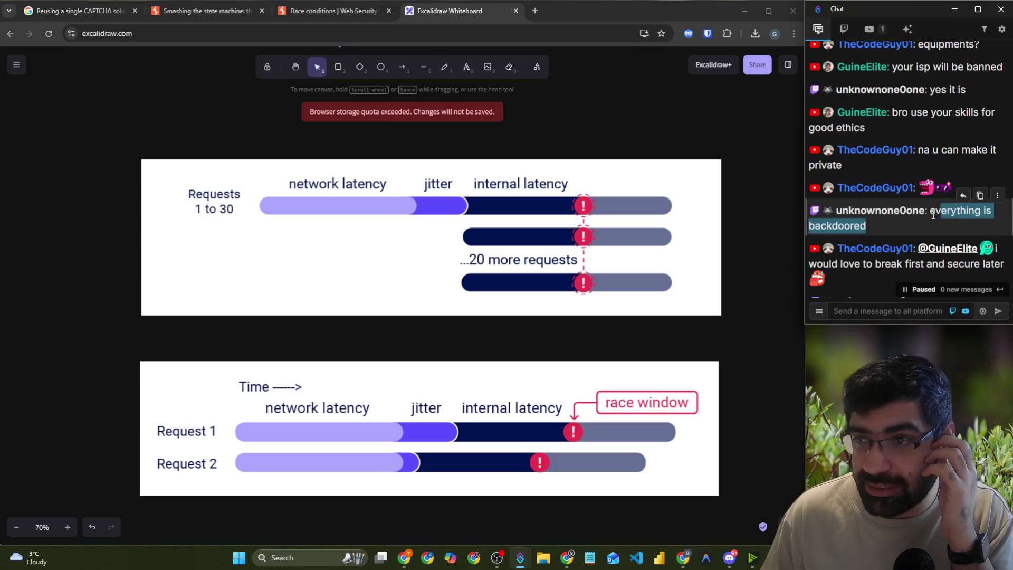
scroll(939, 215, "down", 3)
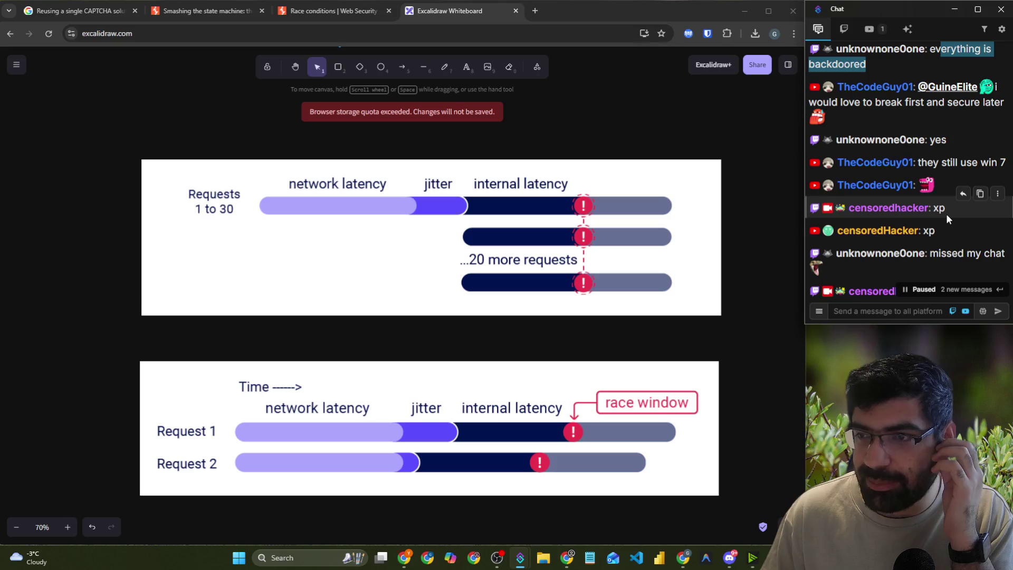
scroll(943, 199, "down", 3)
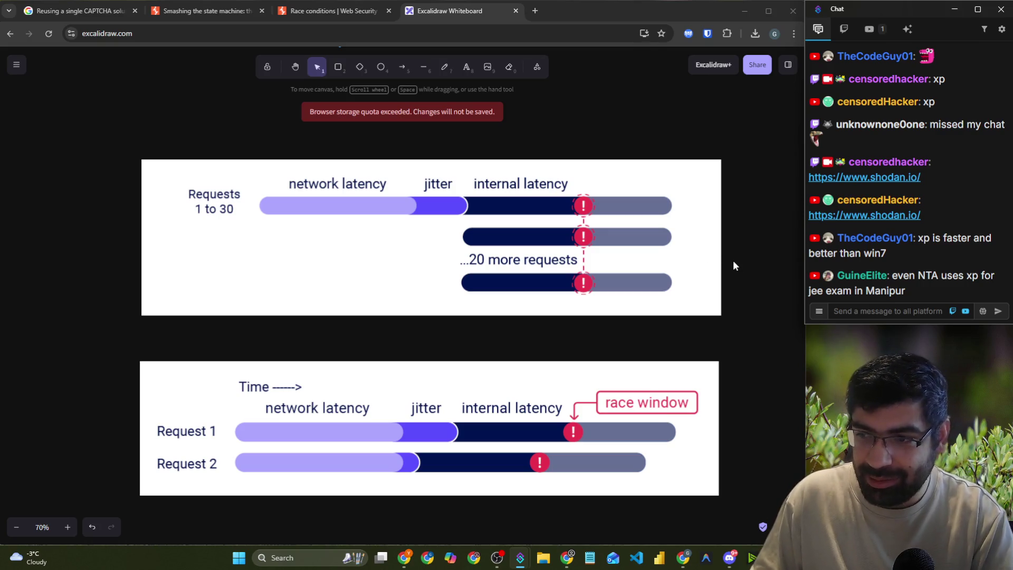
scroll(566, 297, "down", 8)
- Handwrite and underline two words ending in 'Blue', then erase them
left_click(444, 67)
mouse_move(401, 152)
left_mouse_down()
mouse_move(371, 153)
mouse_move(418, 190)
mouse_move(502, 185)
mouse_move(544, 203)
left_mouse_up()
mouse_move(578, 150)
left_mouse_down()
mouse_move(581, 181)
mouse_move(598, 201)
mouse_move(640, 190)
mouse_move(664, 168)
mouse_move(693, 189)
left_mouse_up()
left_click_drag(379, 265, 718, 216)
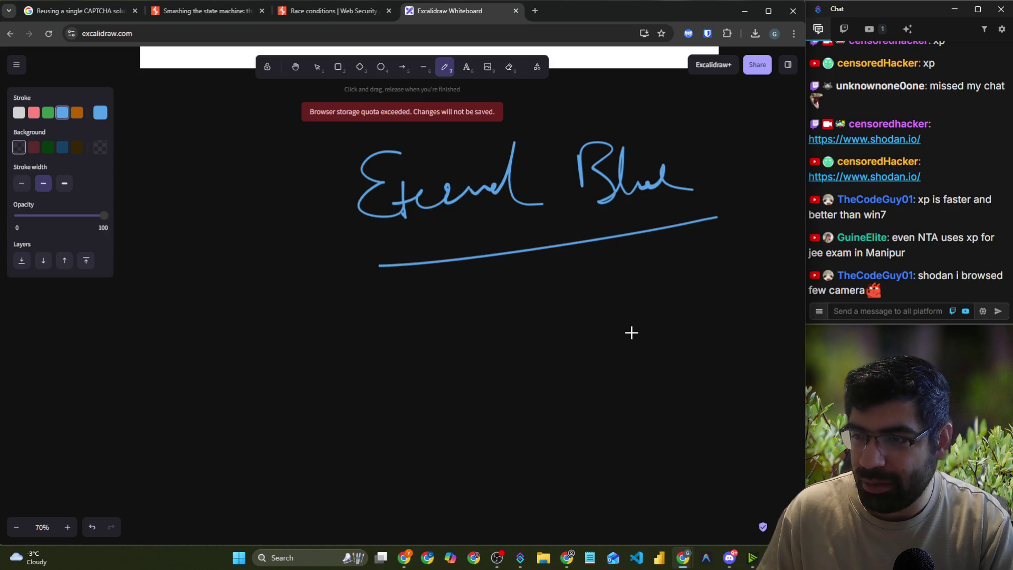
left_click(505, 70)
mouse_move(351, 176)
left_mouse_down()
mouse_move(559, 179)
mouse_move(633, 226)
mouse_move(629, 286)
left_mouse_up()
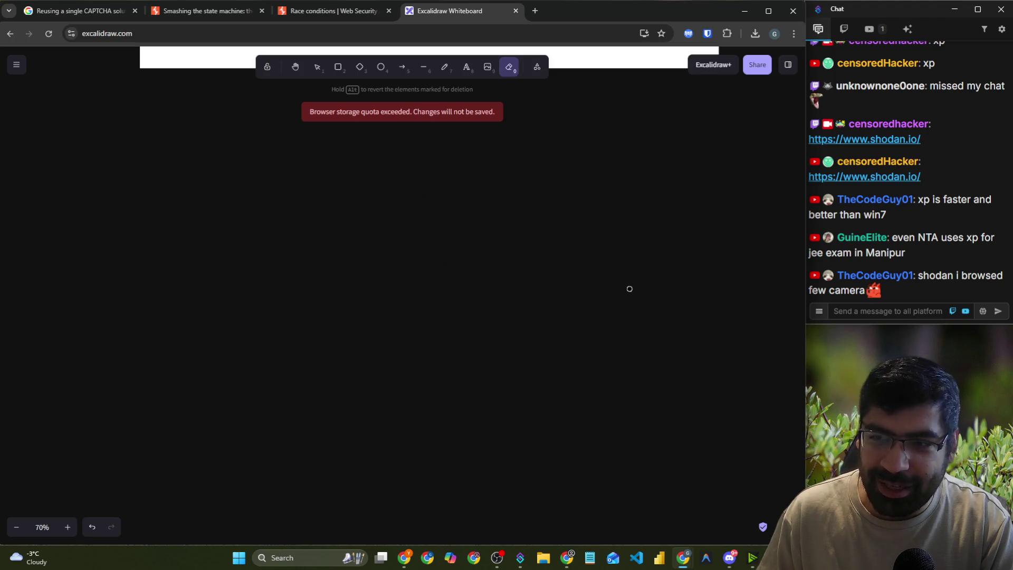
left_click(445, 67)
scroll(364, 323, "up", 2)
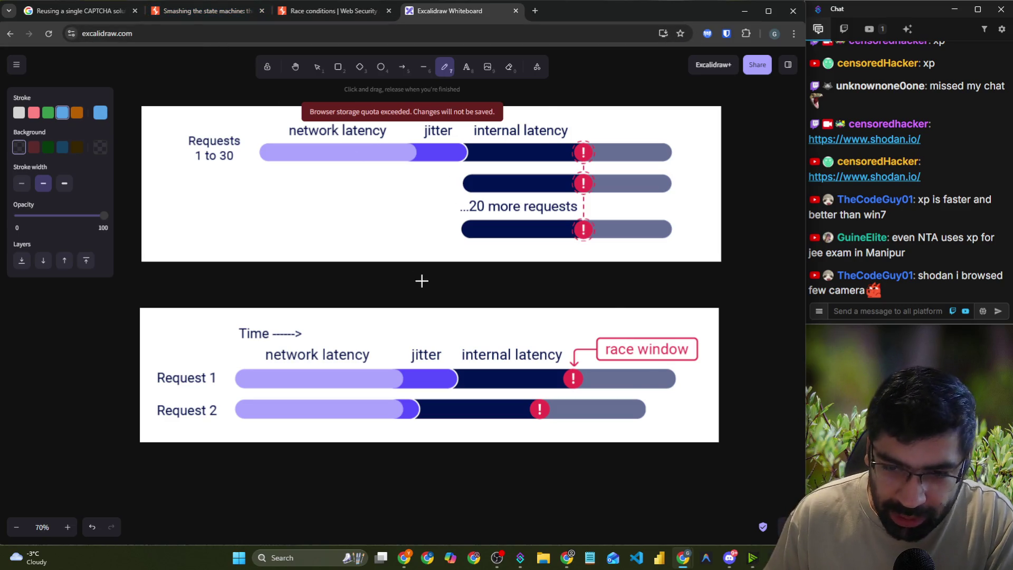
- In red, tick Request 1 and 2, bracket and circle the jitter, and draw an upward arrow
scroll(422, 279, "down", 2)
mouse_move(184, 206)
left_mouse_down()
mouse_move(144, 232)
mouse_move(161, 235)
mouse_move(205, 209)
mouse_move(268, 209)
left_mouse_up()
left_click(34, 112)
left_click_drag(167, 280, 205, 258)
left_click_drag(178, 320, 224, 293)
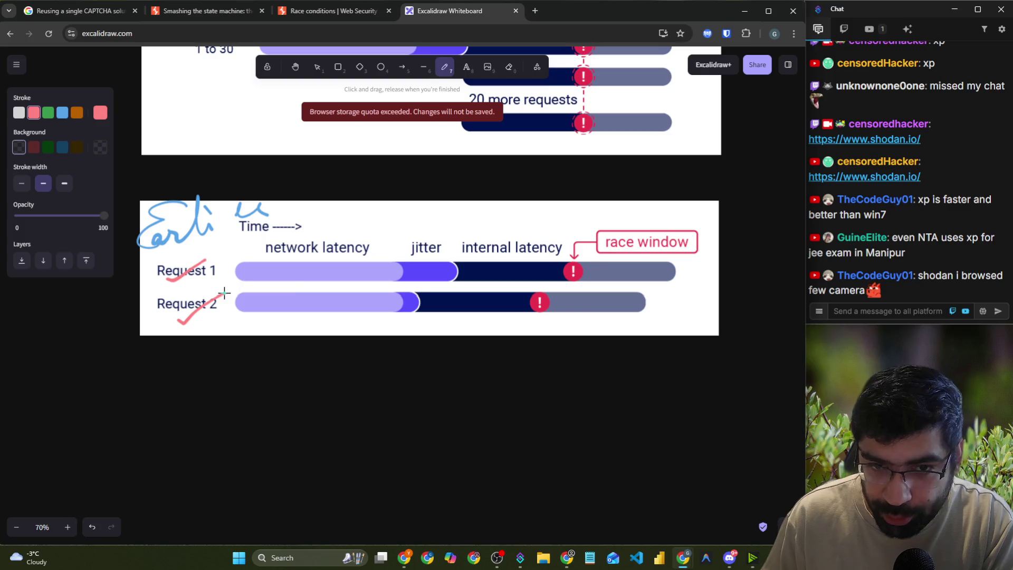
left_click_drag(400, 229, 395, 340)
mouse_move(457, 231)
left_mouse_down()
mouse_move(444, 319)
mouse_move(530, 331)
left_mouse_up()
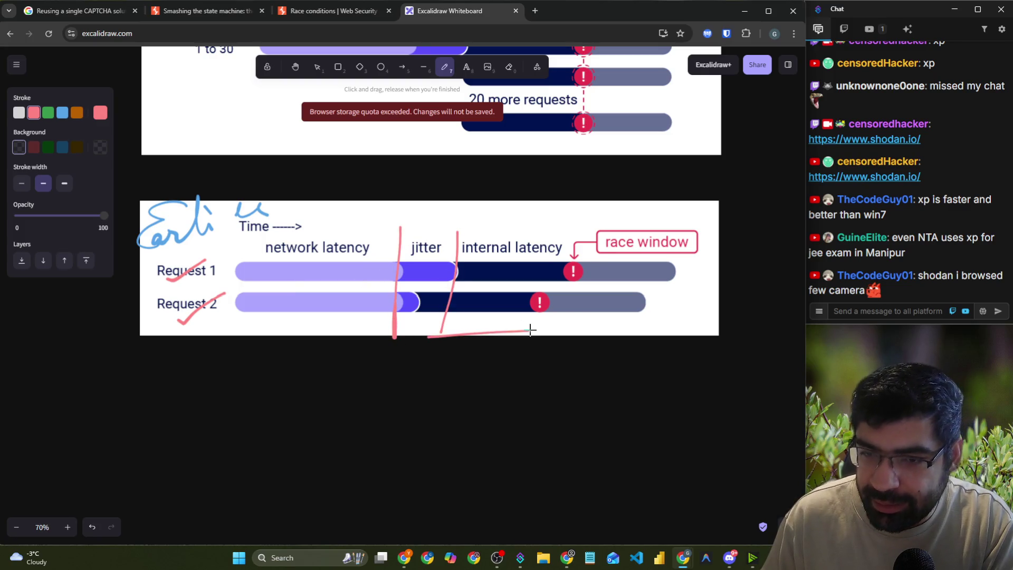
mouse_move(574, 249)
left_mouse_down()
mouse_move(527, 276)
mouse_move(567, 256)
left_mouse_up()
mouse_move(467, 254)
left_mouse_down()
mouse_move(405, 318)
mouse_move(452, 245)
left_mouse_up()
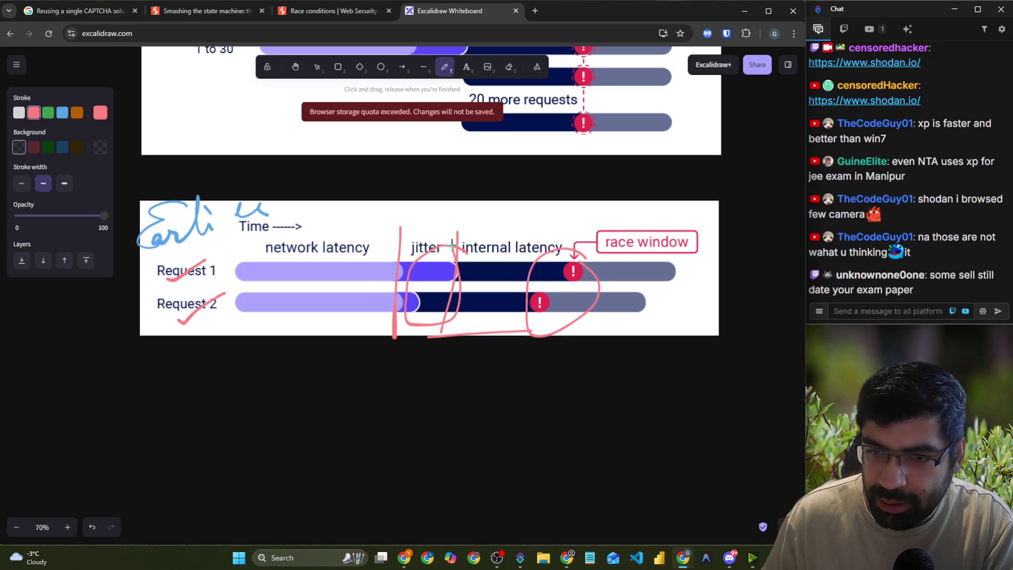
mouse_move(439, 415)
left_mouse_down()
mouse_move(439, 325)
mouse_move(460, 361)
left_mouse_up()
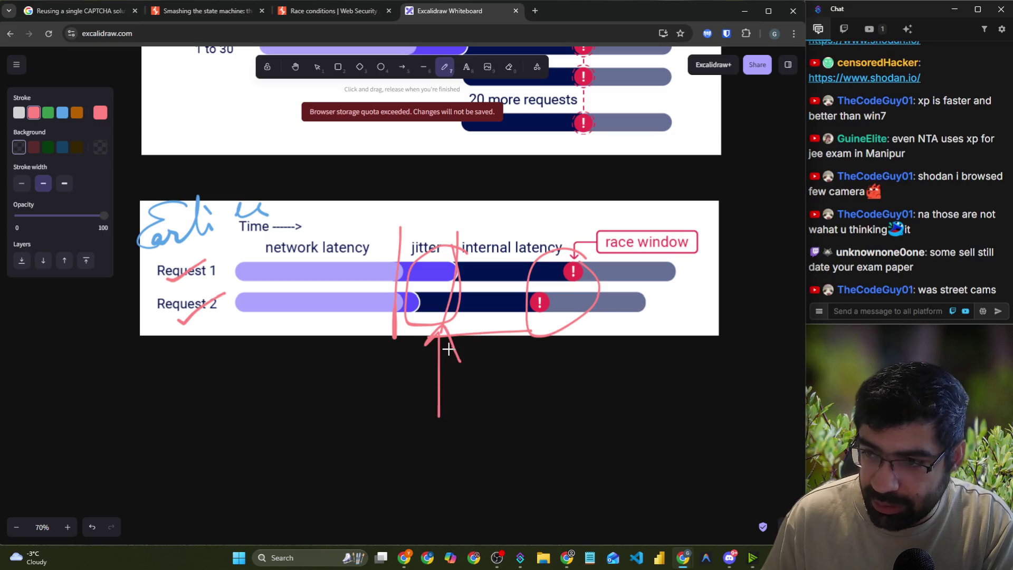
- Outline the Requests 1 to 30 latency section and mark the dark bars' left ends
scroll(443, 338, "up", 2)
scroll(442, 338, "up", 2)
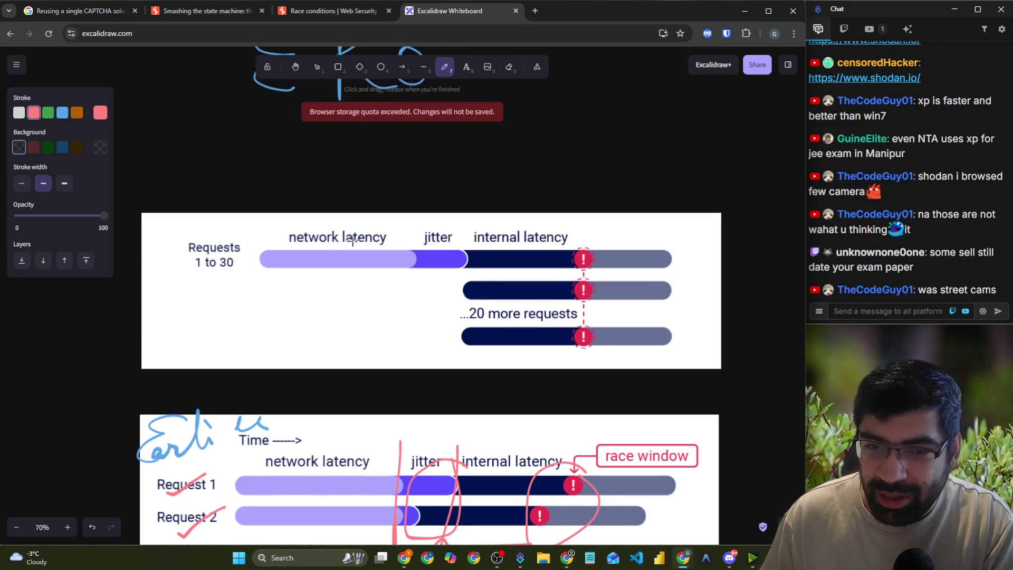
mouse_move(263, 207)
left_mouse_down()
mouse_move(151, 271)
mouse_move(305, 291)
mouse_move(472, 272)
mouse_move(433, 217)
mouse_move(246, 212)
left_mouse_up()
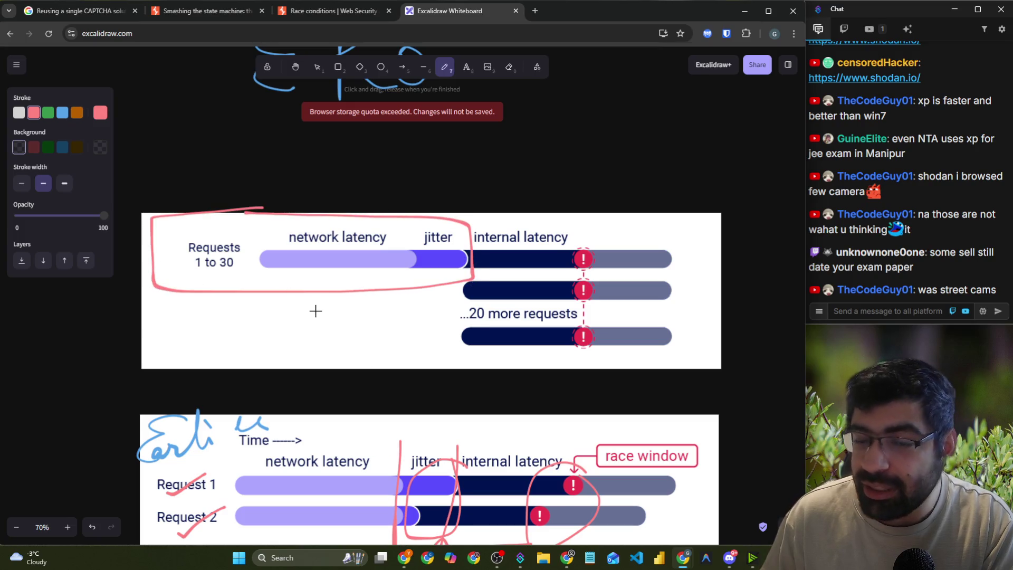
mouse_move(480, 270)
left_mouse_down()
mouse_move(502, 246)
mouse_move(452, 317)
mouse_move(470, 338)
left_mouse_up()
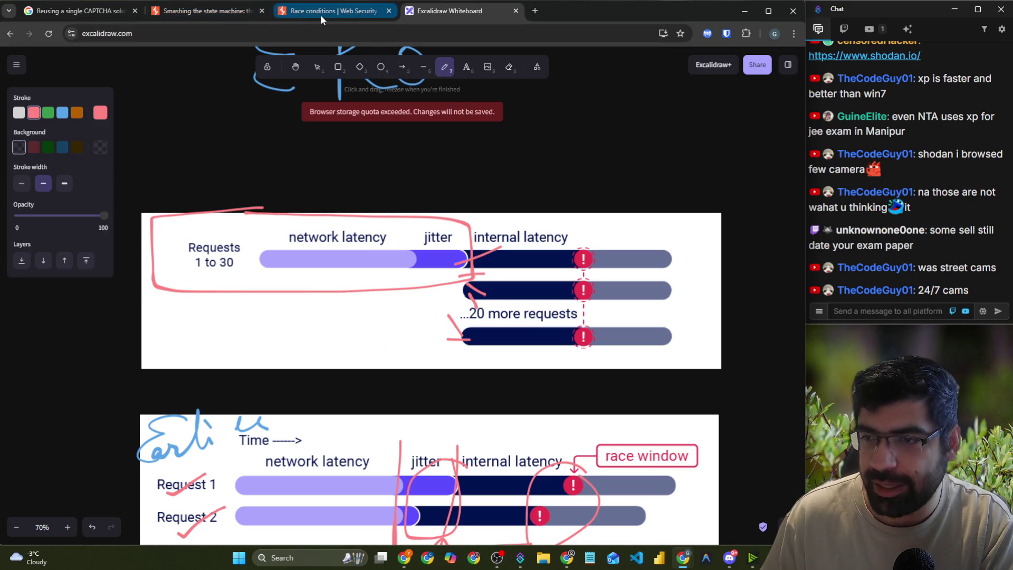
- Highlight words in several chat messages
left_click_drag(956, 231, 995, 230)
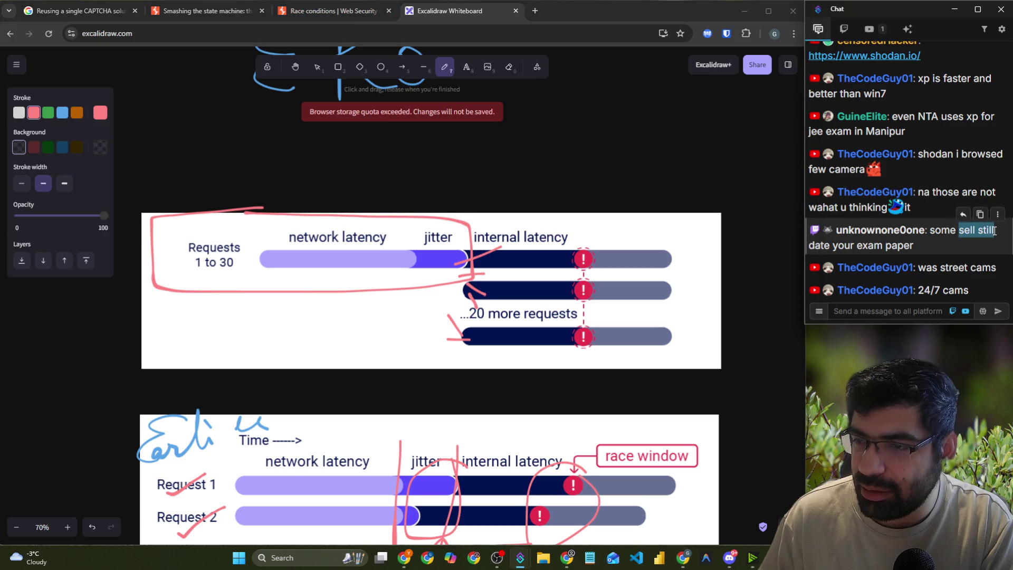
left_click_drag(832, 246, 883, 245)
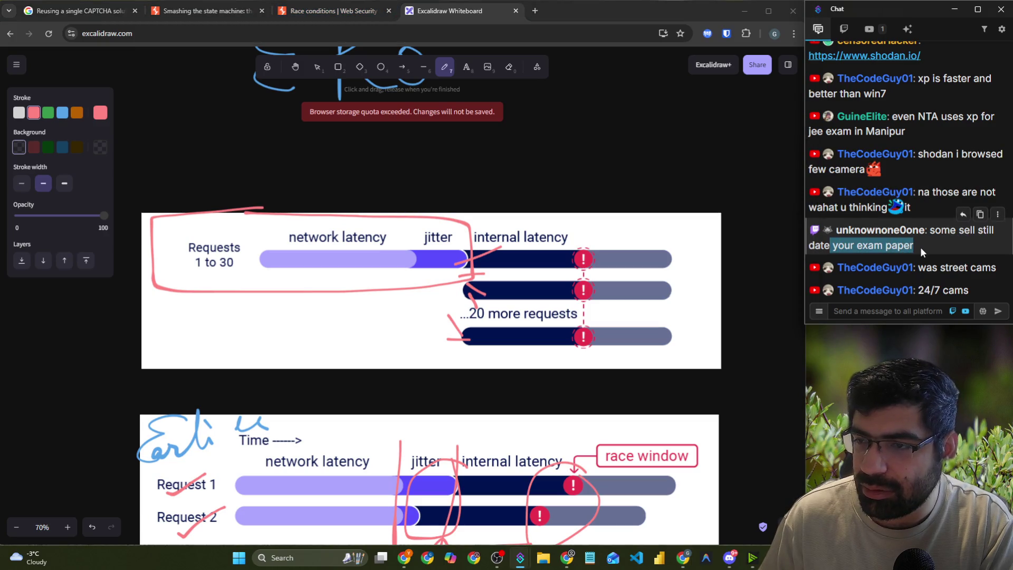
left_click(944, 236)
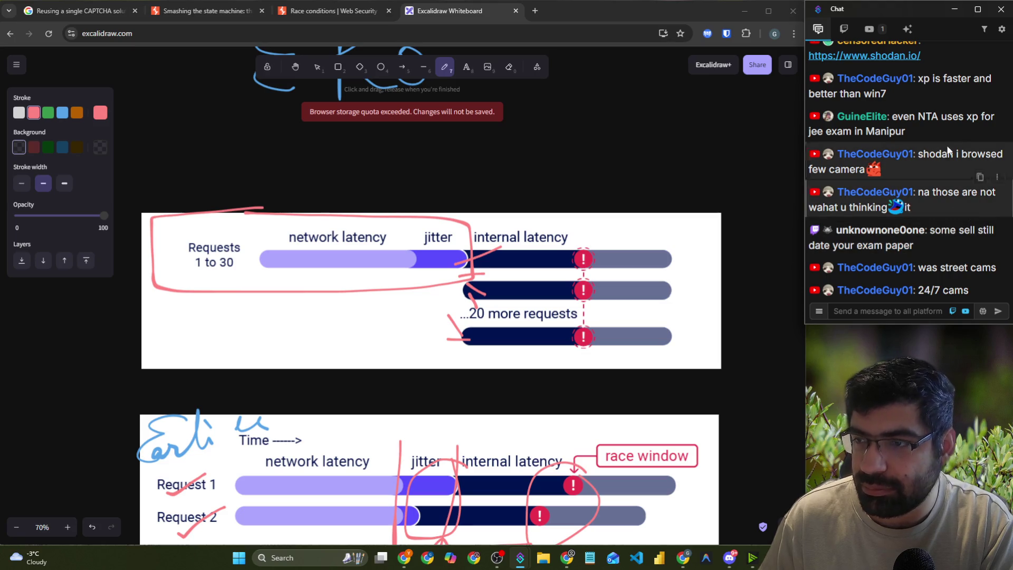
left_click_drag(932, 193, 995, 195)
double_click(863, 209)
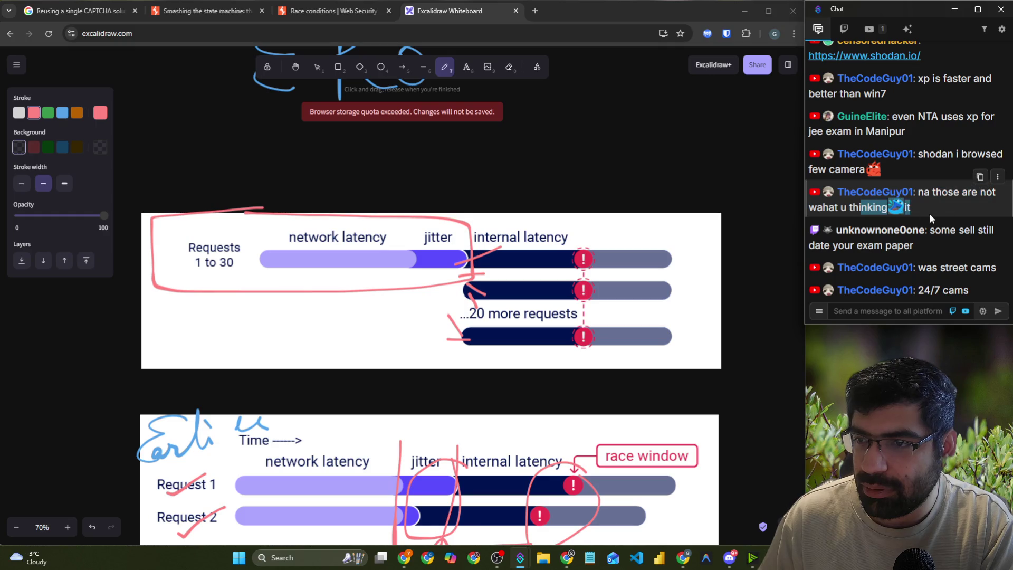
left_click(930, 269)
left_click_drag(929, 269, 981, 268)
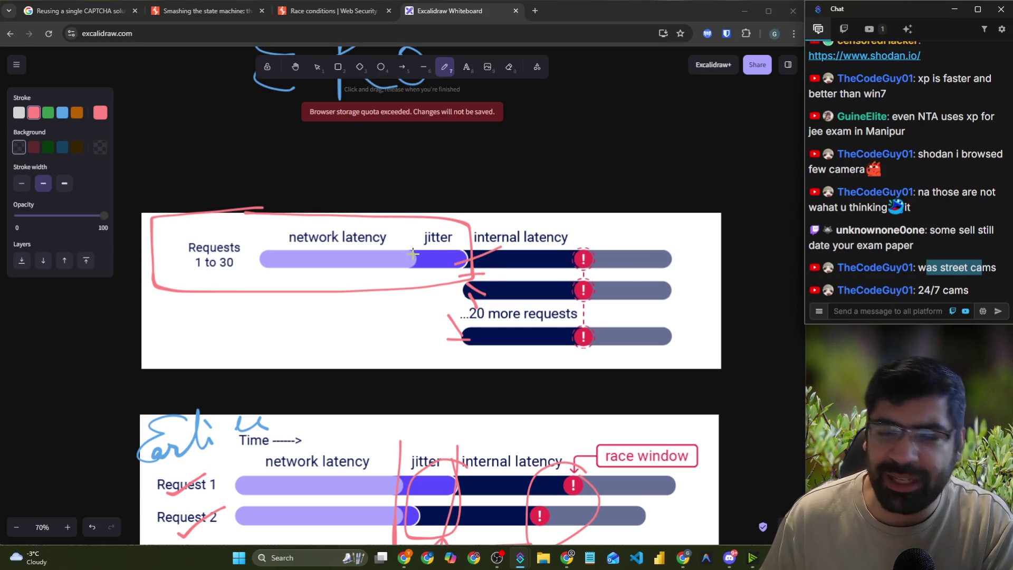
- Strike through the Time label in red and draw an upward arrow at the jitter
left_click_drag(254, 436, 293, 441)
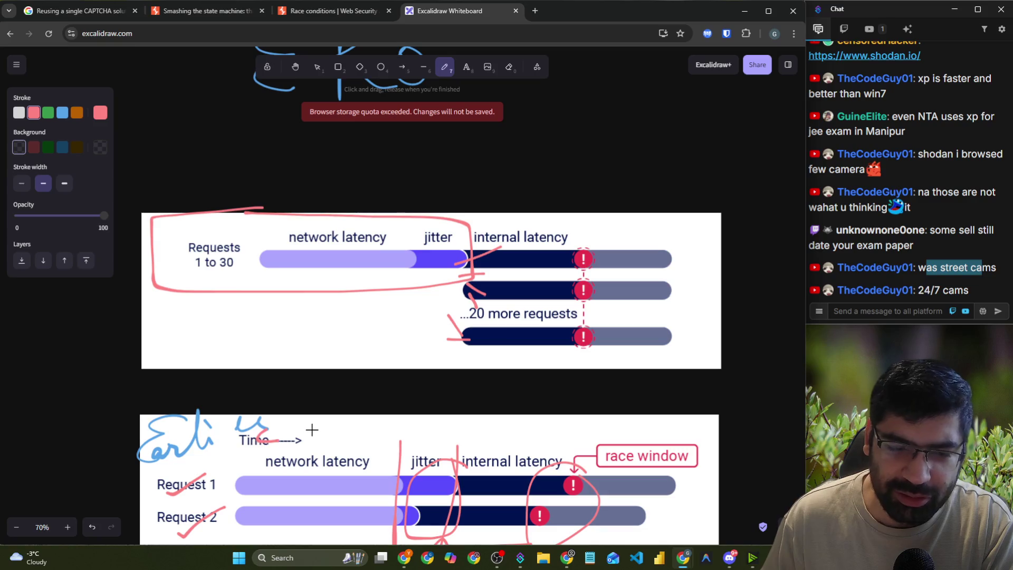
scroll(319, 301, "down", 3)
left_click_drag(439, 469, 460, 414)
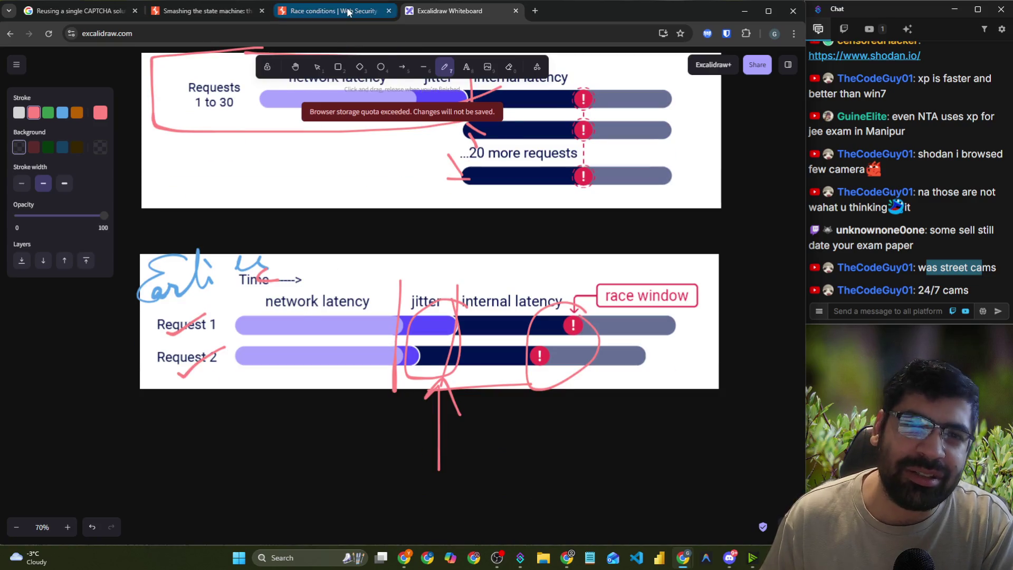
- Highlight the article's sentence about sending many requests and the opening of the 'Although' paragraph
left_click(349, 13)
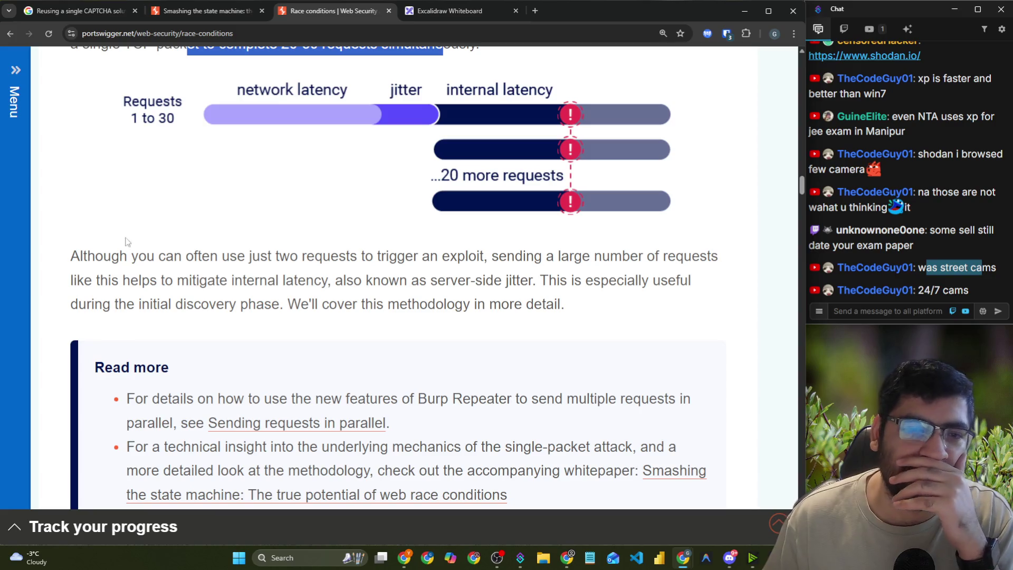
left_click_drag(71, 256, 252, 258)
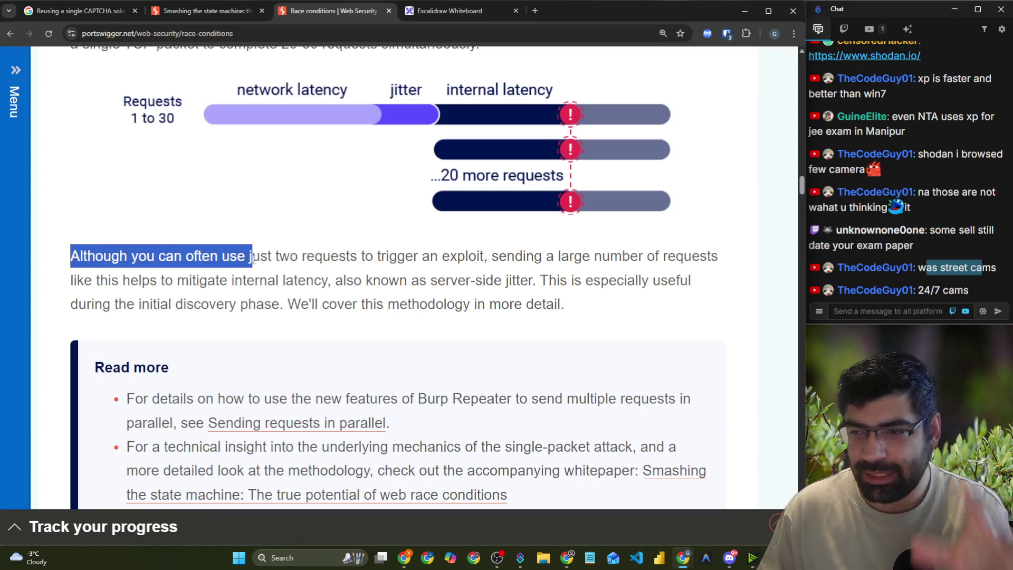
mouse_move(968, 227)
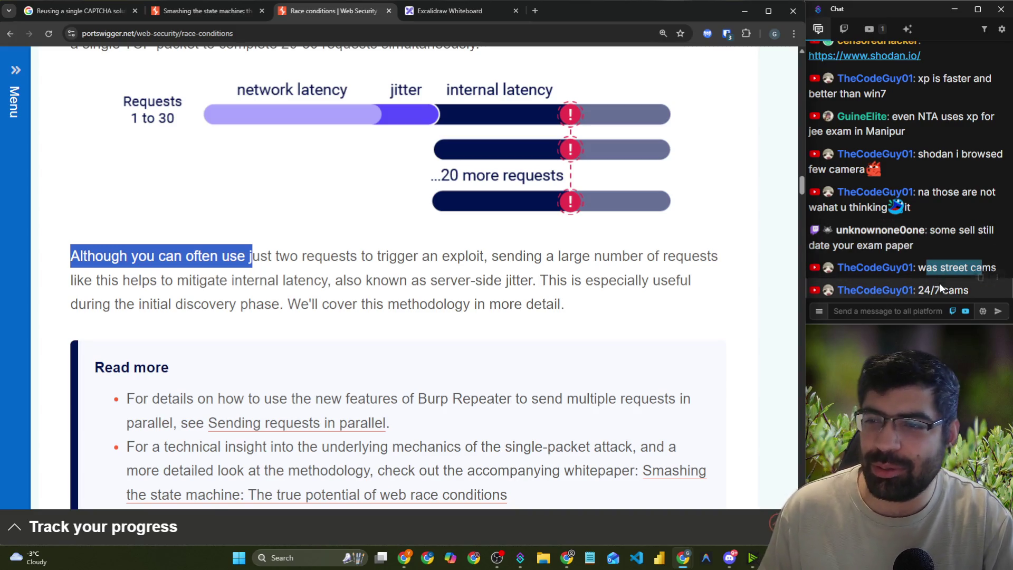
left_click_drag(924, 289, 976, 297)
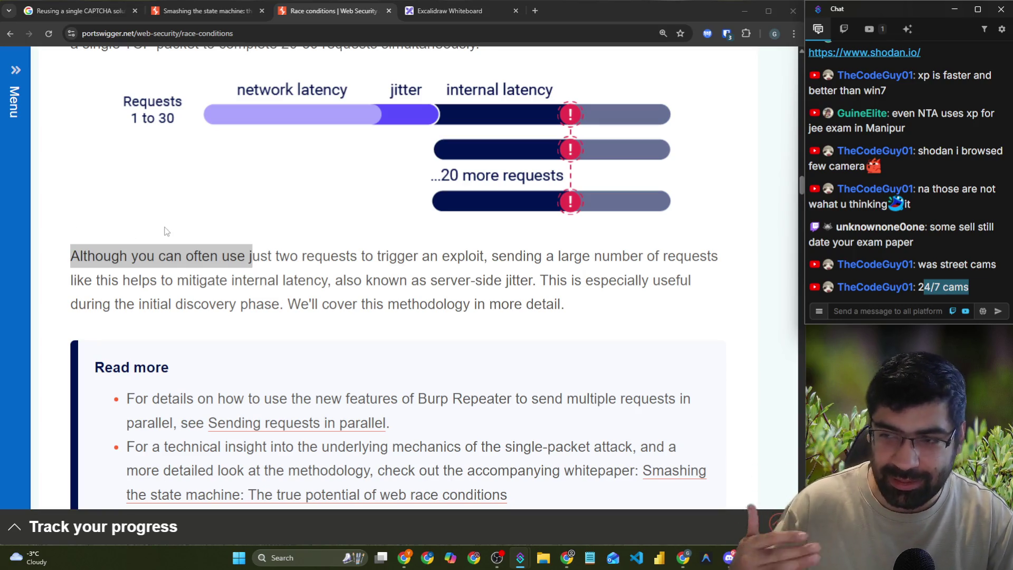
key("alt+Tab")
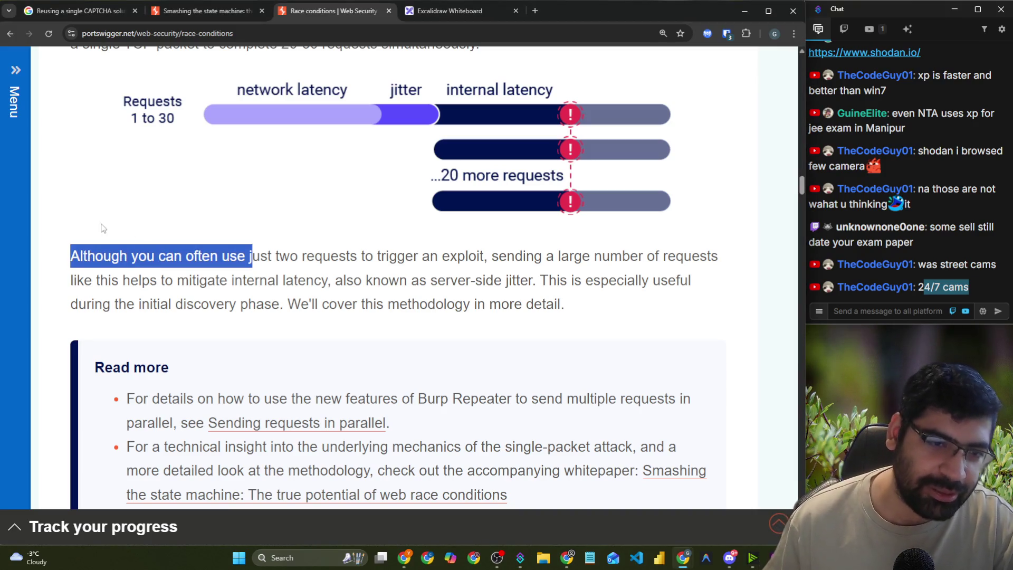
left_click(63, 259)
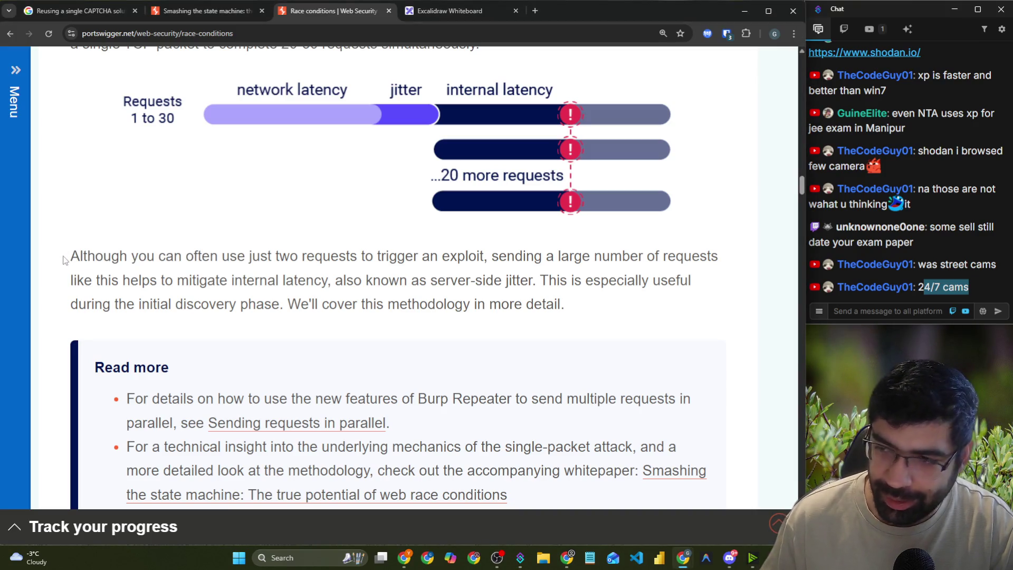
left_click_drag(64, 260, 705, 263)
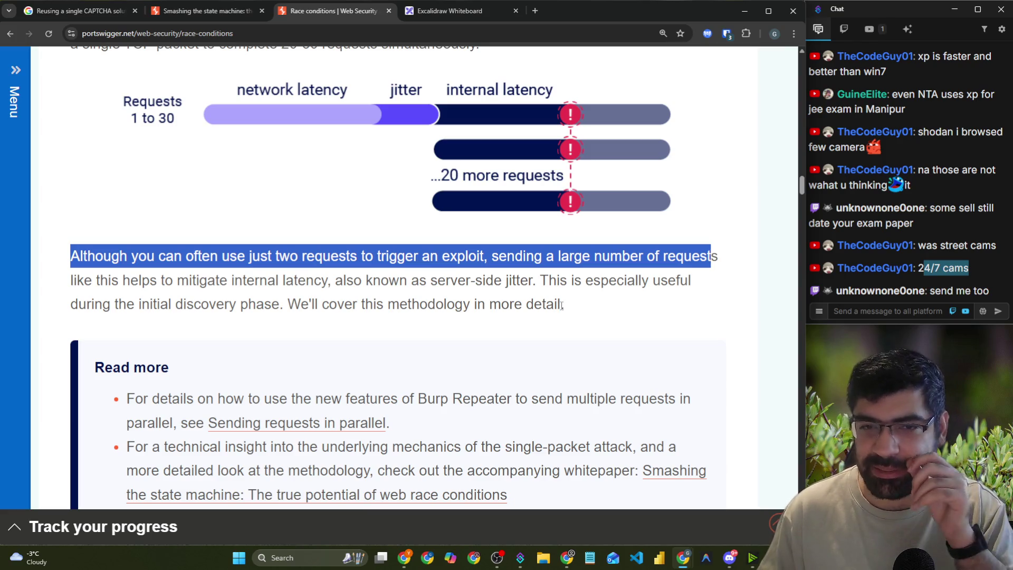
- Highlight lines about mitigating internal latency and the initial discovery phase
scroll(562, 305, "down", 5)
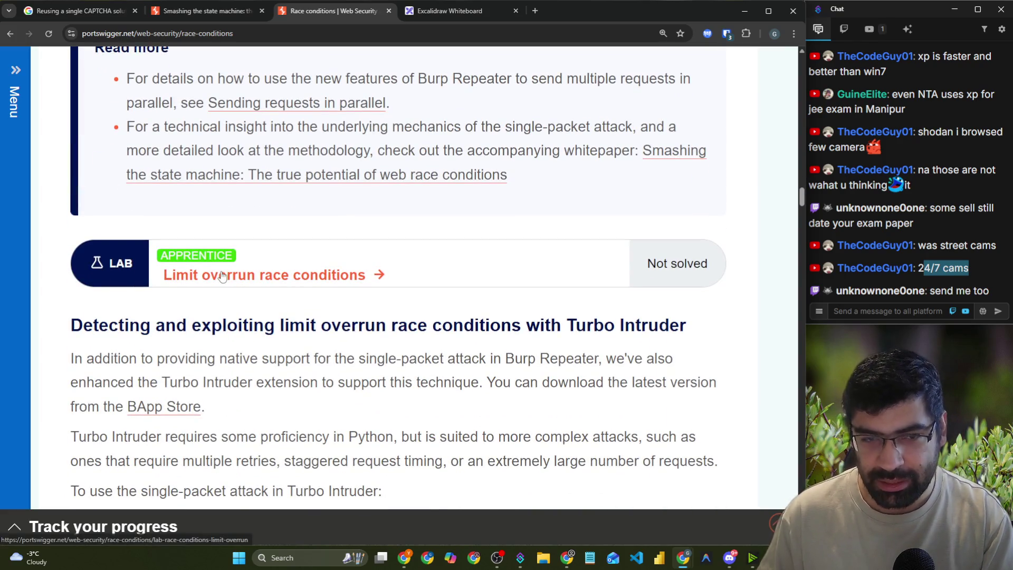
scroll(481, 276, "up", 5)
left_click(345, 233)
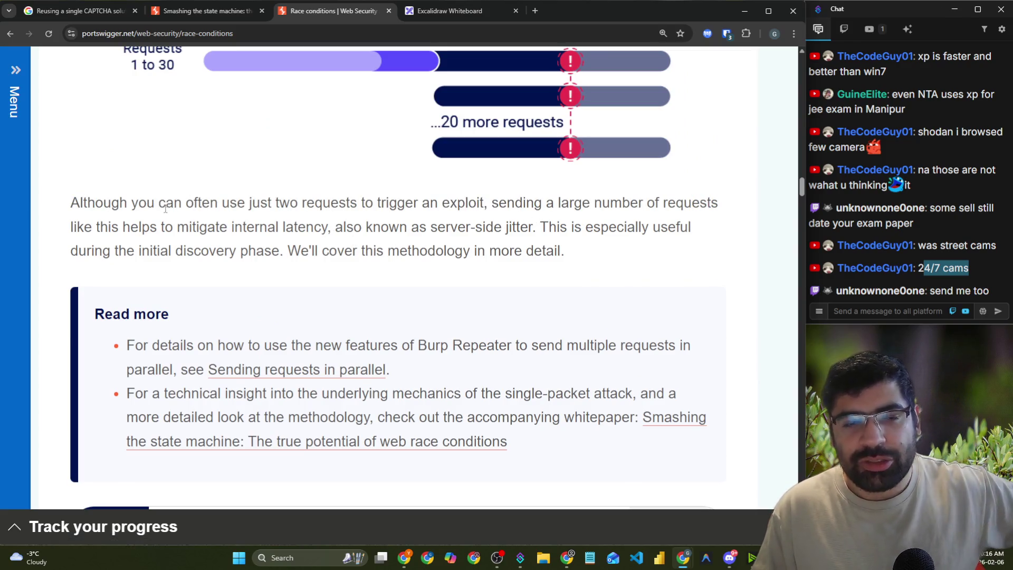
mouse_move(140, 206)
left_mouse_down()
mouse_move(583, 205)
mouse_move(709, 218)
left_mouse_up()
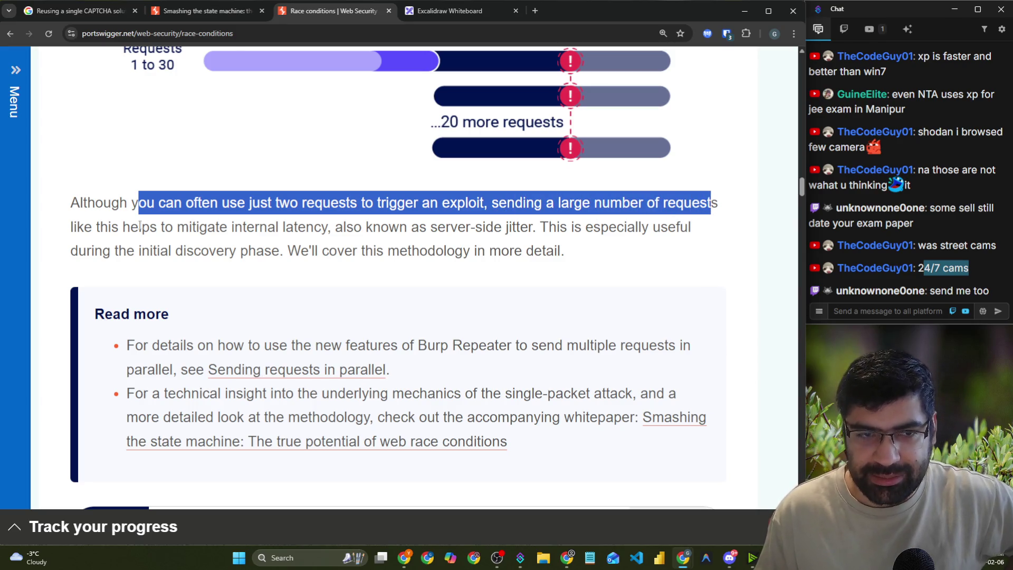
left_click_drag(104, 233, 691, 226)
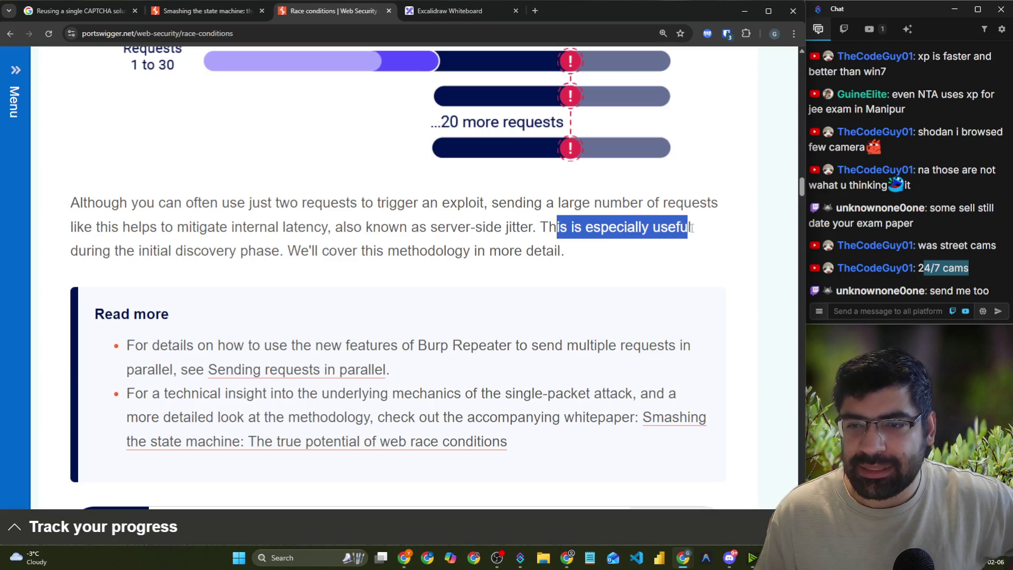
left_click_drag(158, 251, 559, 248)
- Highlight the Read more bullets and whitepaper mention, then open the Limit overrun race conditions lab
scroll(341, 251, "down", 1)
left_click(318, 253)
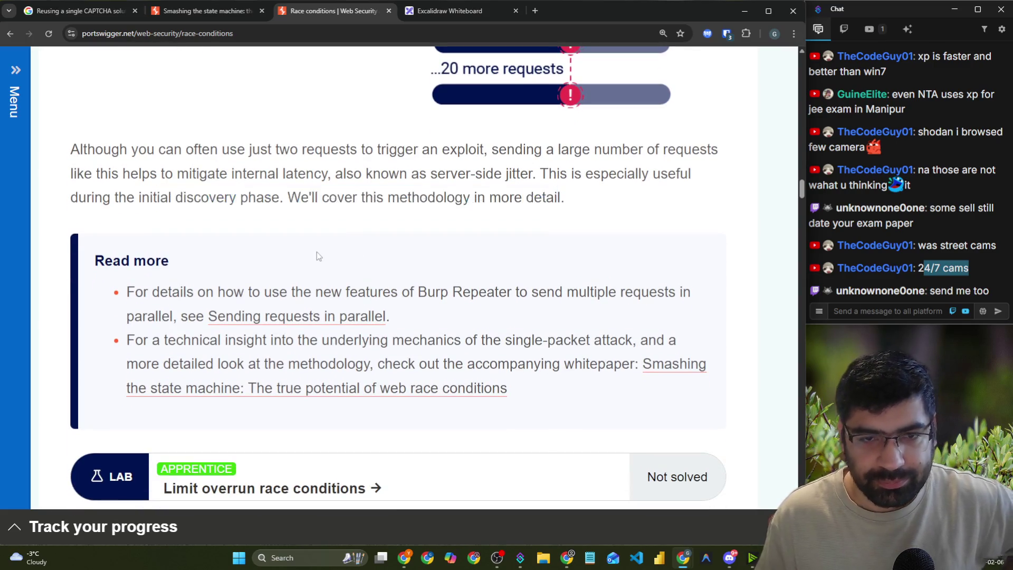
scroll(295, 248, "down", 2)
left_click_drag(136, 185, 625, 180)
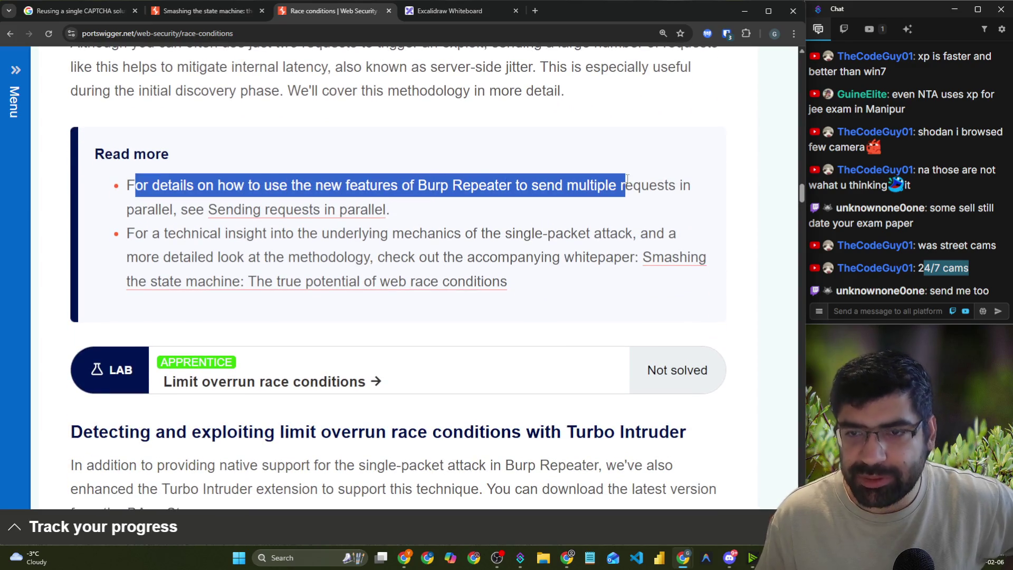
left_click_drag(181, 211, 450, 218)
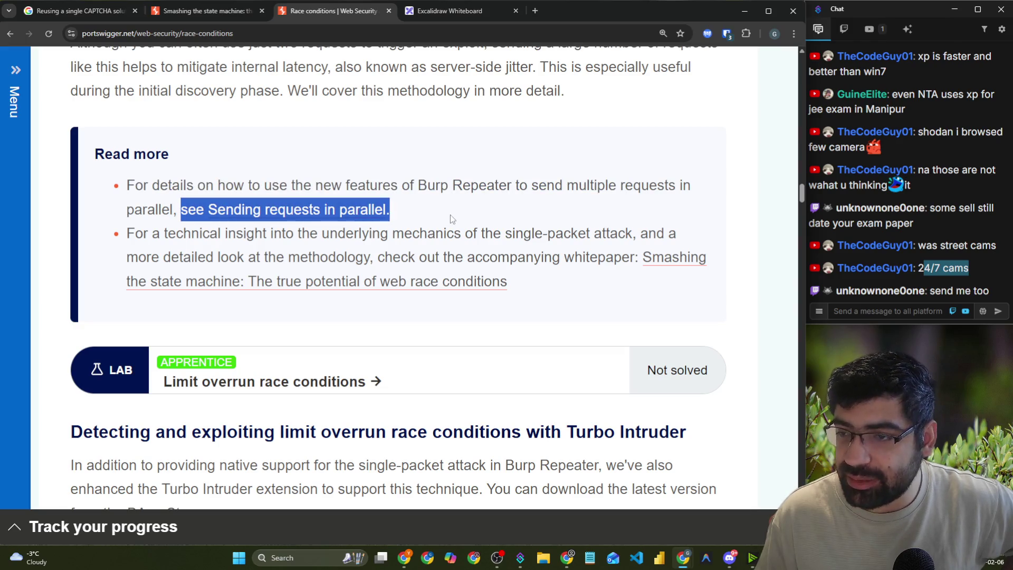
left_click_drag(123, 238, 671, 228)
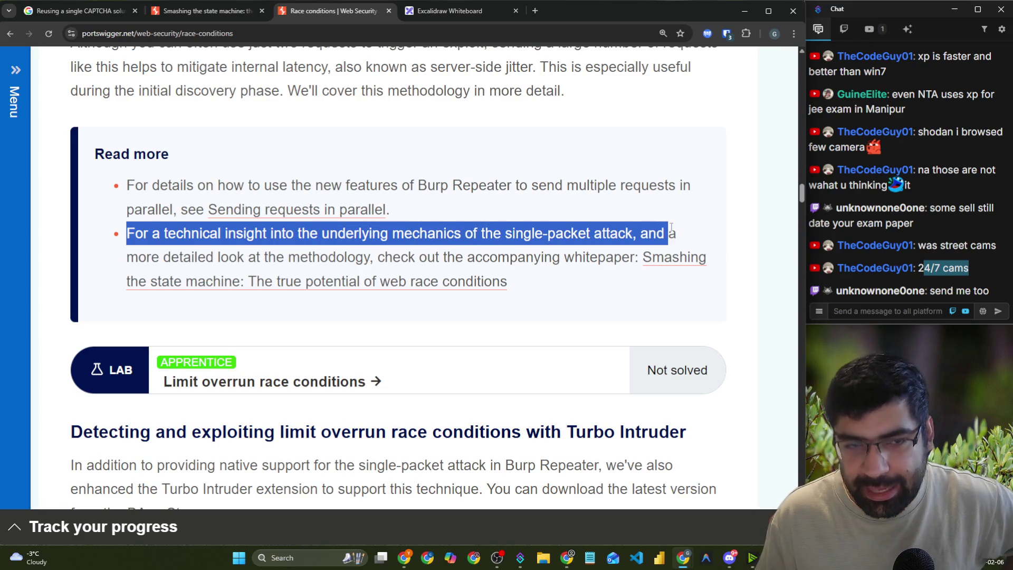
left_click_drag(289, 259, 630, 258)
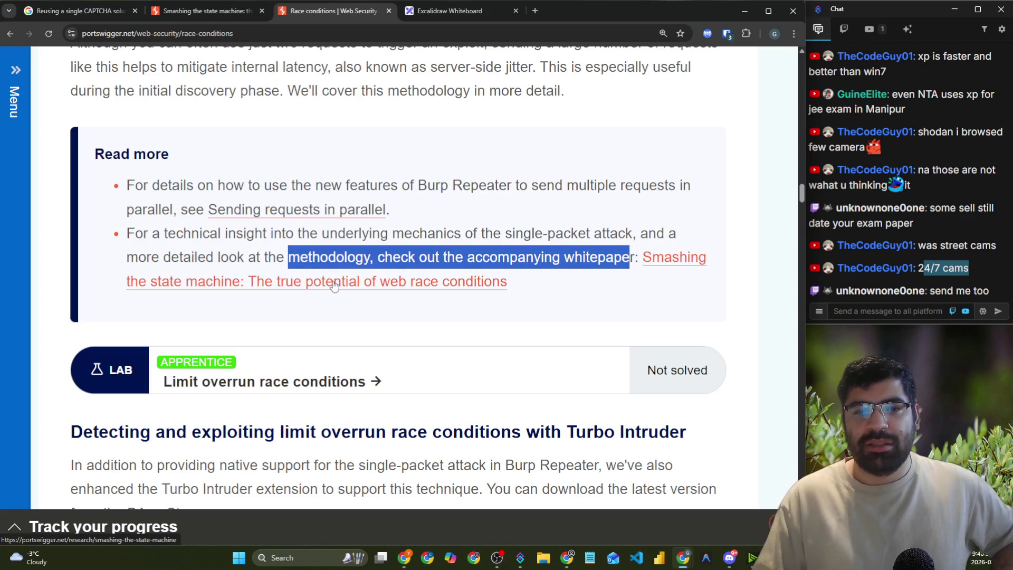
left_click(292, 388)
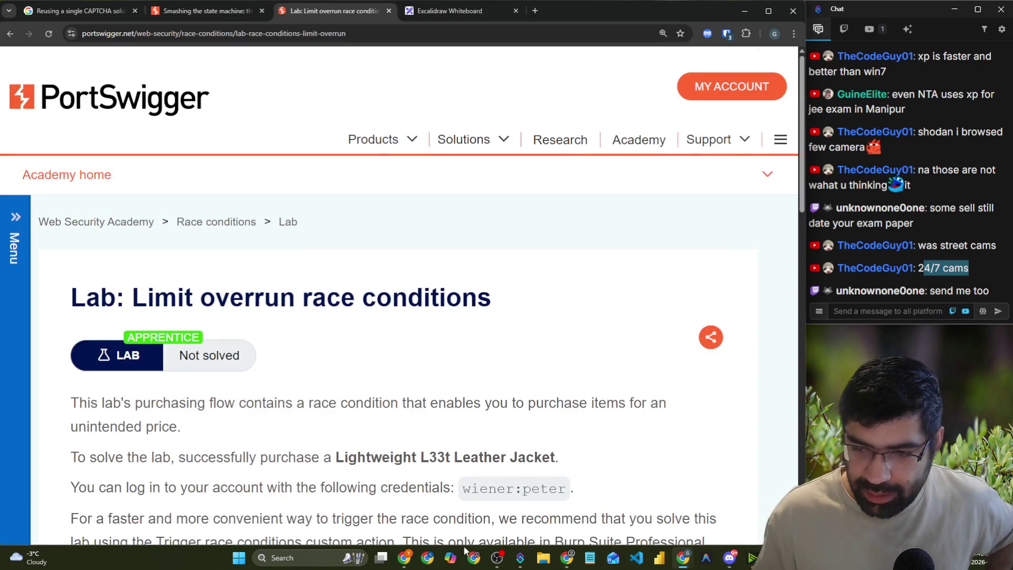
left_click(330, 559)
- Launch Oracle VirtualBox and start the kali-linux-2025.1c virtual machine
type("or")
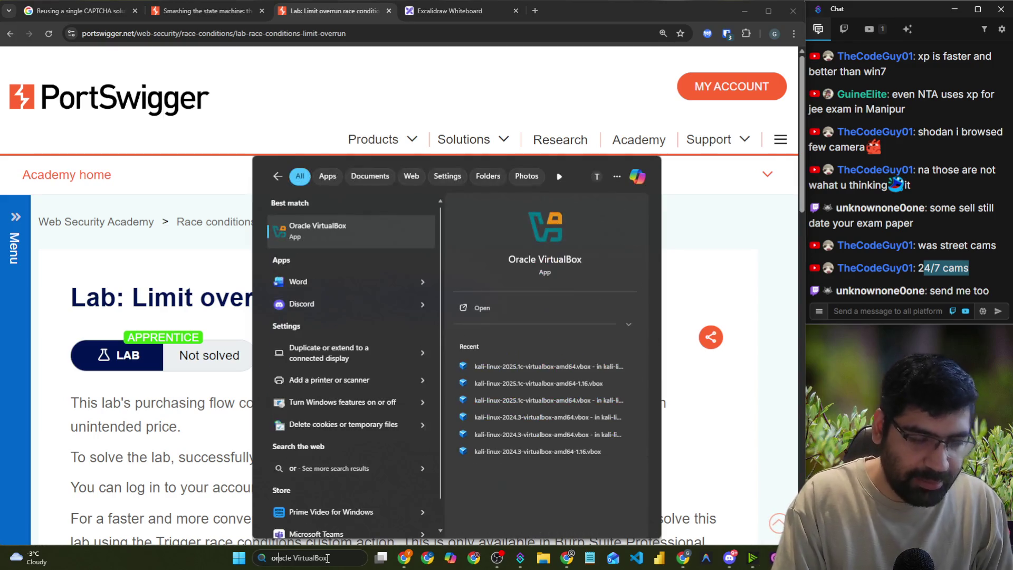
key("Return")
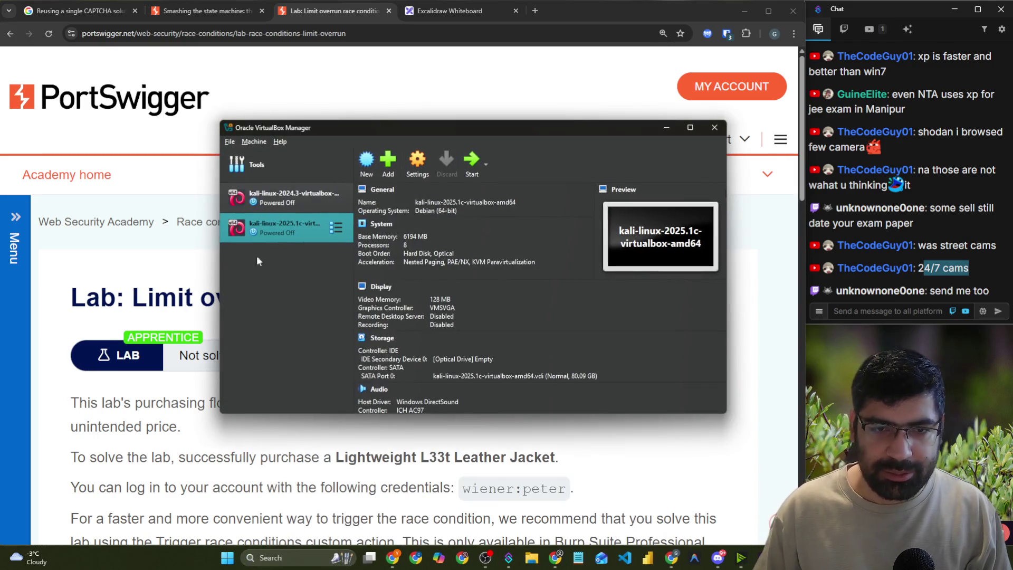
left_click(765, 232)
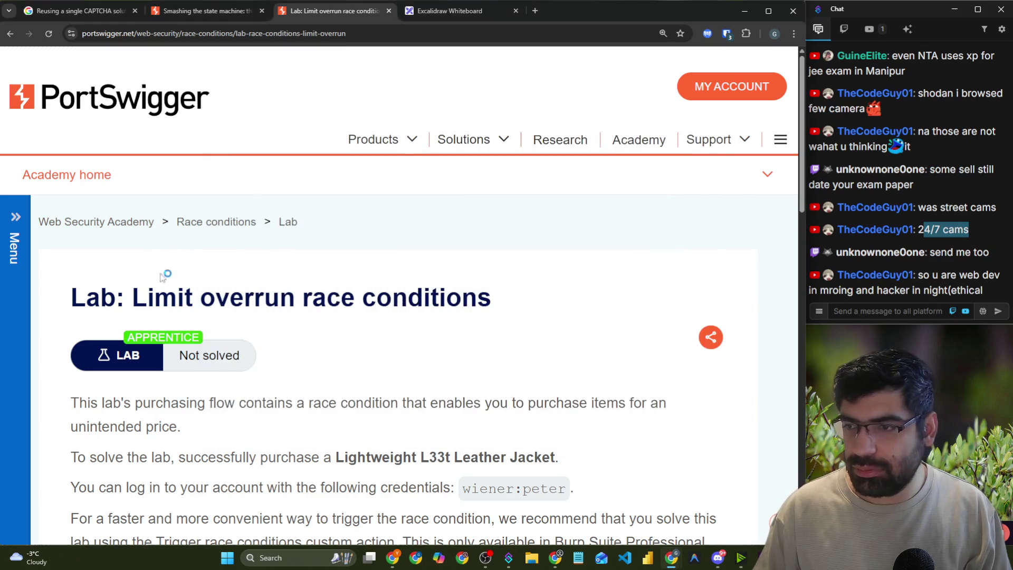
left_click_drag(930, 275, 976, 278)
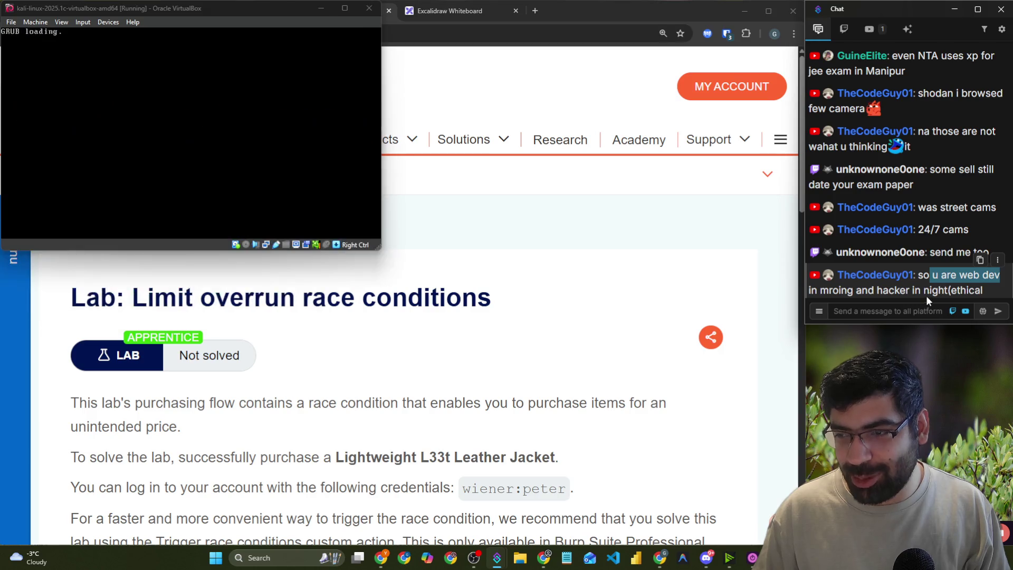
- Enlarge the Kali VM window to the screen's left edge and log in with the password
mouse_move(334, 290)
left_mouse_down()
mouse_move(581, 399)
mouse_move(739, 449)
mouse_move(804, 545)
left_mouse_up()
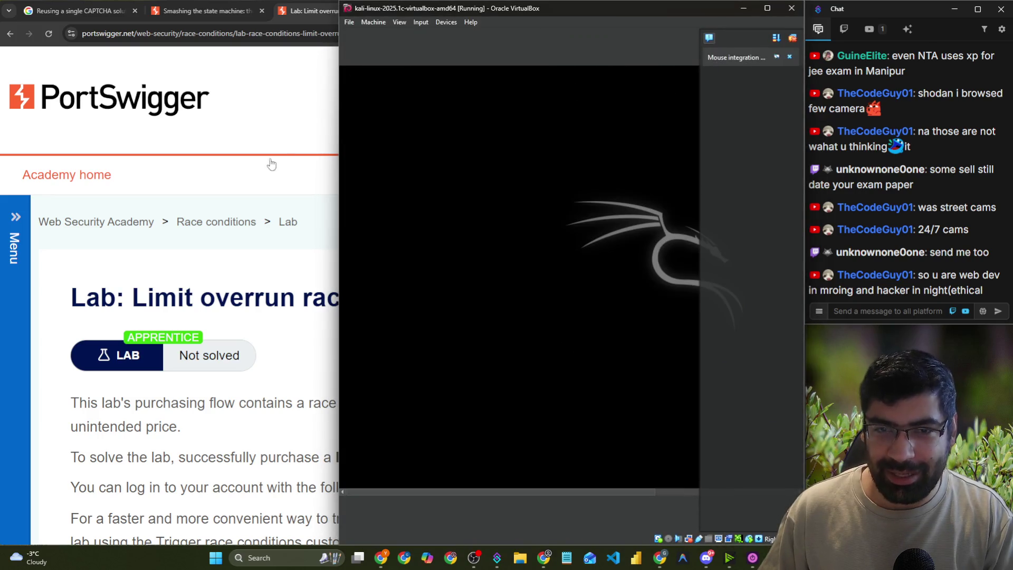
left_click_drag(340, 59, 2, 60)
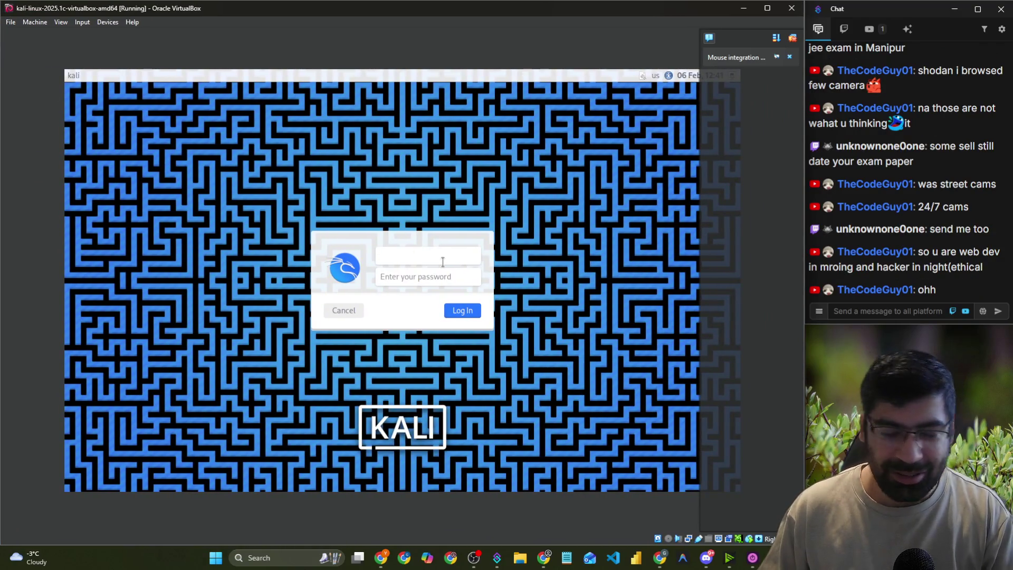
type("kali")
key("Tab")
type("k")
key("Return")
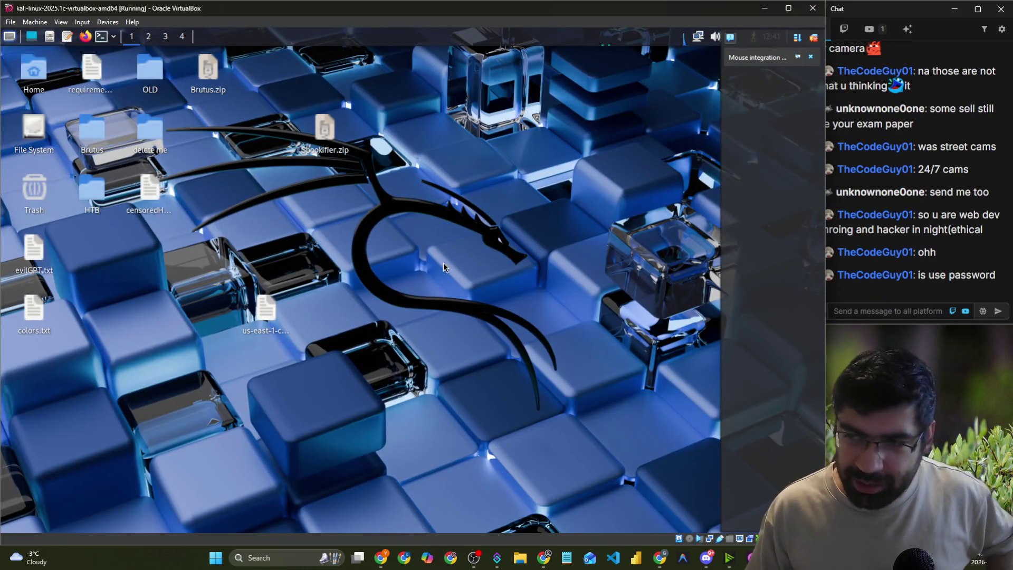
- Rearrange the virtual machine and chat windows so both stay visible
left_click(891, 317)
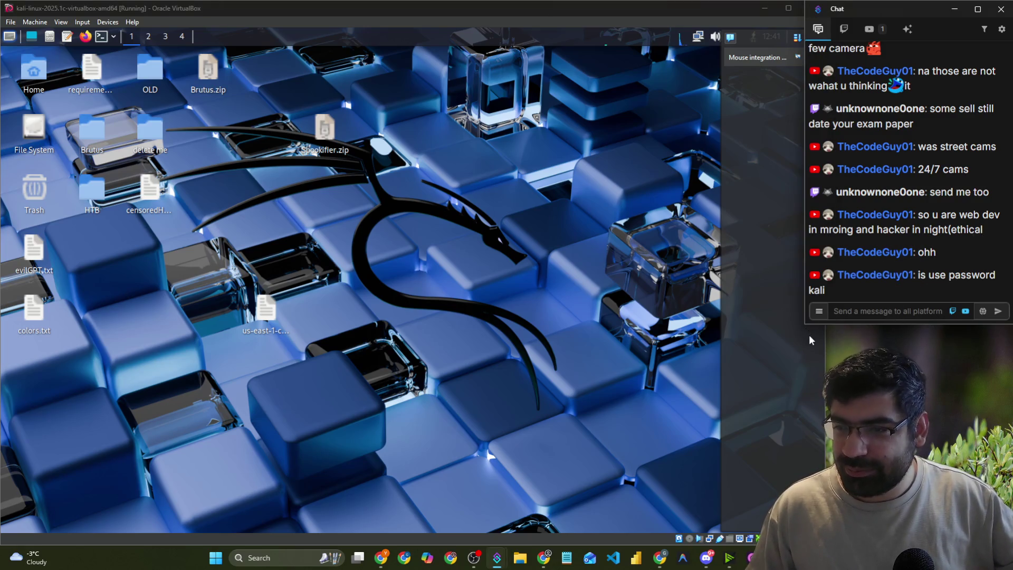
left_click(699, 338)
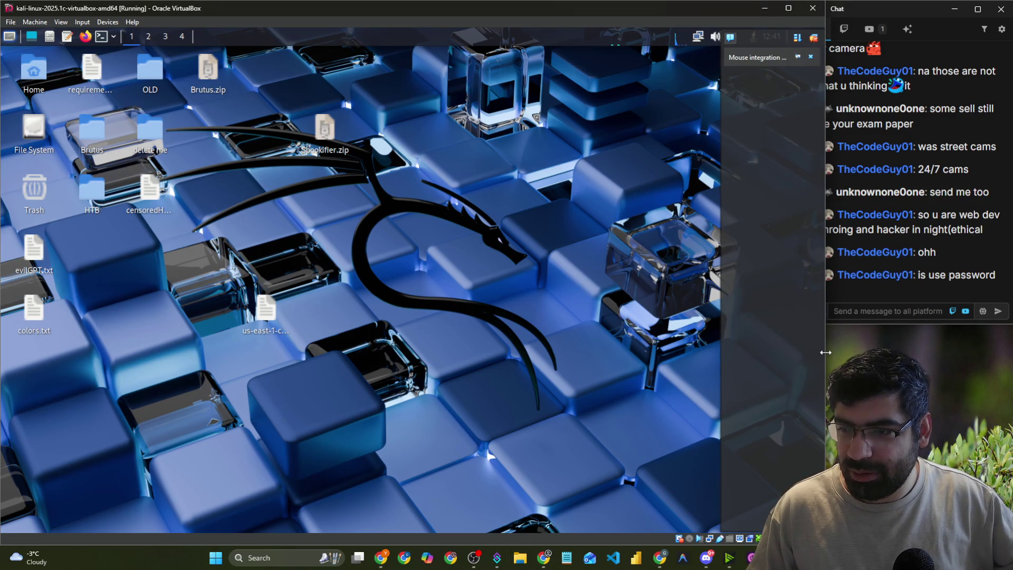
left_click_drag(826, 352, 807, 352)
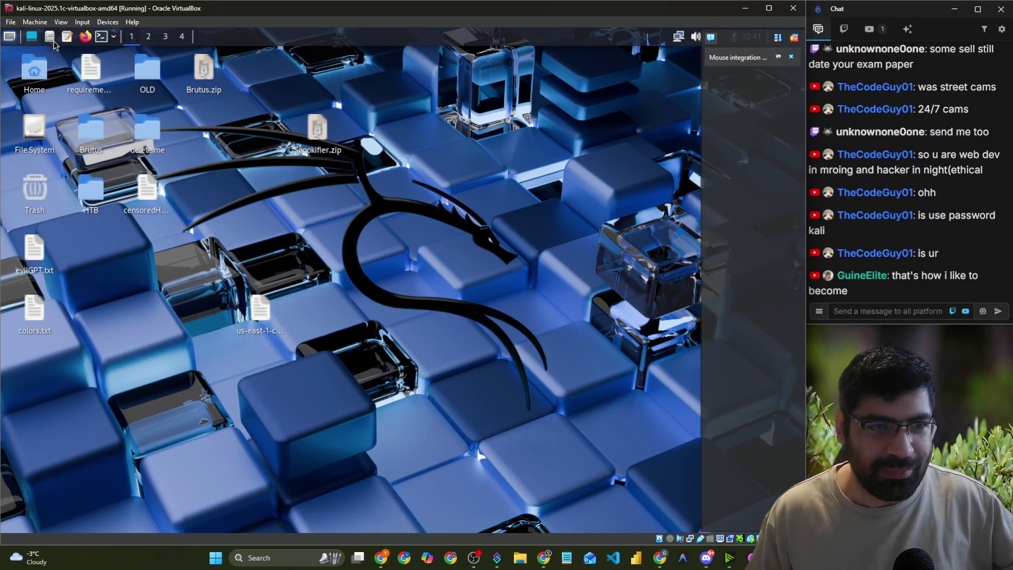
left_click(10, 36)
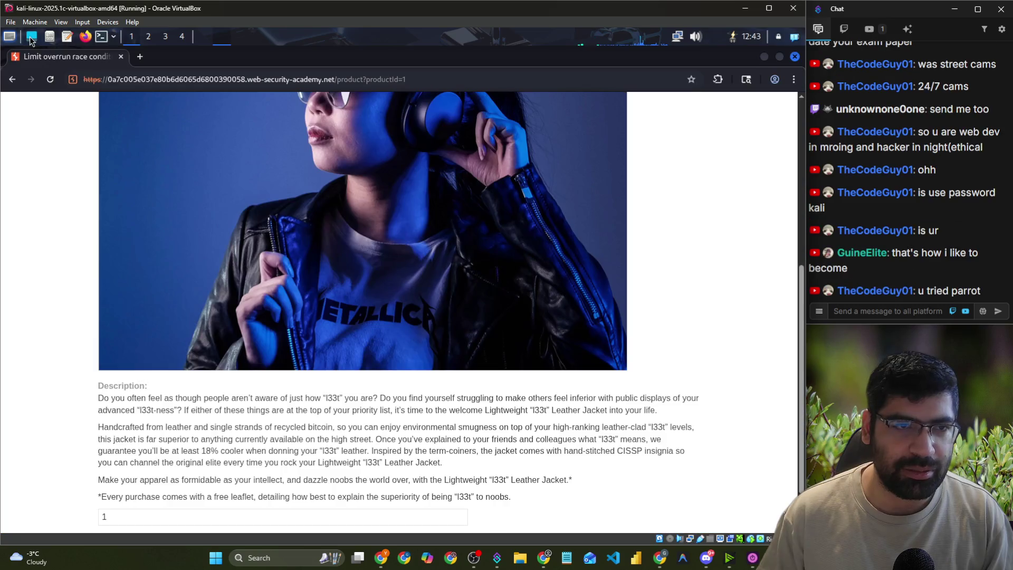
- Add the Lightweight "l33t" Leather Jacket to the cart and reload the $1337.00 cart page
left_click(135, 492)
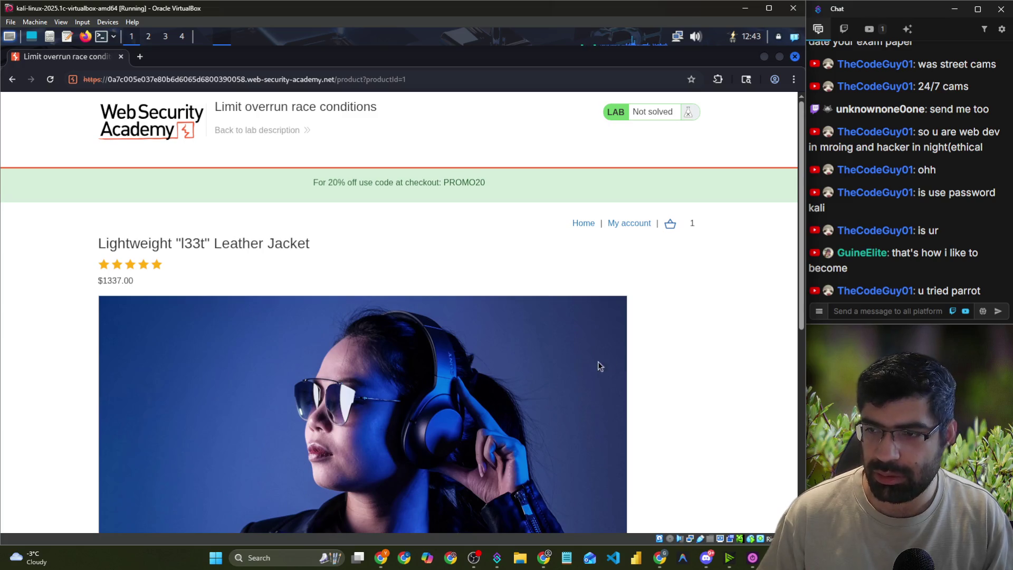
scroll(674, 359, "down", 3)
scroll(683, 363, "down", 6)
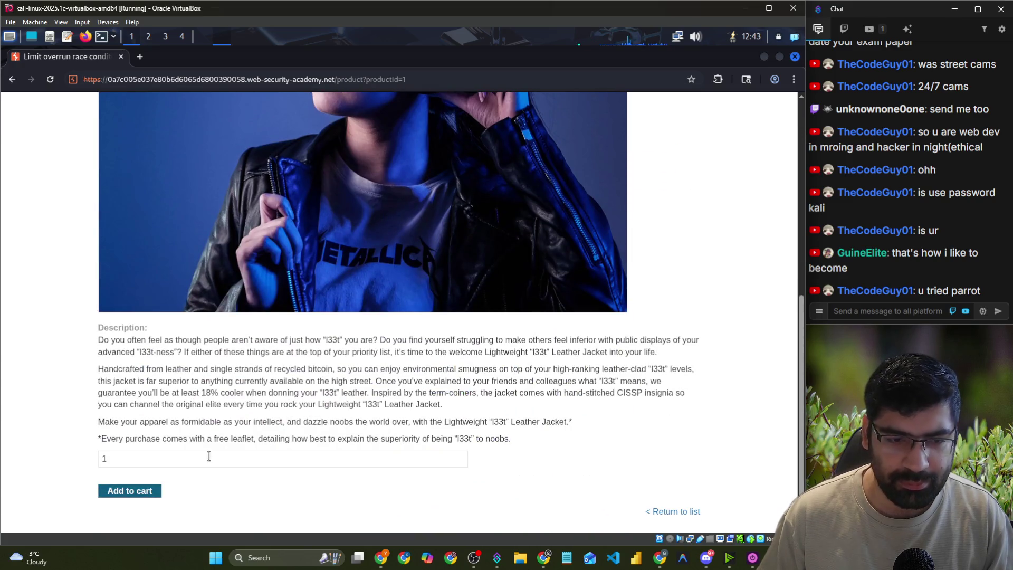
scroll(648, 280, "up", 10)
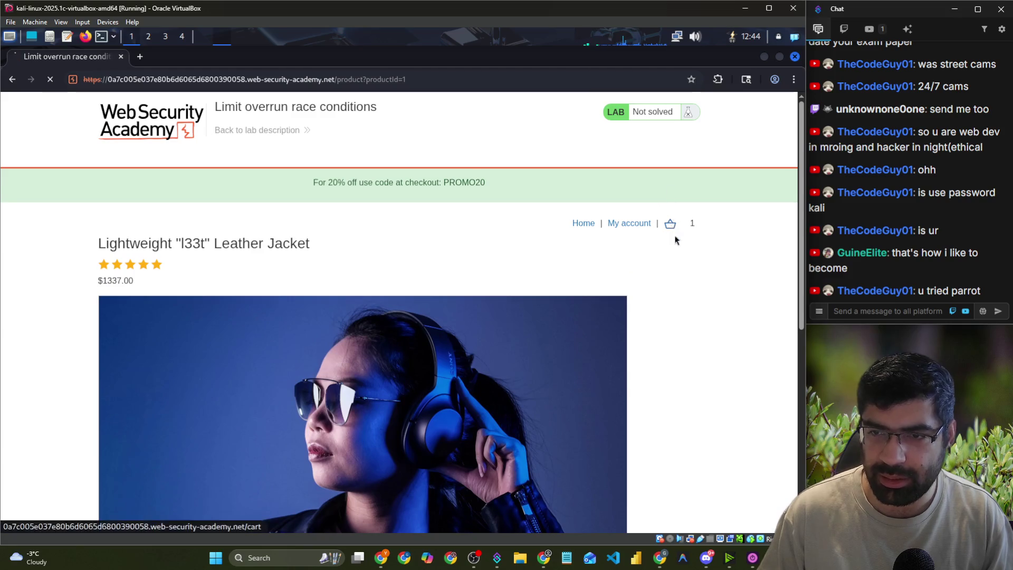
left_click(669, 224)
left_click(49, 81)
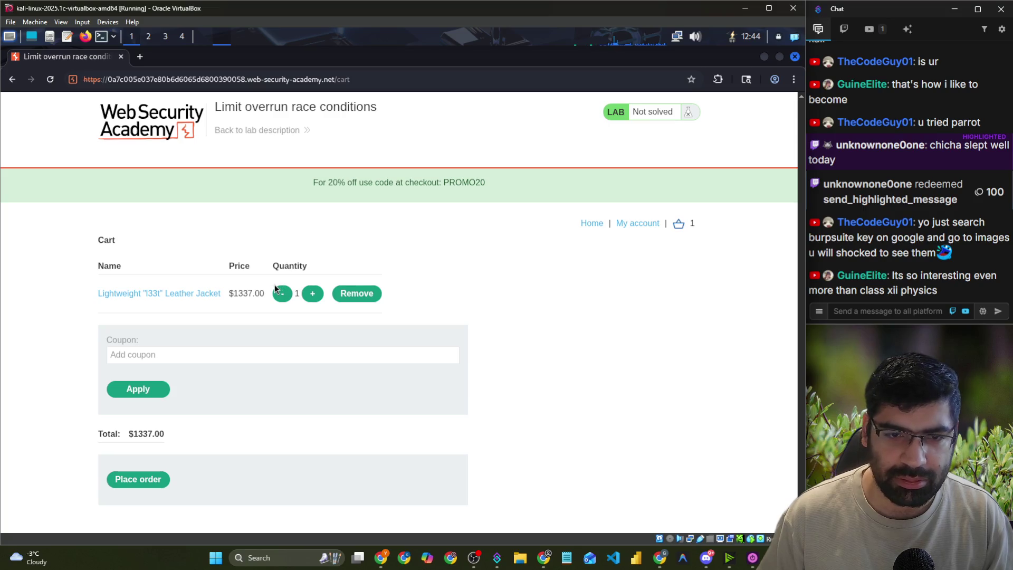
left_click(198, 352)
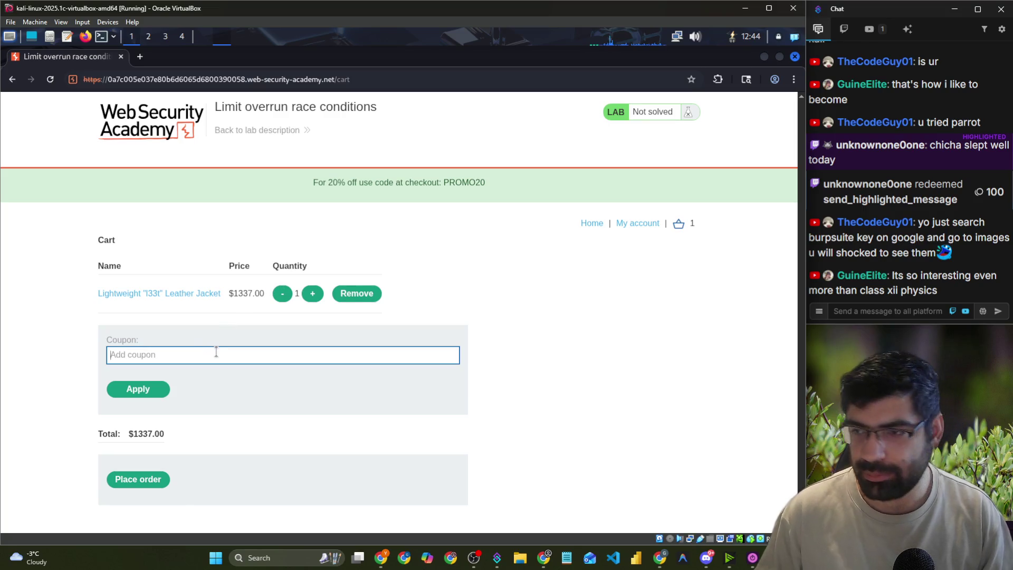
key("alt+Tab")
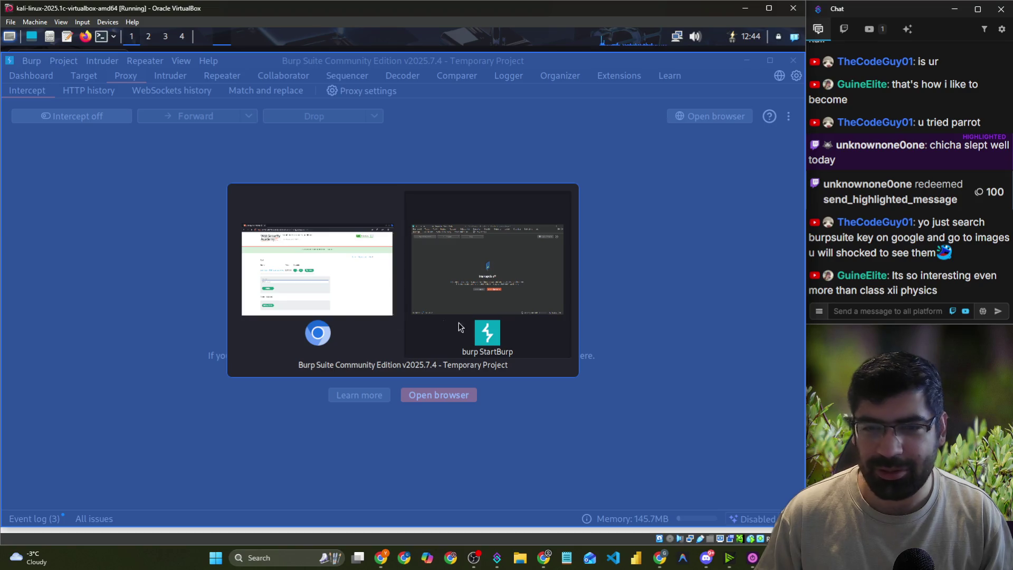
- Turn on request interception in Burp's Proxy > Intercept
left_click(272, 298)
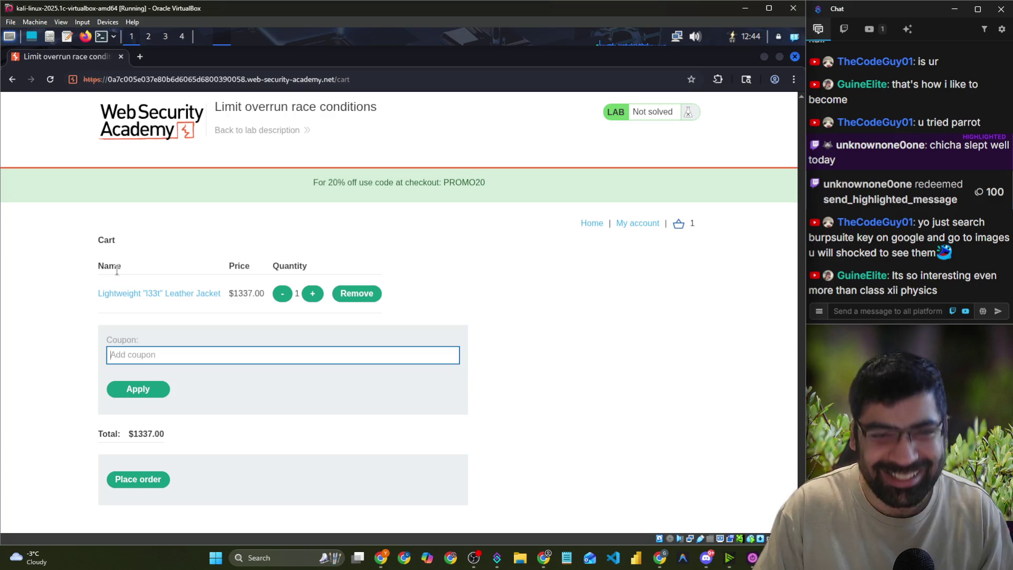
left_click(196, 242)
key("alt+Tab")
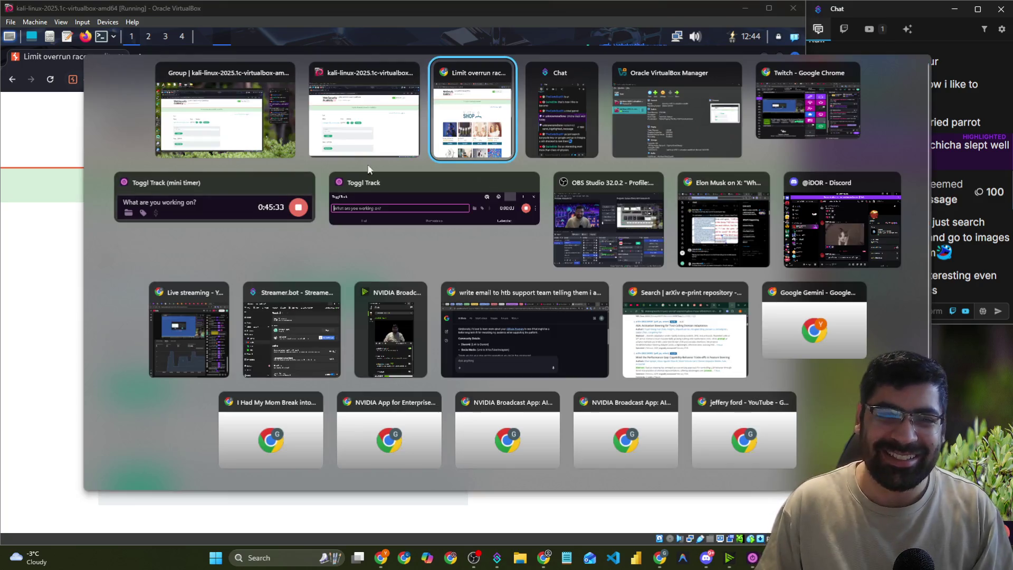
key("alt+Tab")
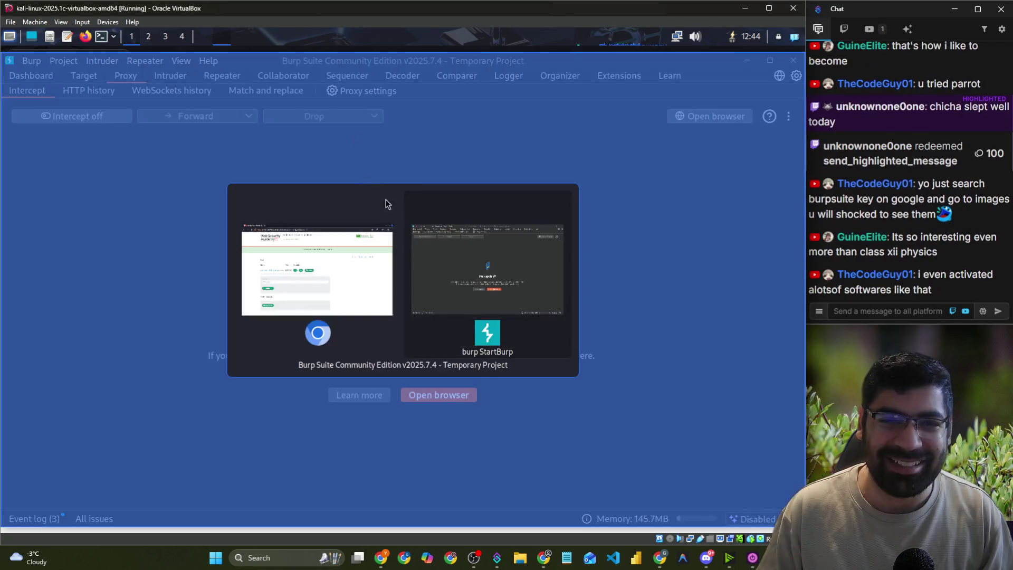
left_click(90, 116)
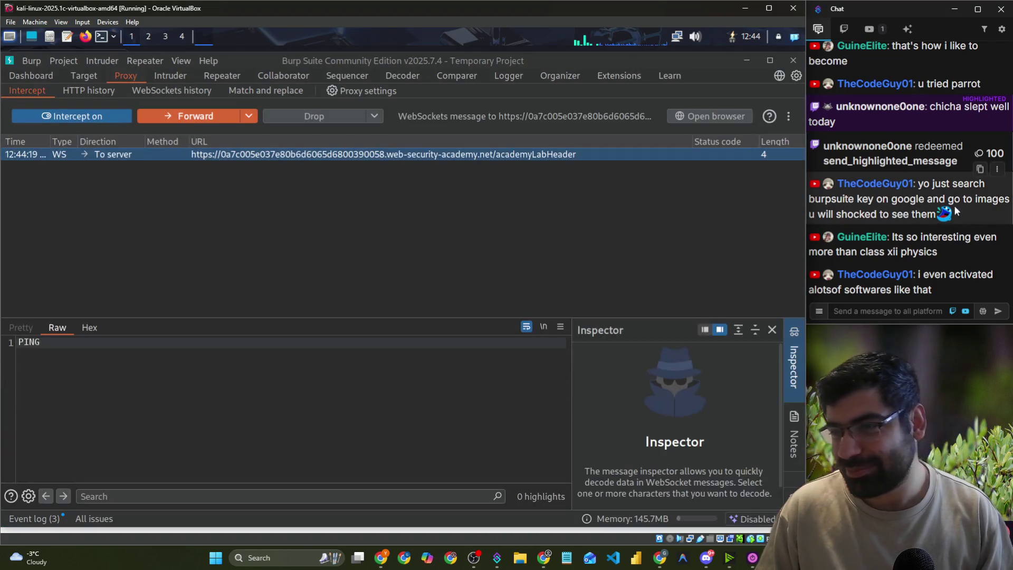
- Give the message editor pane more height and highlight chat text, then return to the cart page
left_click_drag(857, 198, 1000, 198)
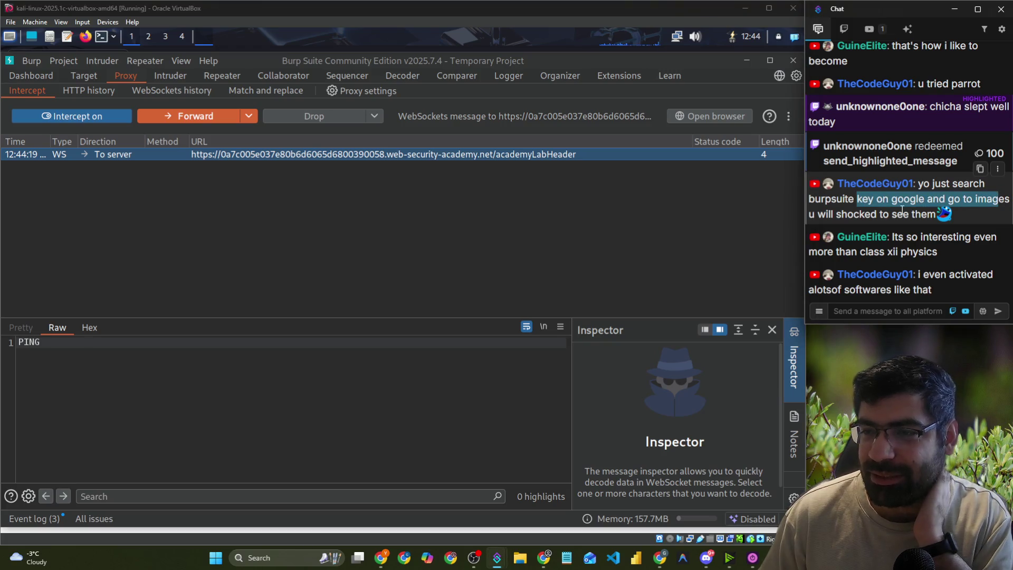
left_click_drag(894, 239, 1004, 247)
left_click_drag(859, 254, 906, 254)
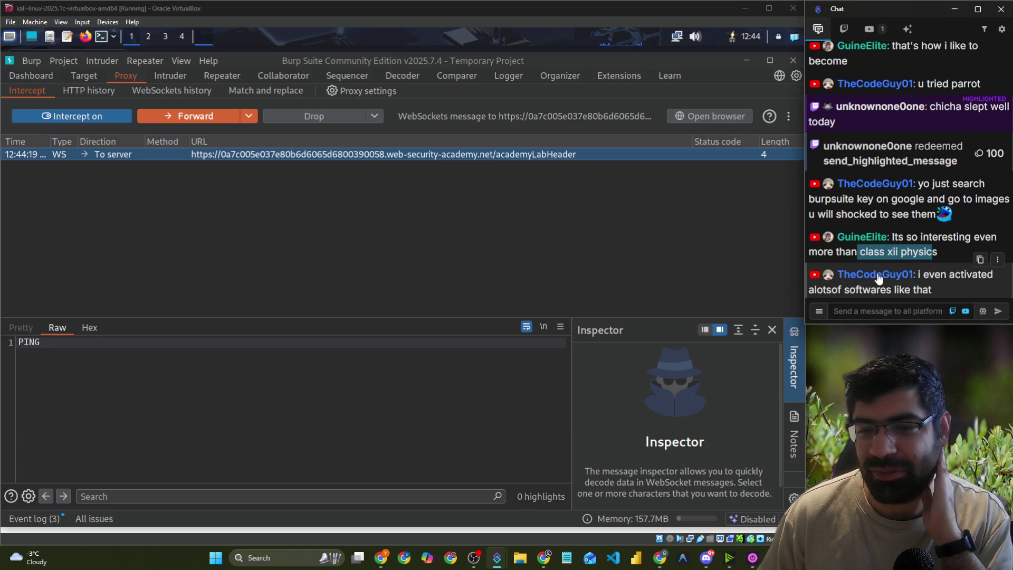
left_click_drag(623, 315, 625, 264)
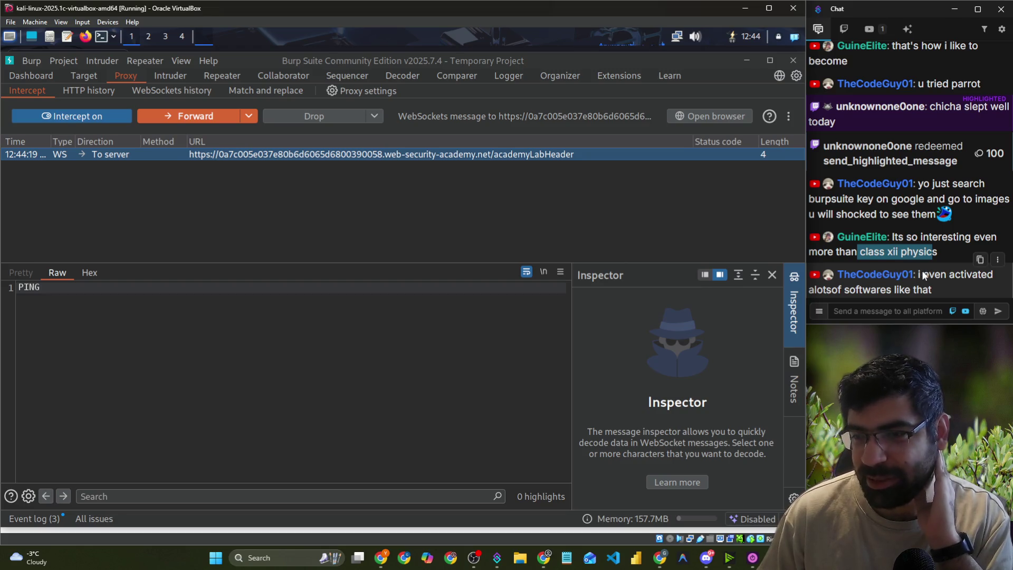
left_click_drag(932, 289, 973, 274)
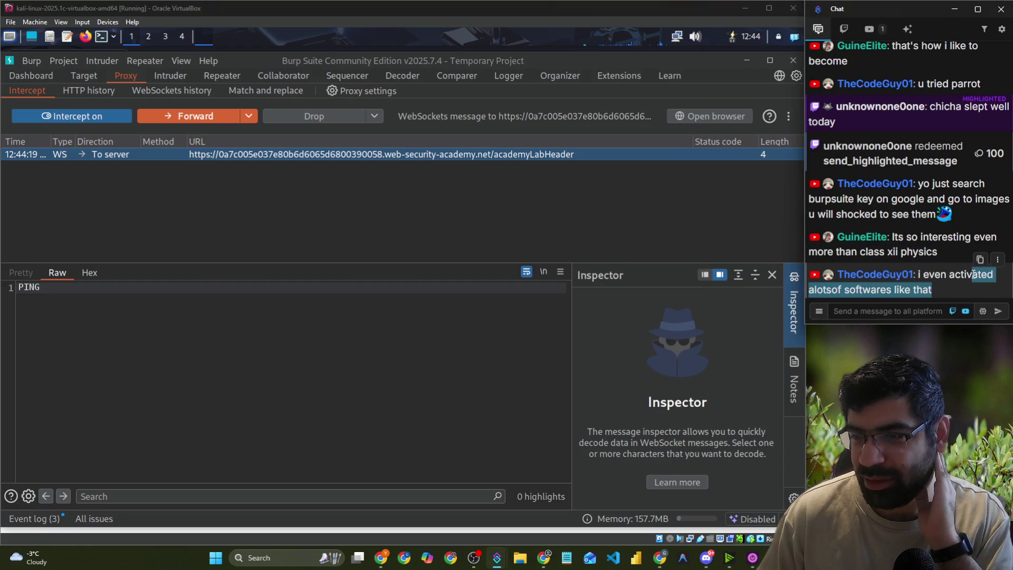
left_click(935, 290)
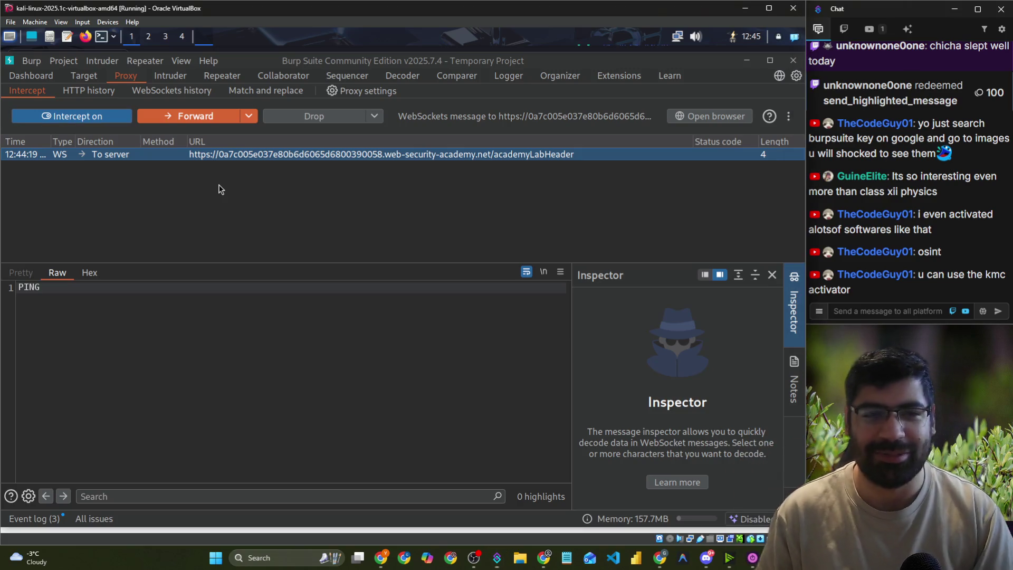
key("alt+Tab")
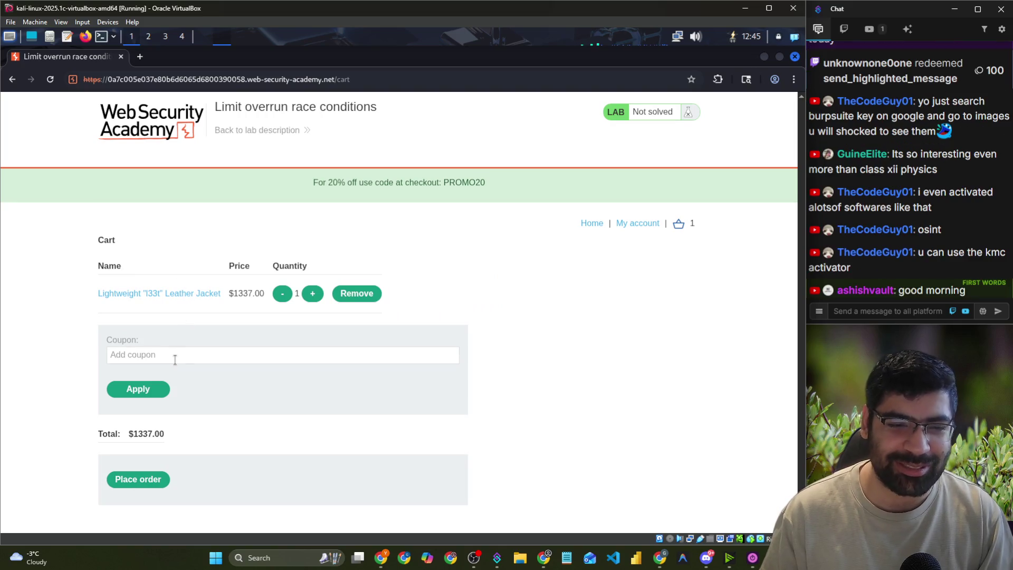
- Apply the coupon code PROMO20 on the cart page
left_click(174, 361)
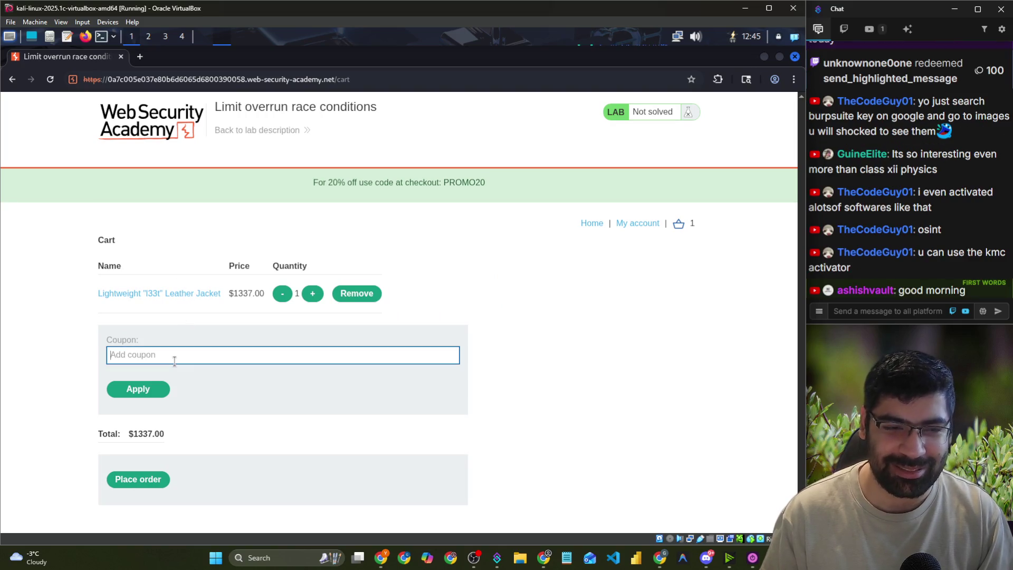
type("PROMO20")
left_click(150, 388)
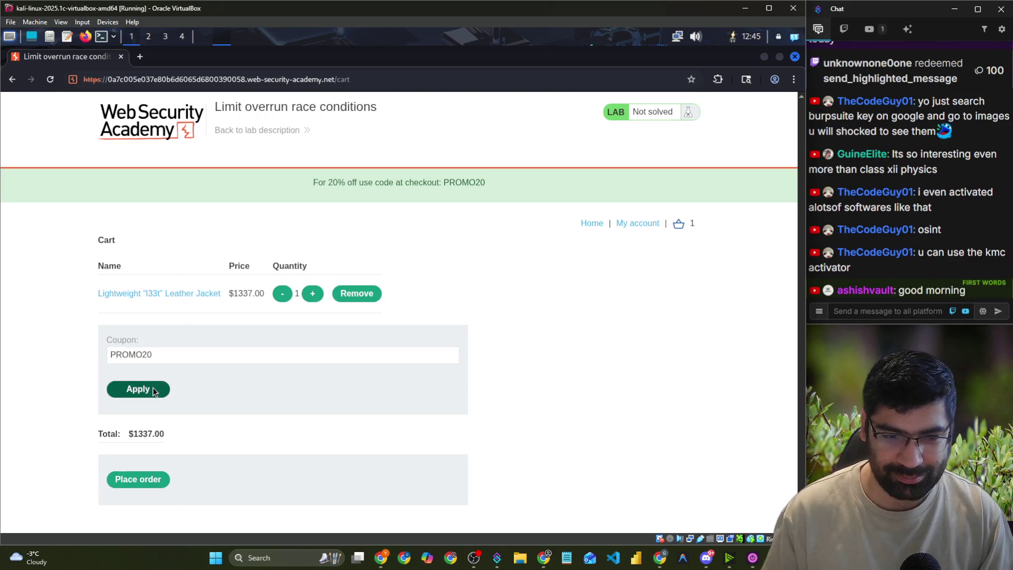
- Forward the held POST /cart/coupon and GET /cart requests, then view the proxy's HTTP history
key("alt+Tab")
left_click(179, 167)
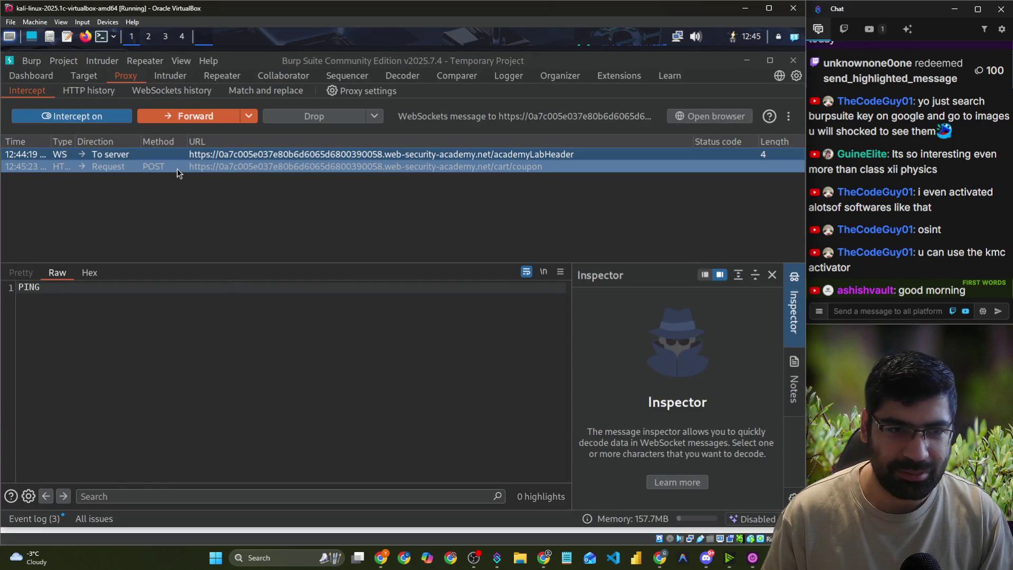
scroll(290, 464, "down", 3)
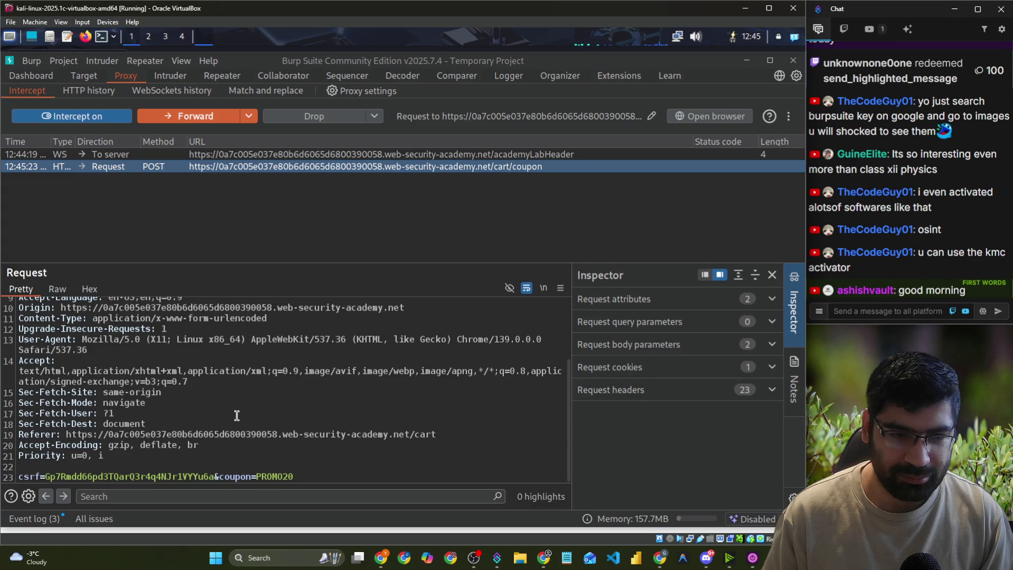
left_click(153, 116)
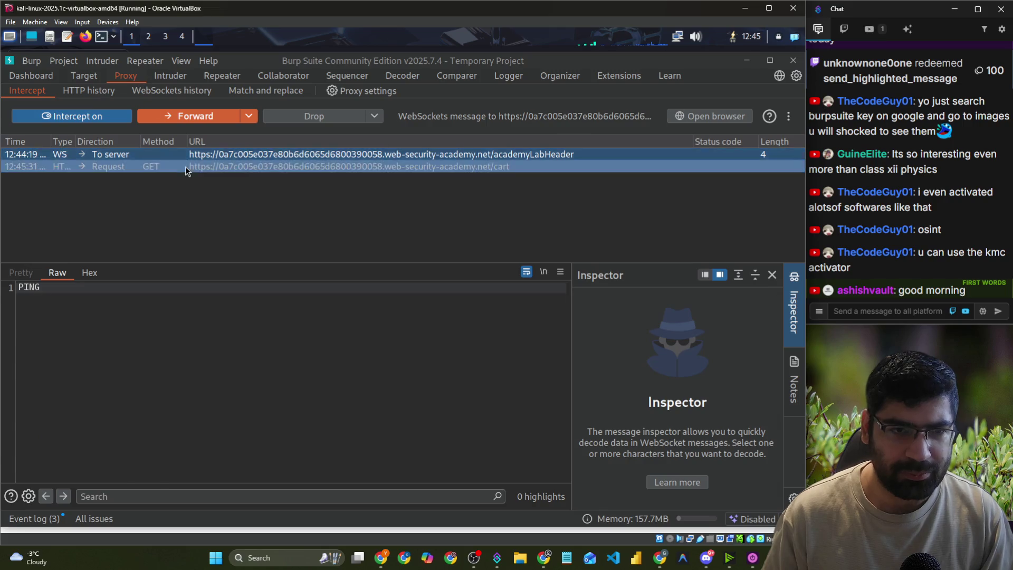
left_click(202, 116)
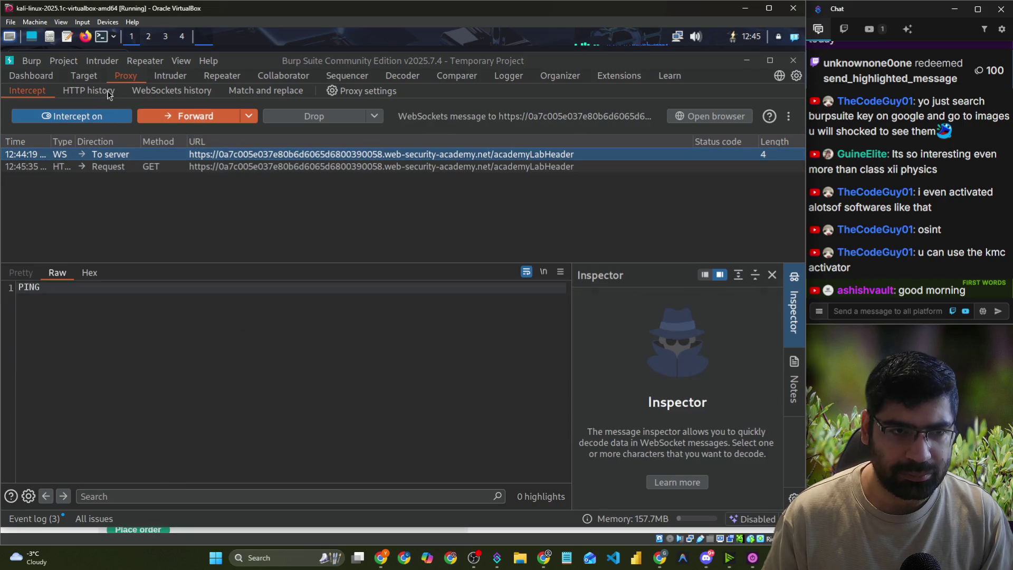
left_click(94, 91)
left_click(163, 224)
scroll(163, 224, "down", 5)
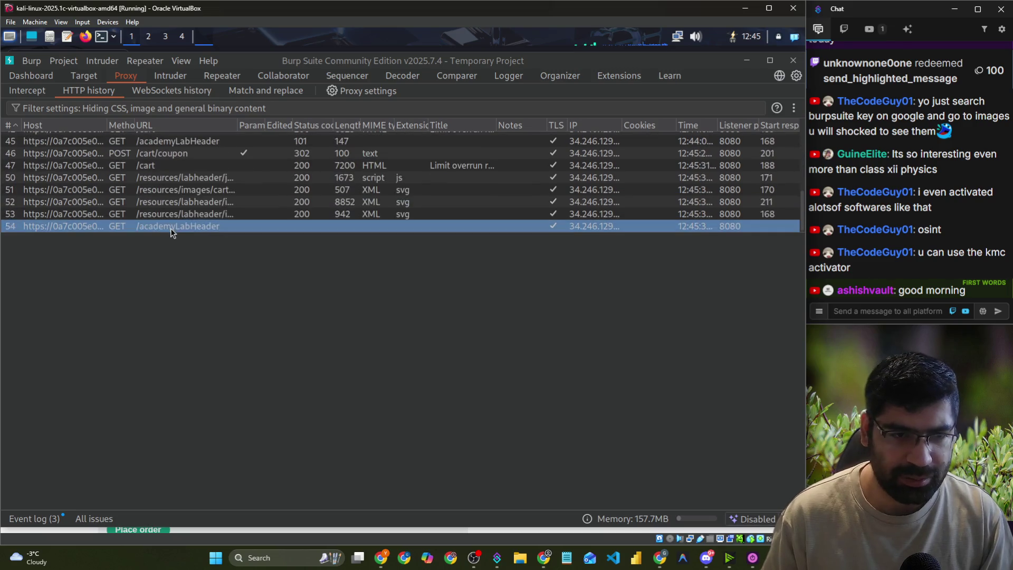
- Send the POST /cart/coupon request from HTTP history to Repeater
left_click(155, 212)
right_click(164, 154)
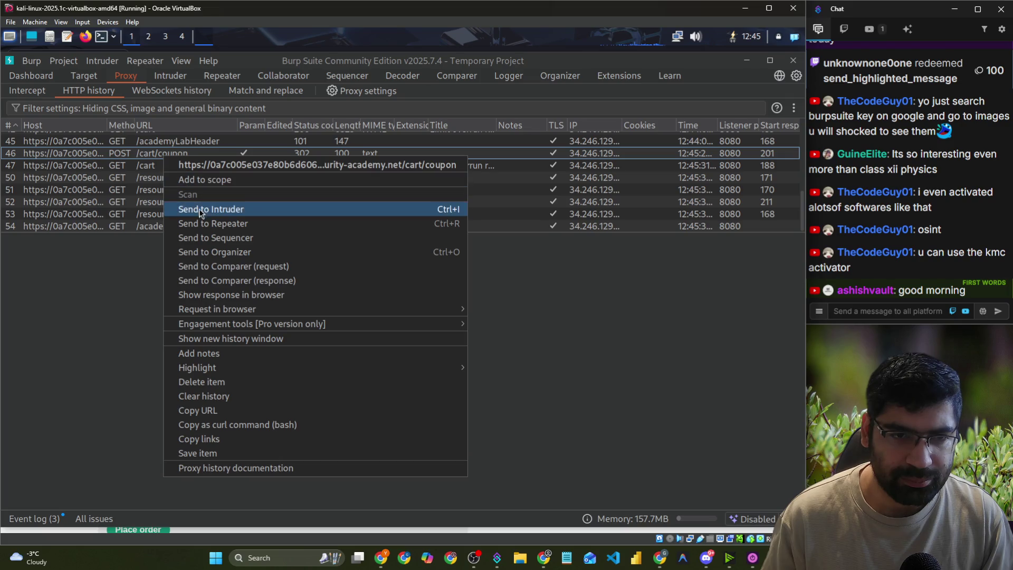
left_click(206, 223)
left_click(159, 166)
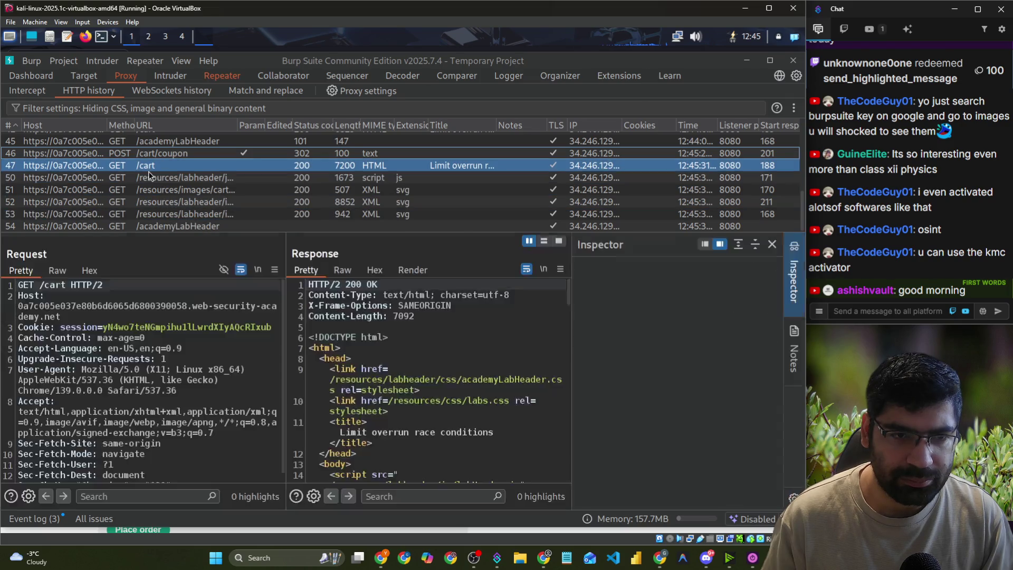
scroll(366, 406, "down", 2)
scroll(369, 399, "up", 2)
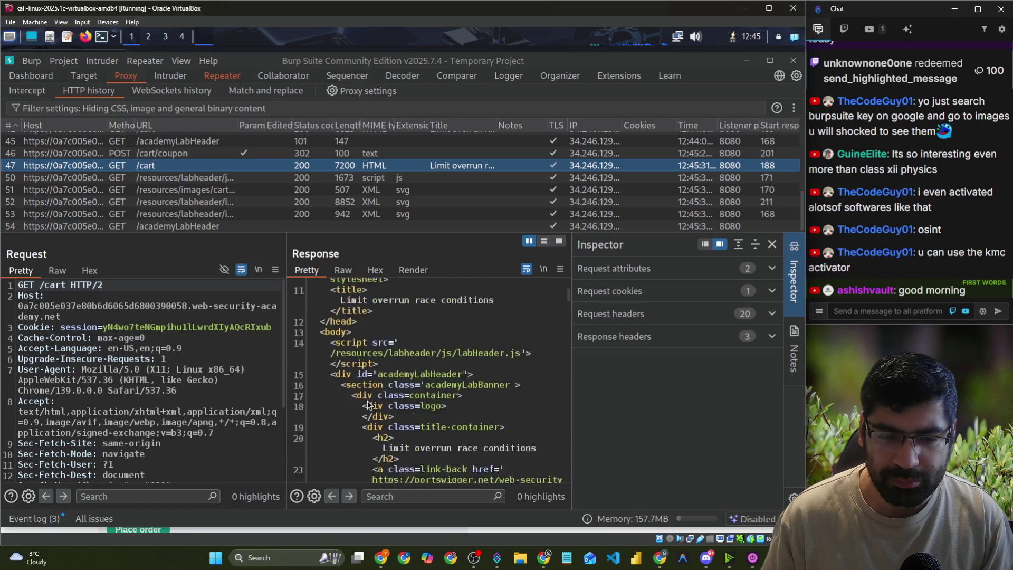
- On the cart page, try applying the PROMO20 coupon a second time
key("alt+Tab")
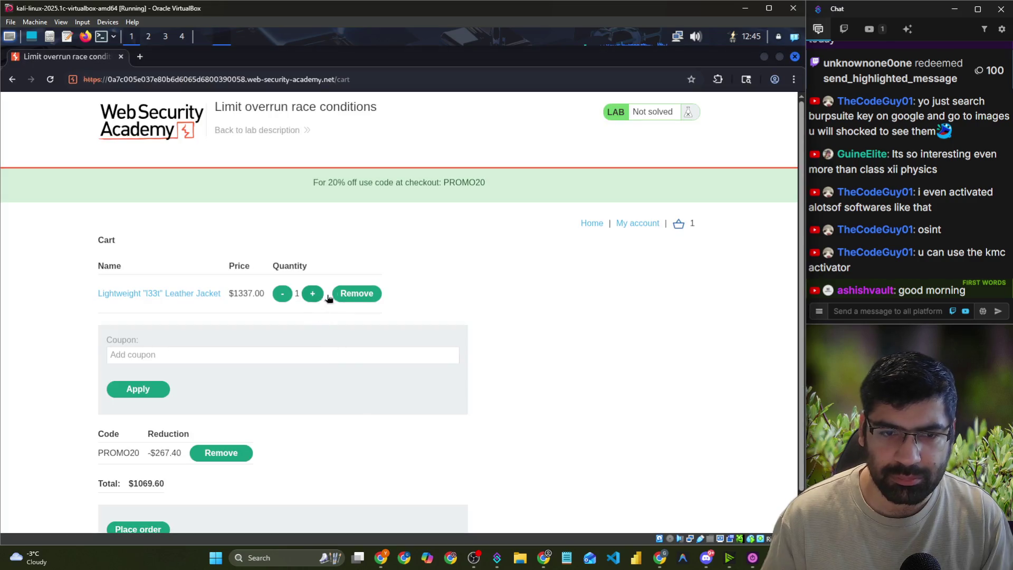
left_click_drag(98, 453, 175, 453)
left_click(186, 354)
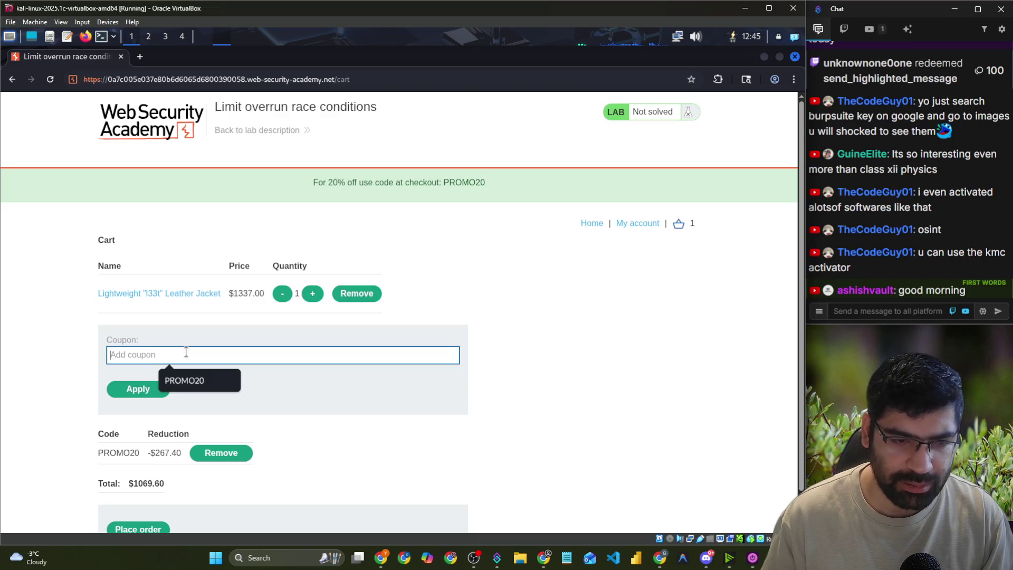
left_click(191, 381)
left_click(149, 390)
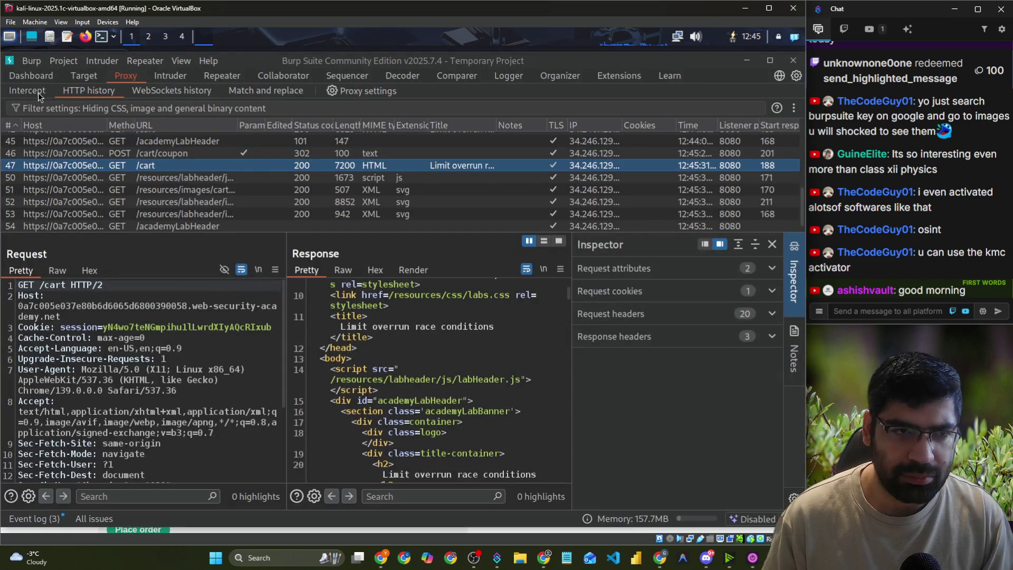
- Forward the held proxy messages, check the $1069.60 cart total, then go to Repeater
left_click(39, 94)
left_click(159, 118)
left_click(159, 118)
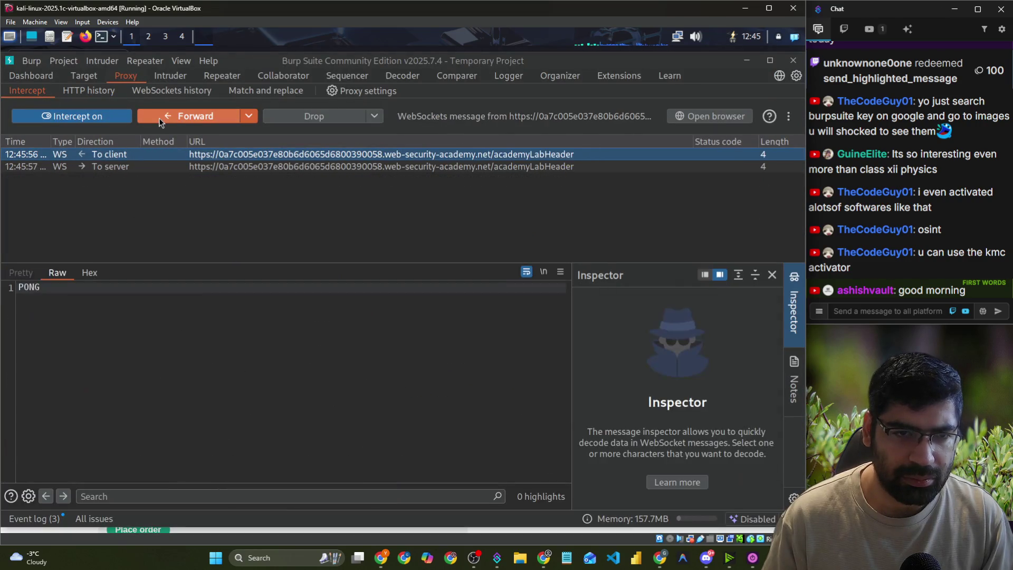
key("alt+Tab")
scroll(271, 406, "down", 1)
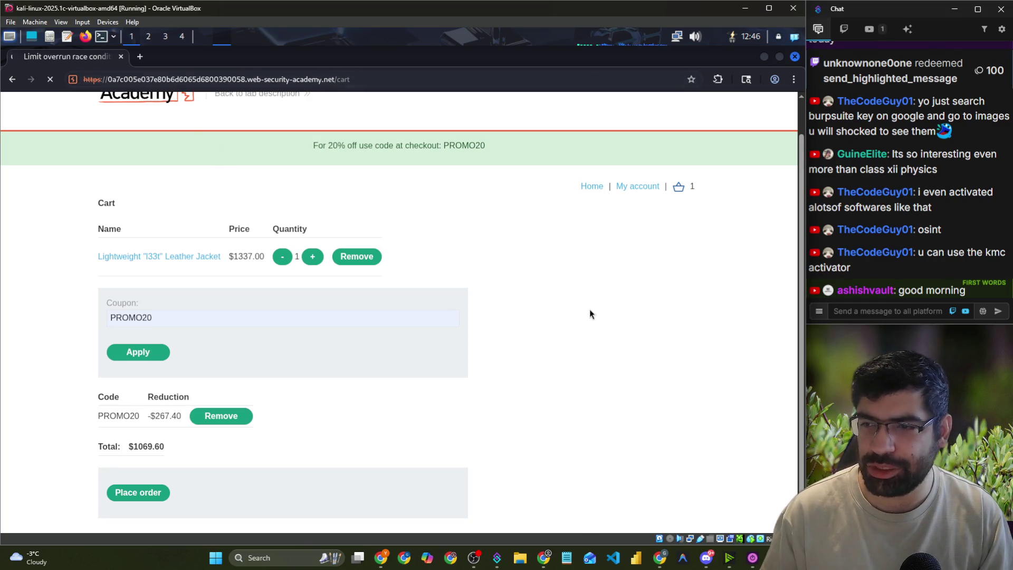
key("alt+Tab")
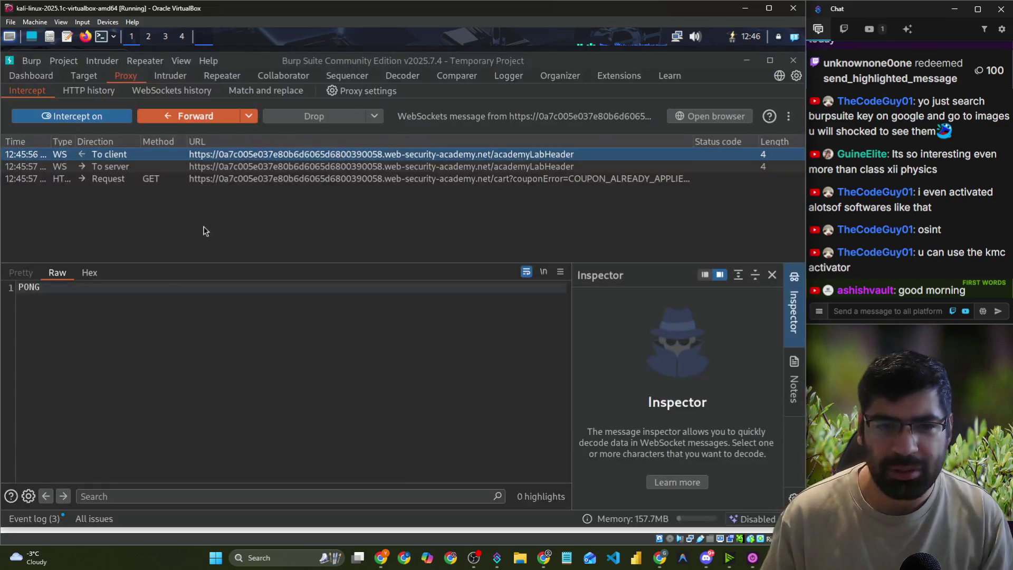
left_click(224, 80)
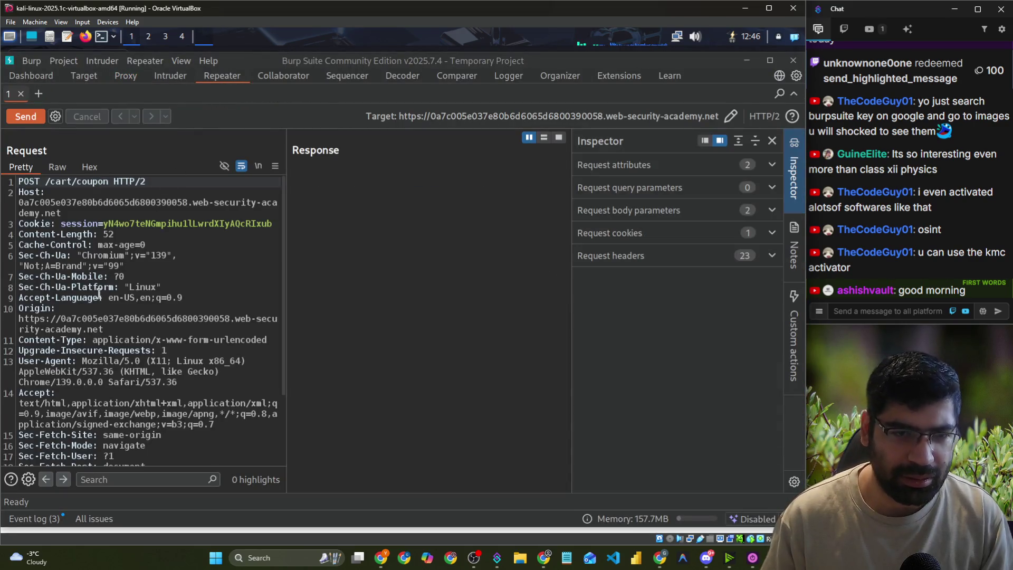
scroll(142, 299, "down", 3)
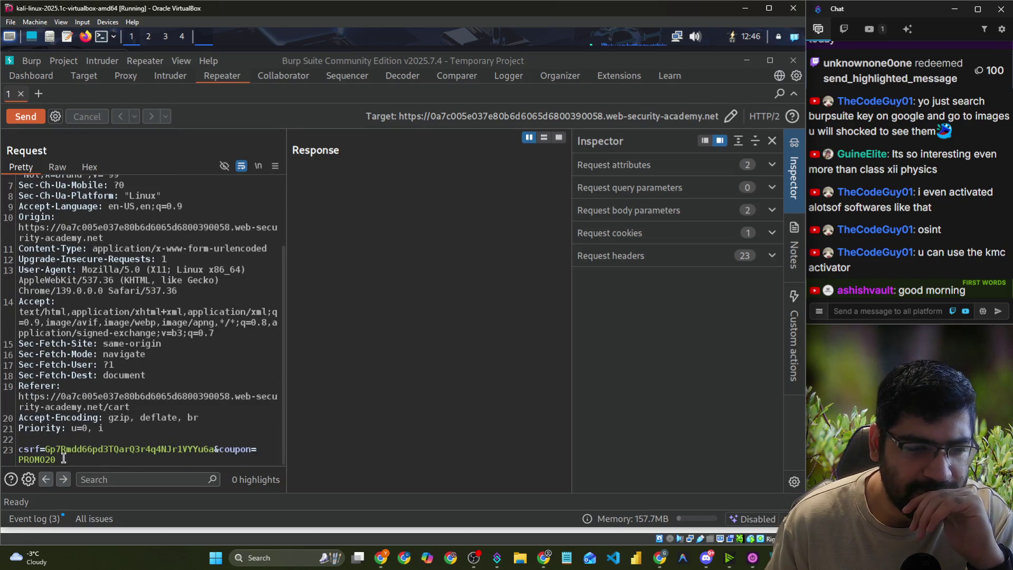
left_click(64, 456)
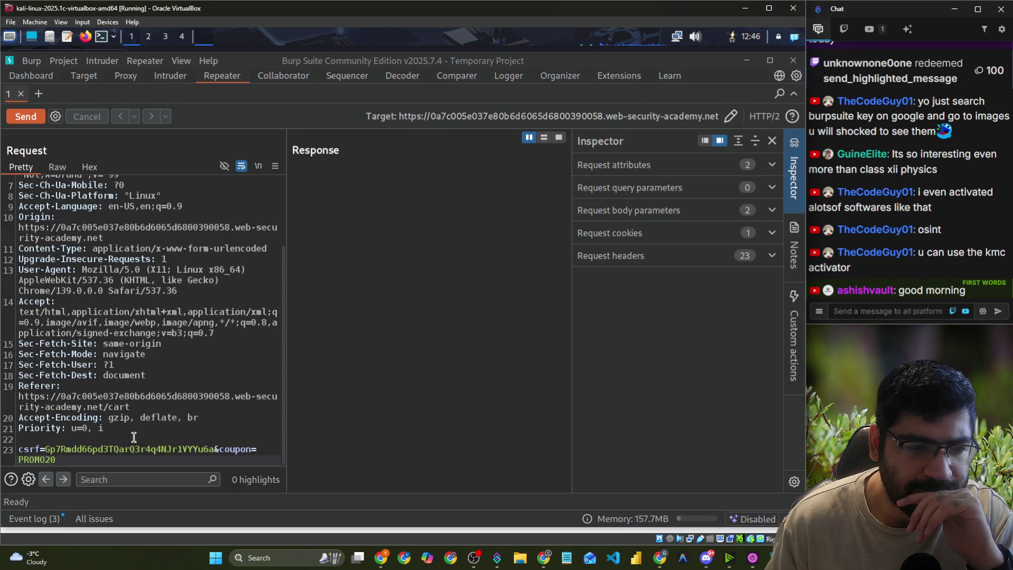
scroll(91, 333, "up", 3)
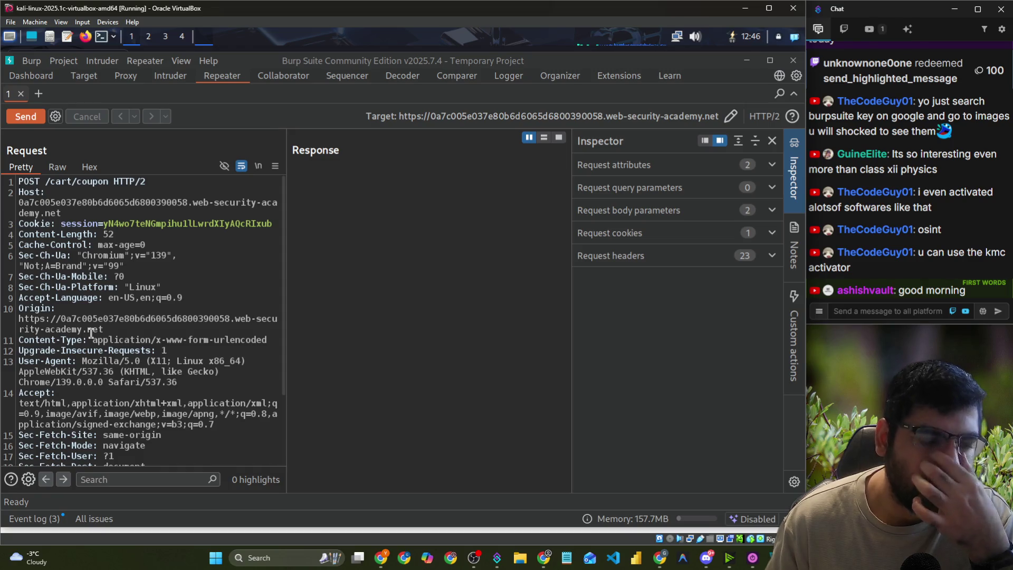
scroll(91, 334, "down", 3)
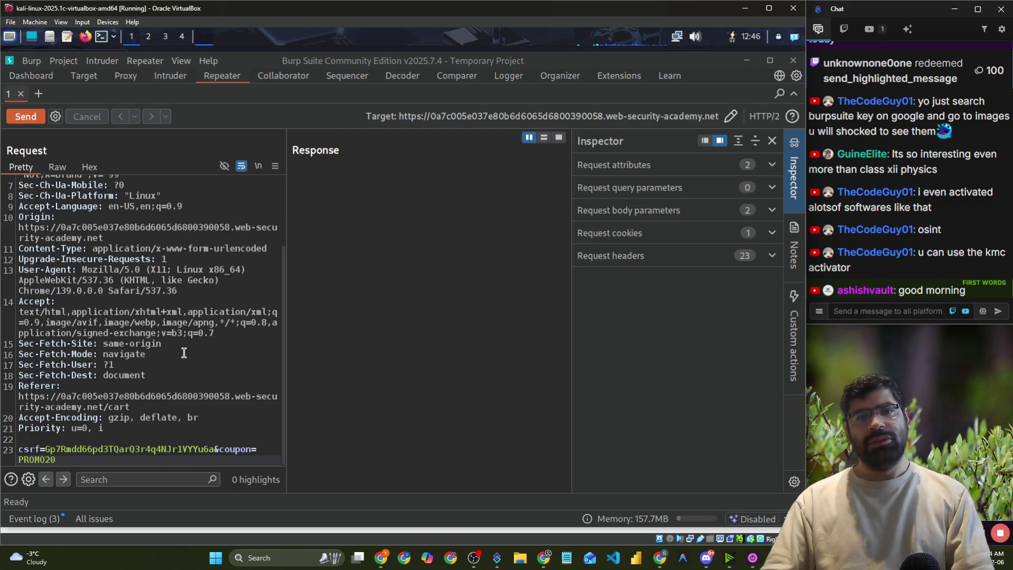
key("alt+Tab")
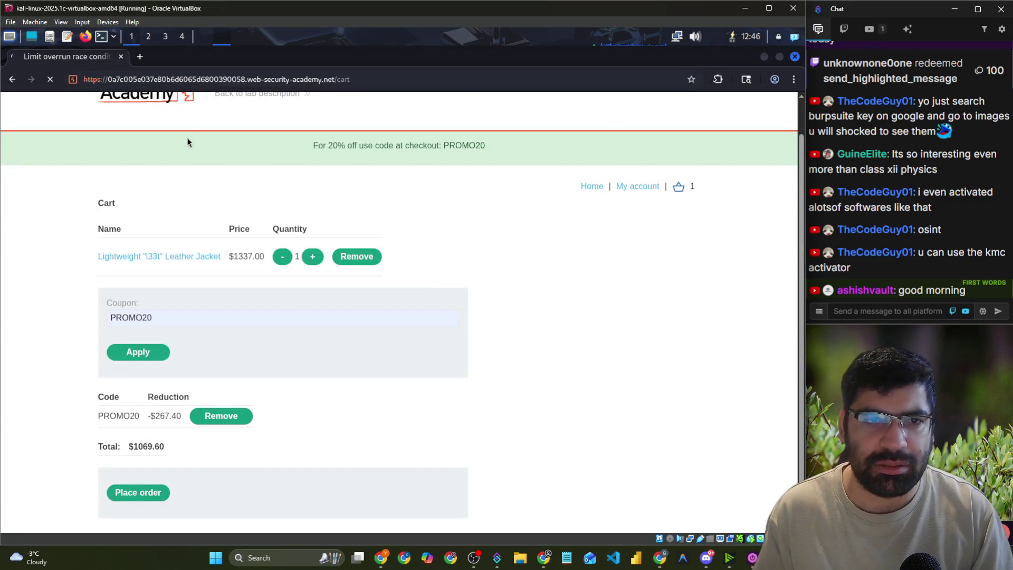
- Open 'Back to lab description' in a new Chromium tab, view it, then return to Burp
scroll(215, 142, "up", 1)
right_click(239, 131)
left_click(264, 143)
left_click(168, 62)
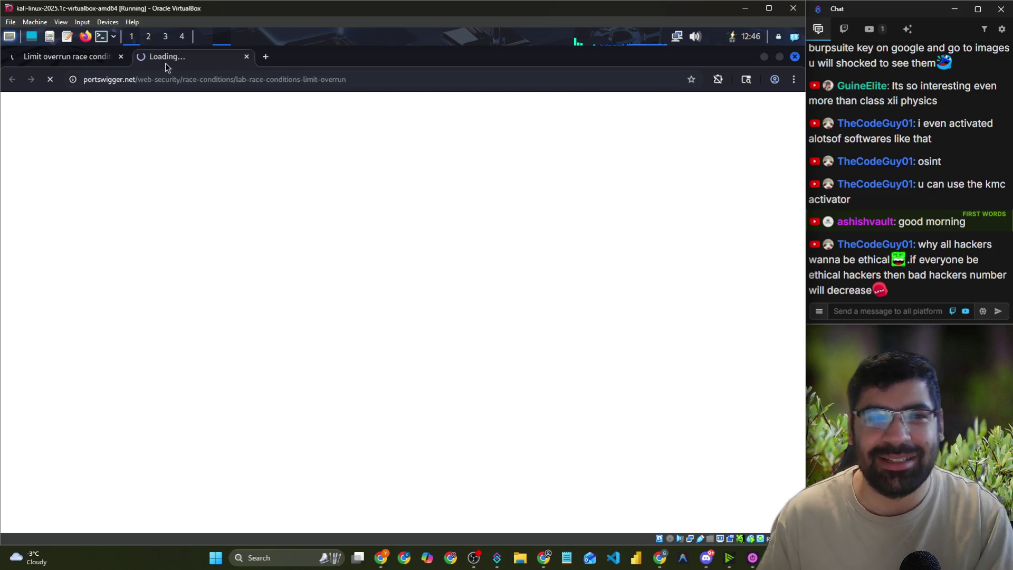
key("alt+Tab")
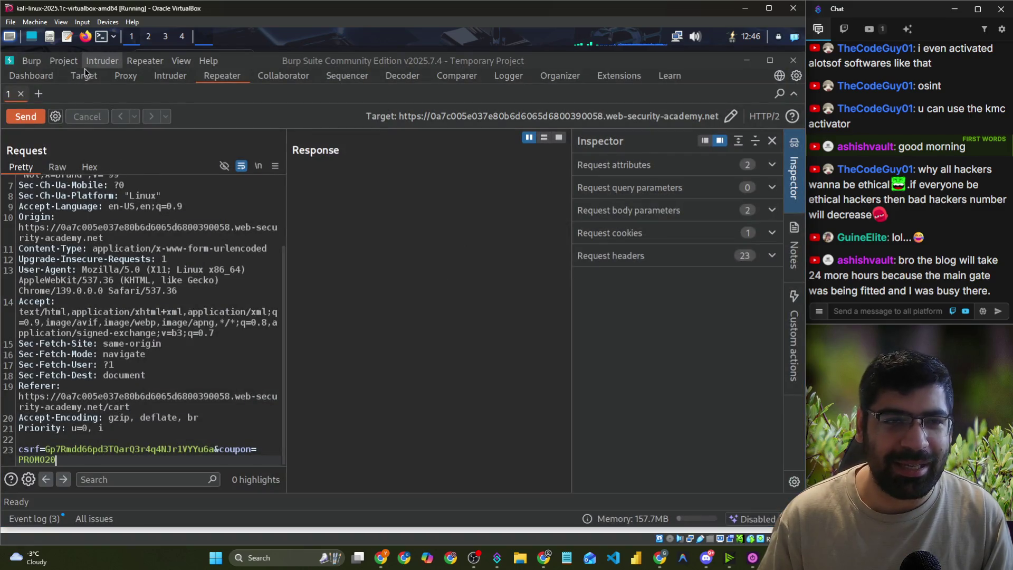
- Add the academyLabHeader WebSocket address to the target scope from the intercept view
left_click(126, 76)
left_click(102, 159)
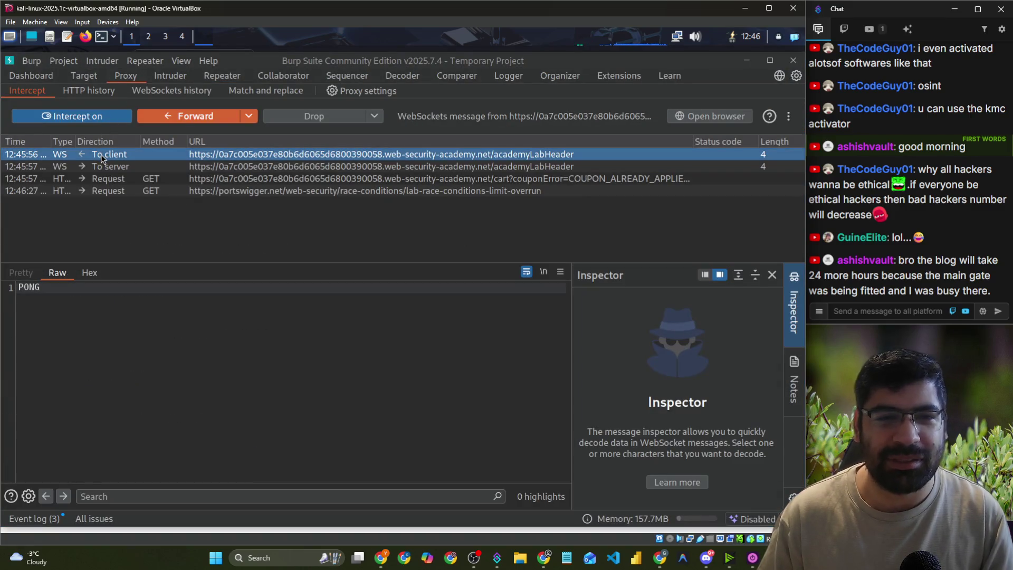
right_click(101, 155)
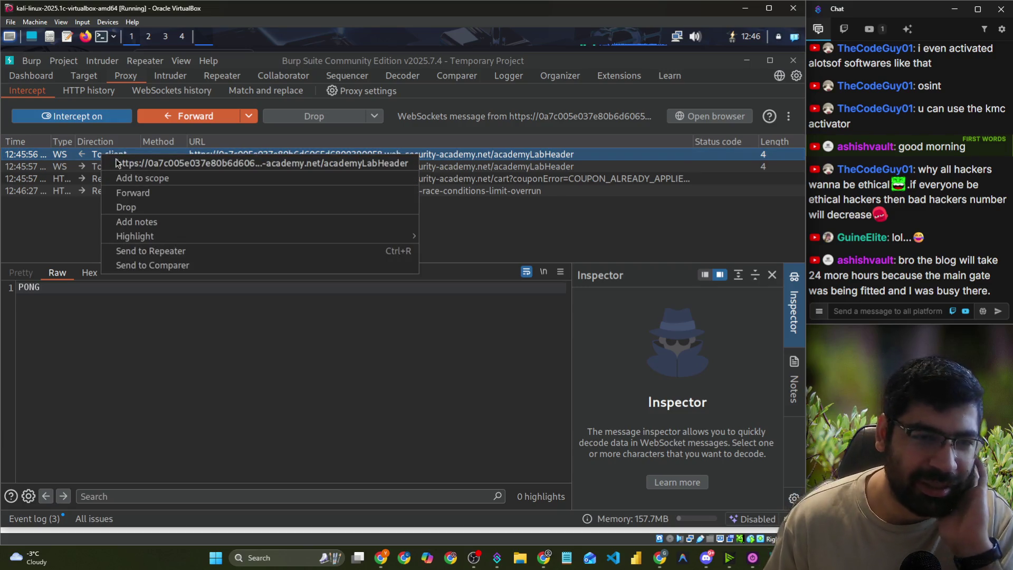
left_click(138, 178)
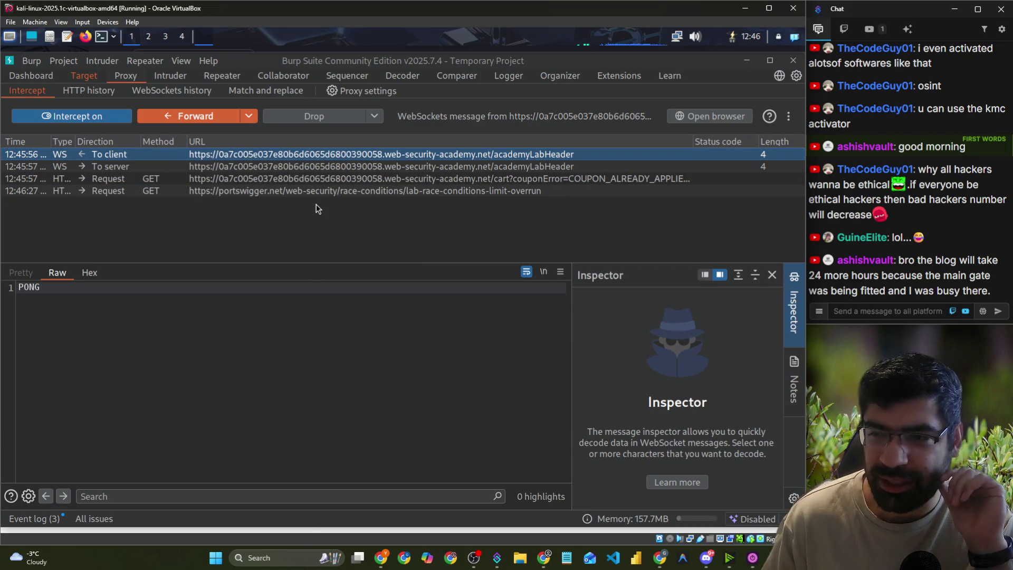
- Select both intercepted WebSocket messages and forward them
left_click(244, 166, "shift")
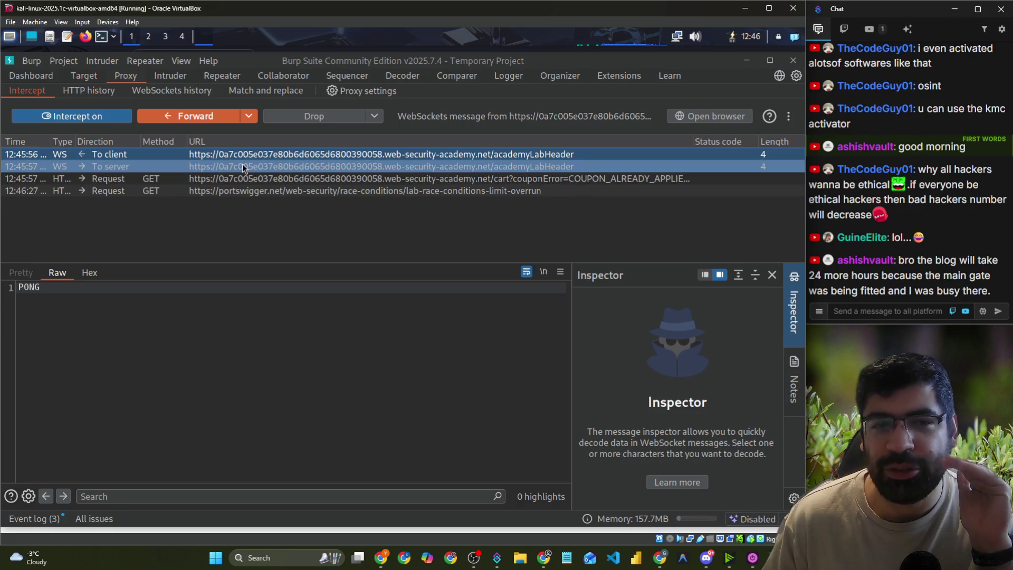
left_click(207, 154)
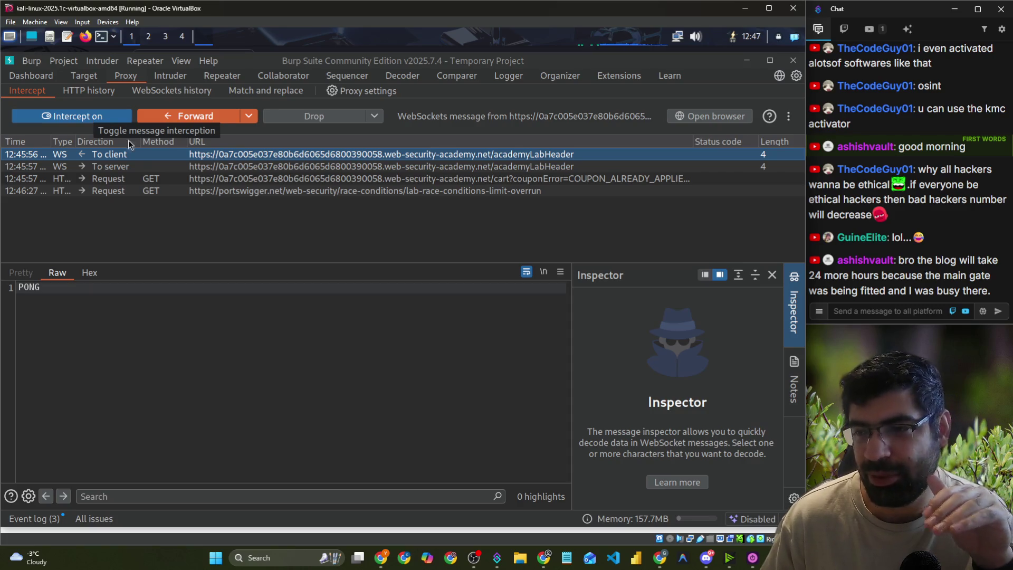
left_click(197, 167, "shift")
right_click(198, 167)
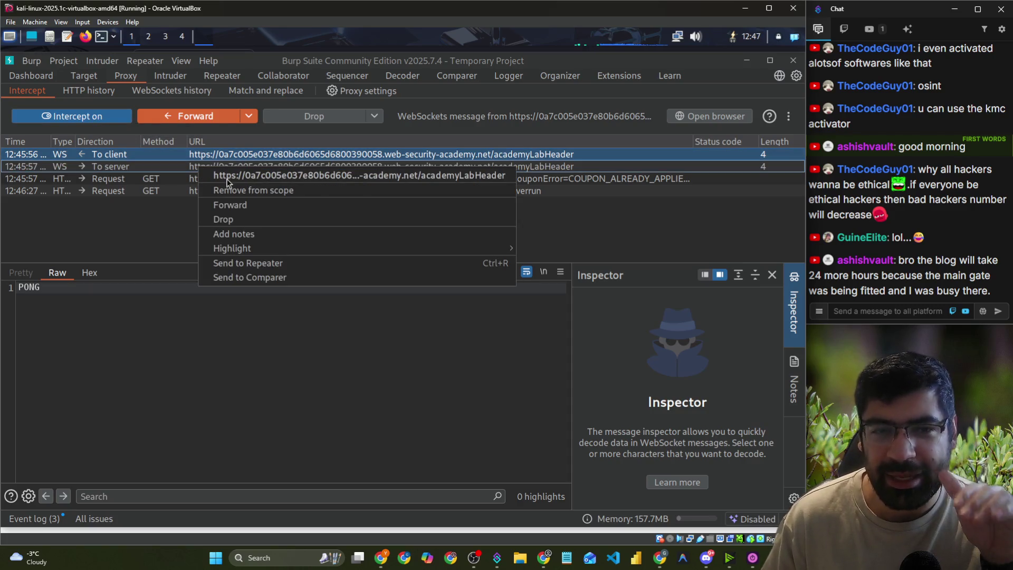
left_click(231, 204)
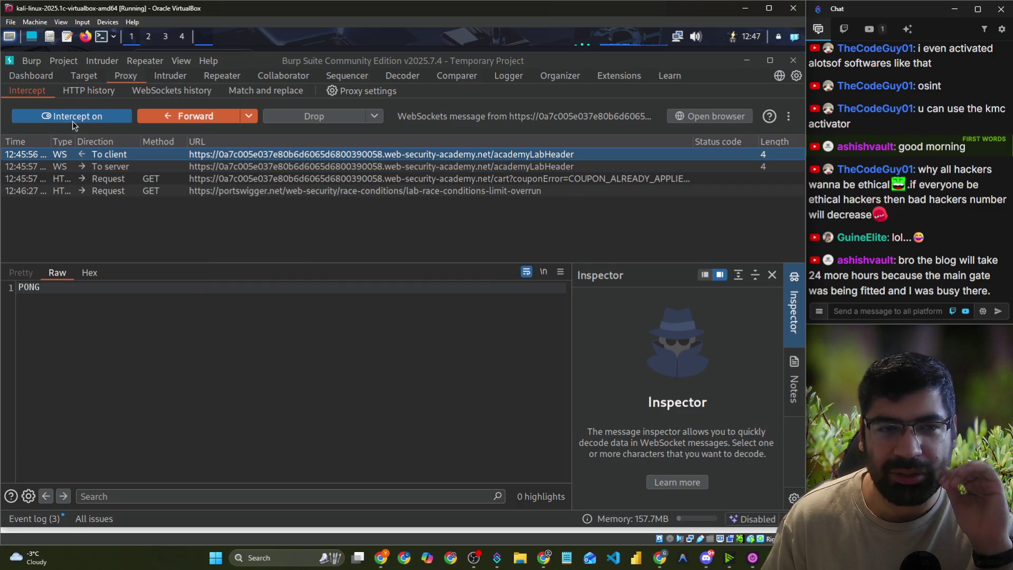
- Toggle interception off and on twice, then bring up the Target site map
left_click(72, 120)
left_click(72, 119)
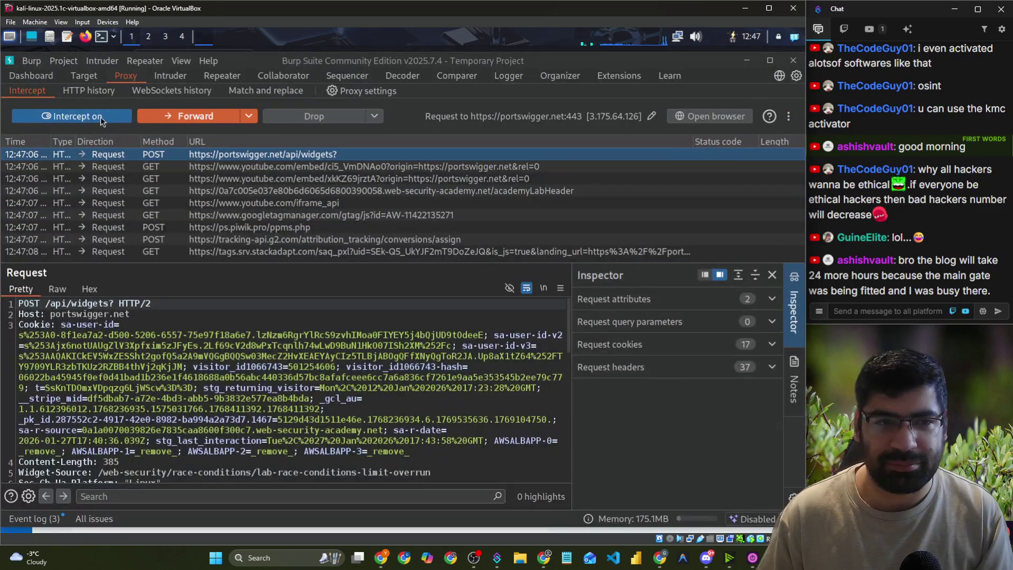
left_click(101, 116)
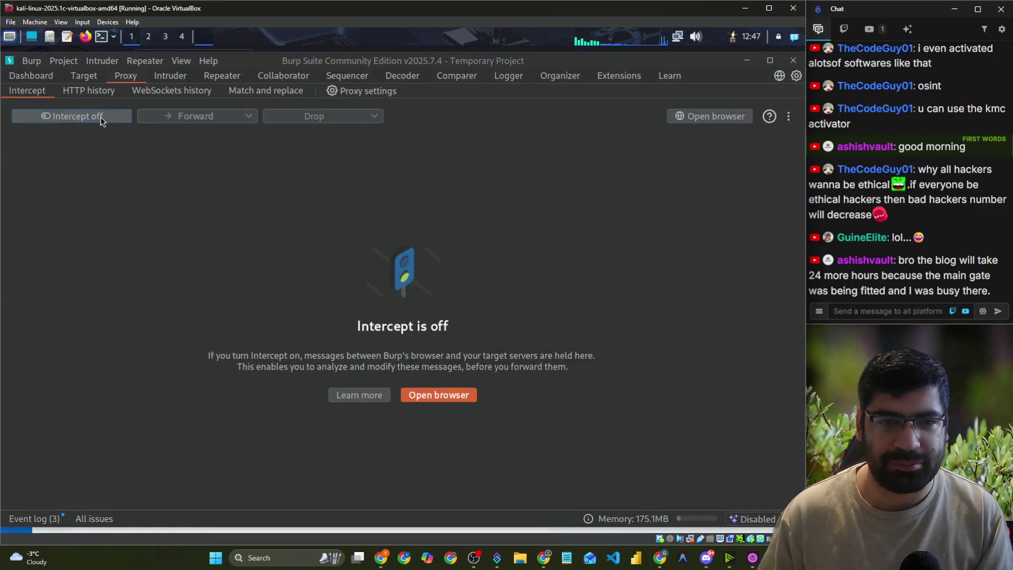
left_click(100, 116)
right_click(211, 161)
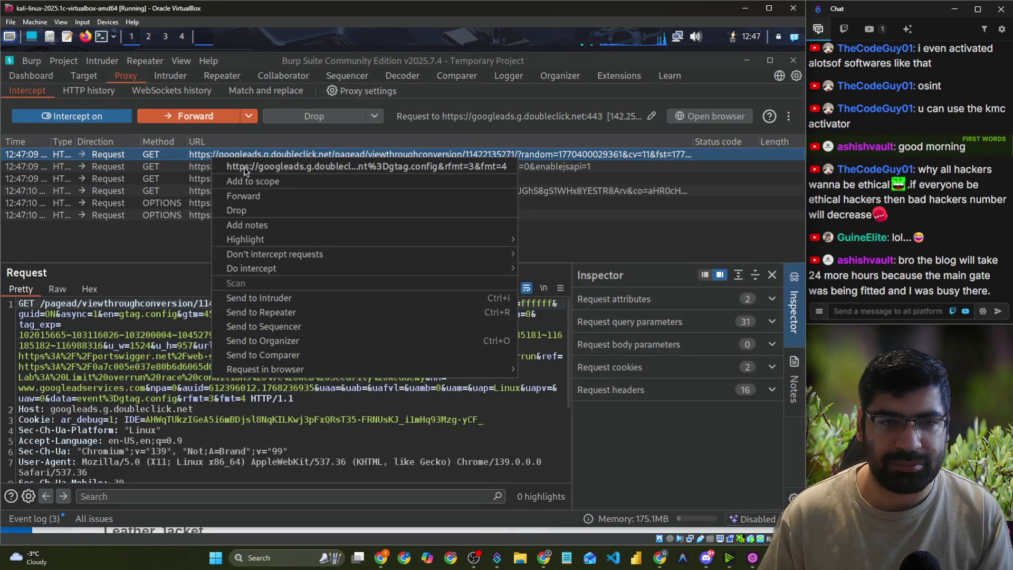
left_click(163, 239)
right_click(221, 228)
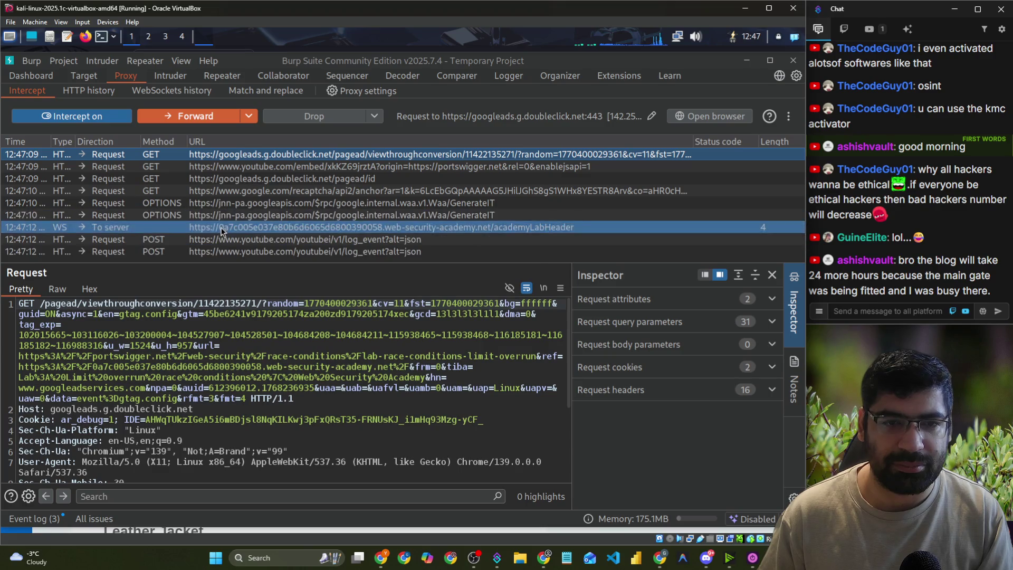
key("Escape")
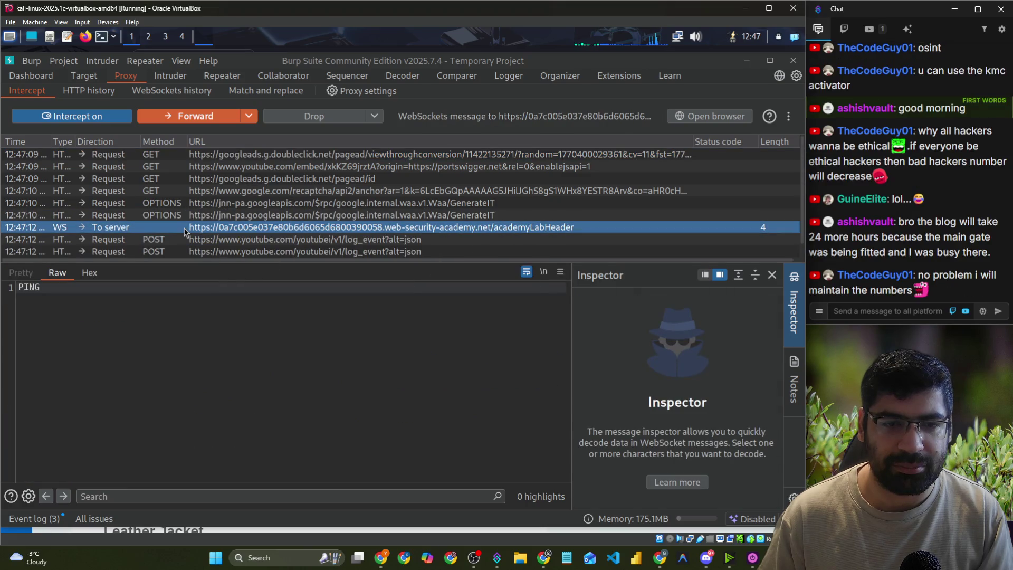
left_click(90, 78)
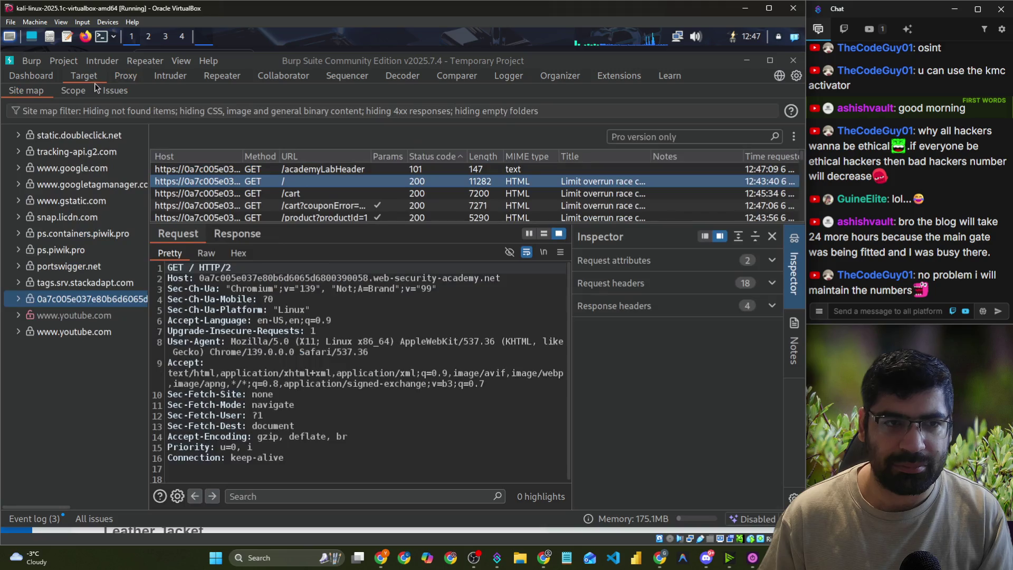
- Inspect the lab host and tags.srv.stackadapt.com entries in the site map
right_click(59, 304)
left_click(100, 323)
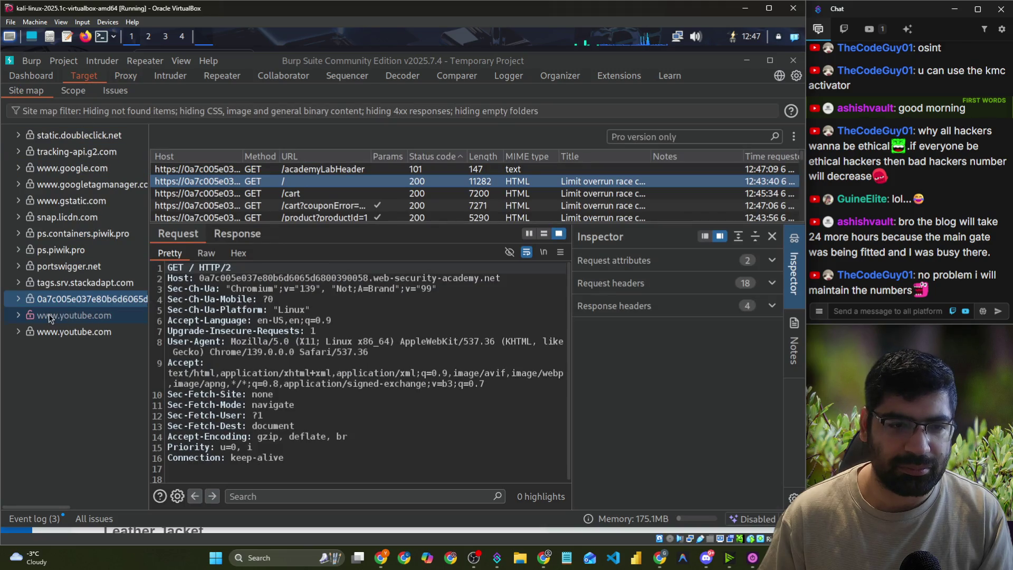
left_click(31, 285)
right_click(30, 284)
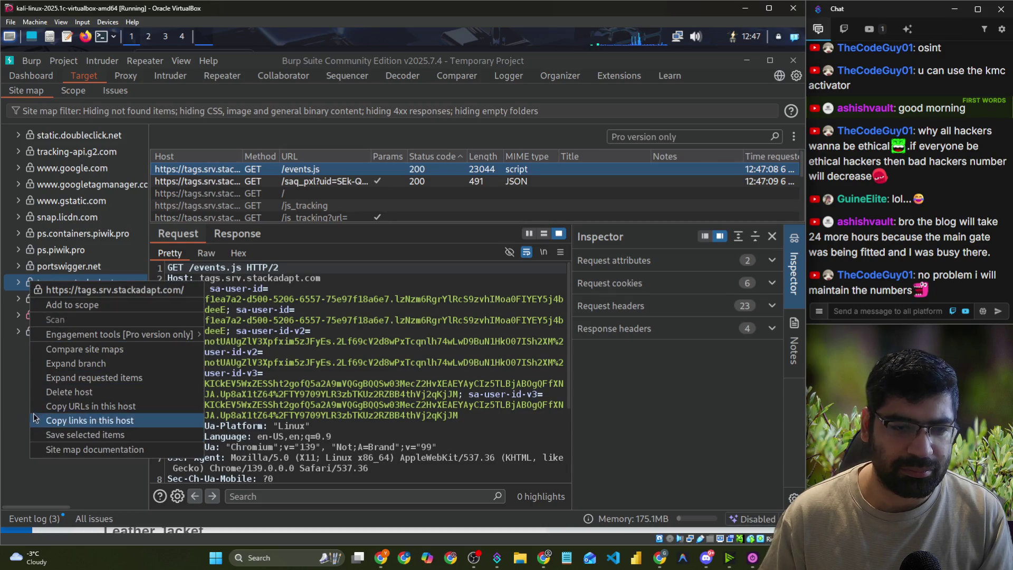
left_click(23, 379)
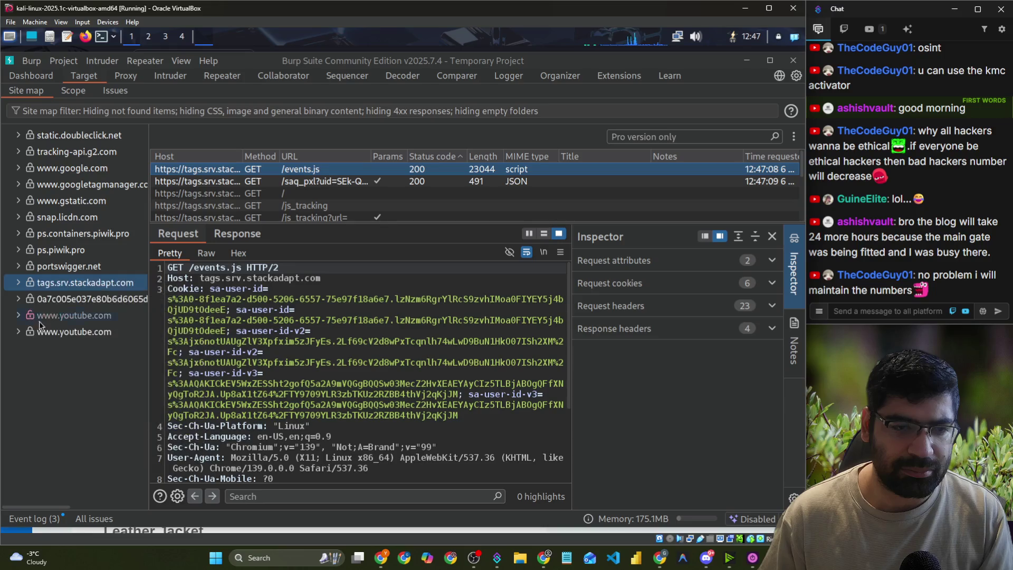
- Glance at the target scope, toggle interception off and on, and view HTTP history
left_click(73, 92)
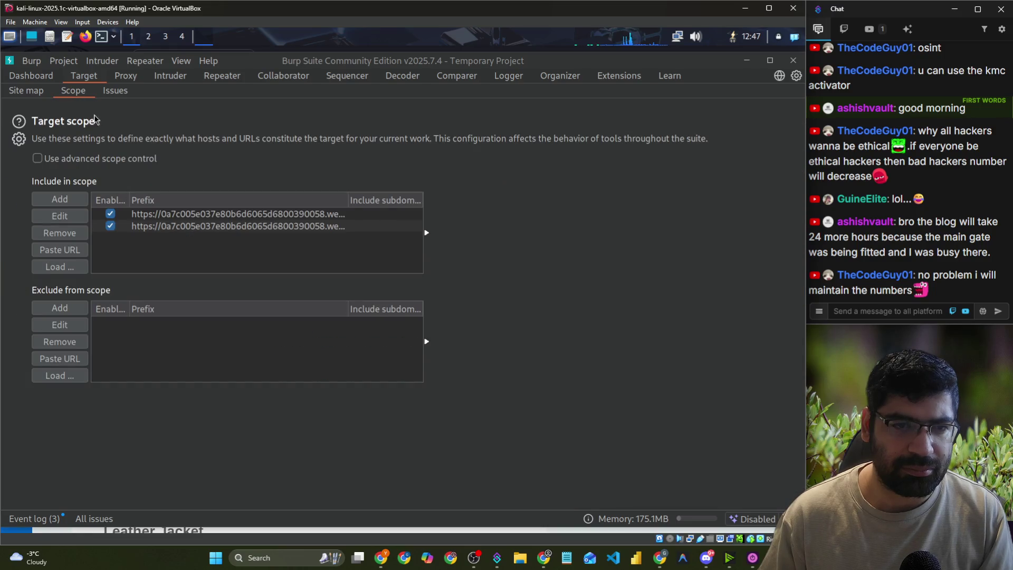
left_click(116, 78)
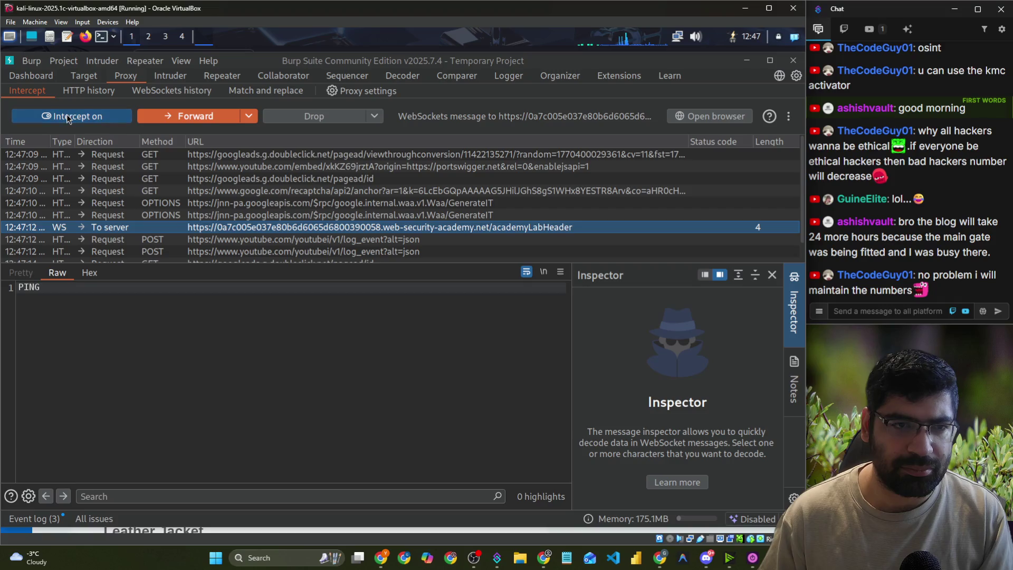
left_click(69, 117)
left_click(68, 117)
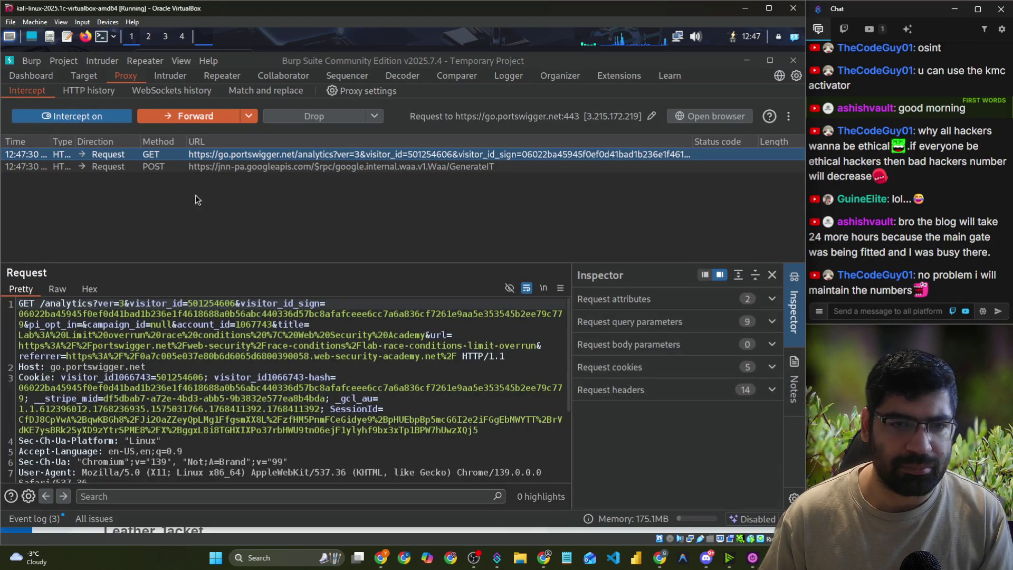
left_click(88, 91)
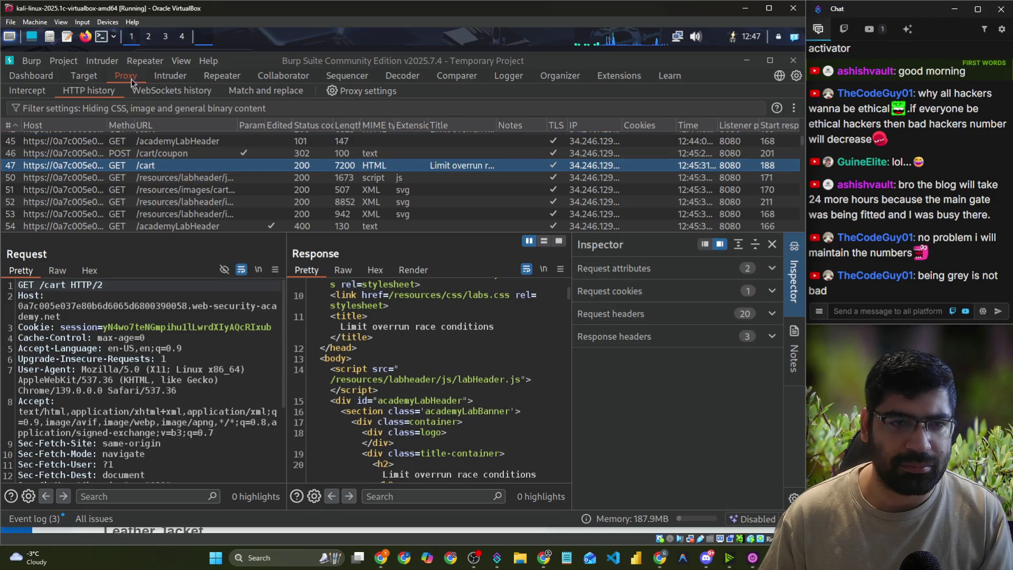
- Review the included scope entries, scroll HTTP history to the /cart response, then switch to Chromium
left_click(154, 78)
left_click(87, 78)
left_click(143, 213)
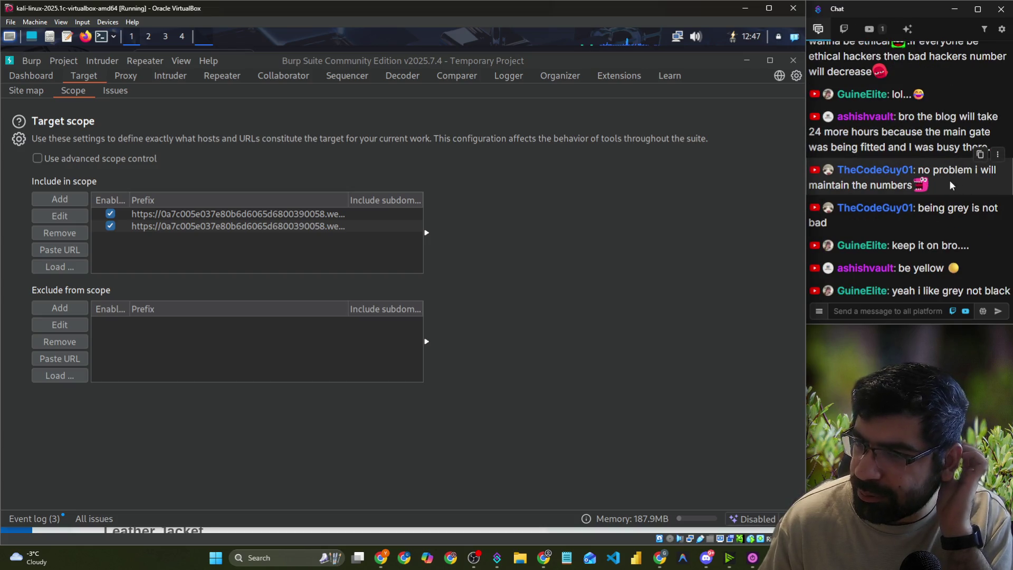
left_click_drag(827, 223, 982, 211)
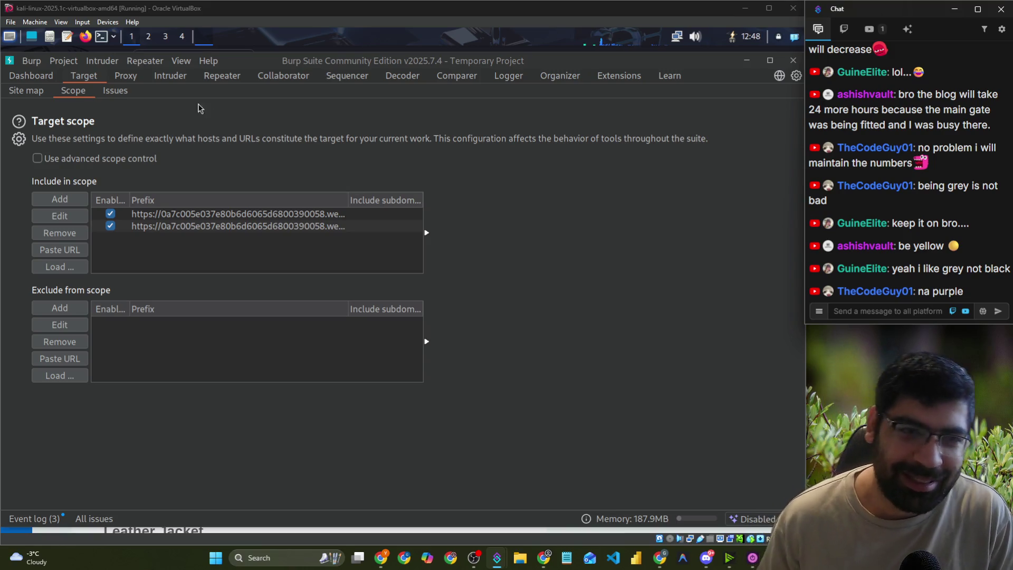
left_click(140, 77)
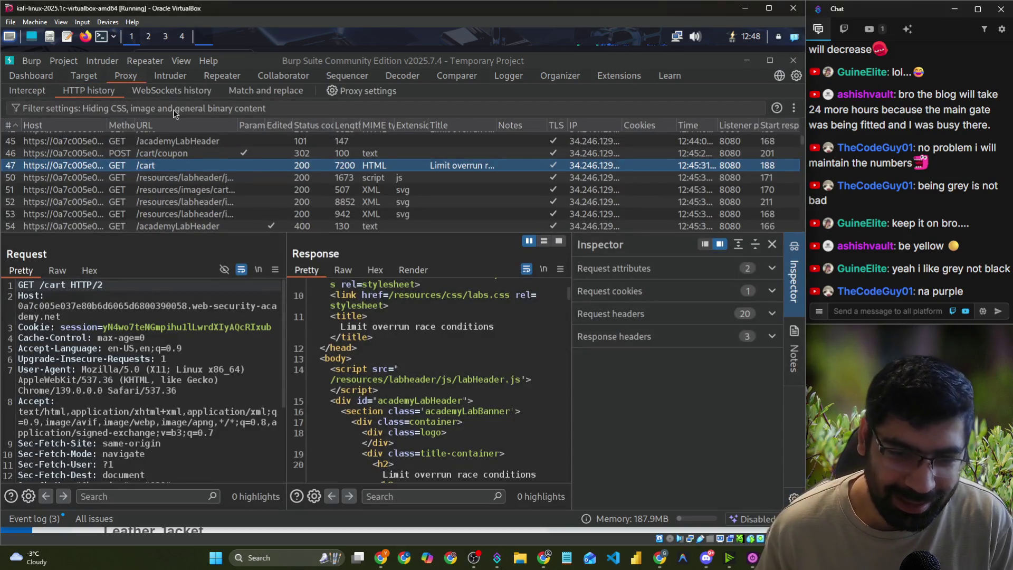
scroll(482, 348, "down", 3)
scroll(480, 342, "down", 5)
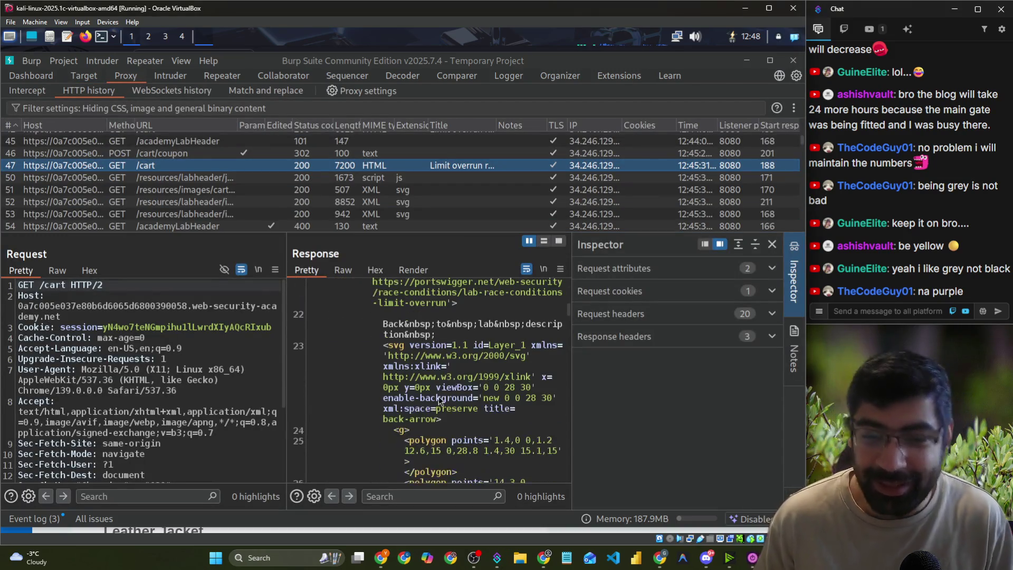
key("alt+Tab")
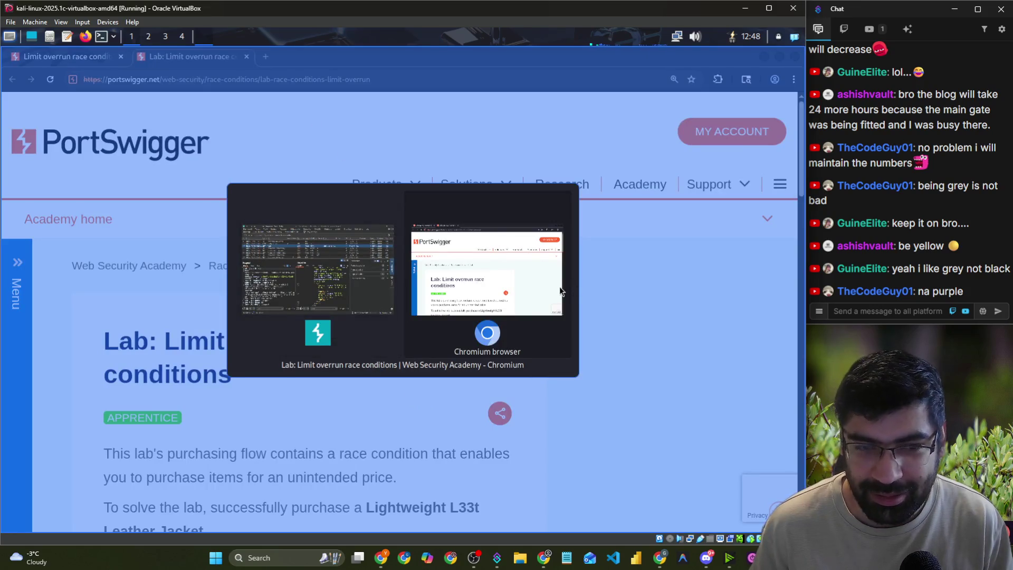
- Scroll through the Limit overrun lab instructions and back up, then switch to the cart tab
scroll(230, 261, "down", 3)
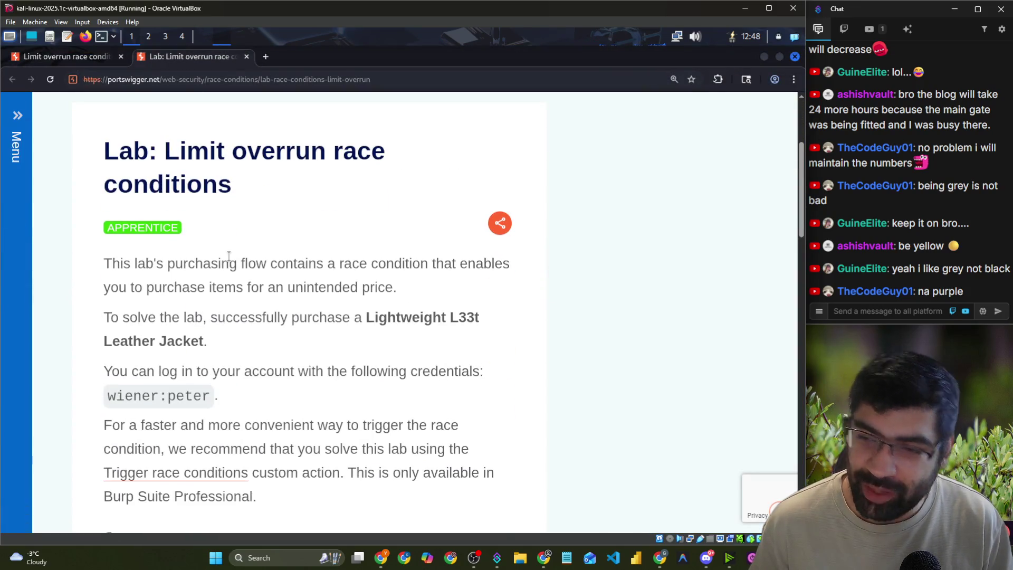
scroll(229, 256, "down", 5)
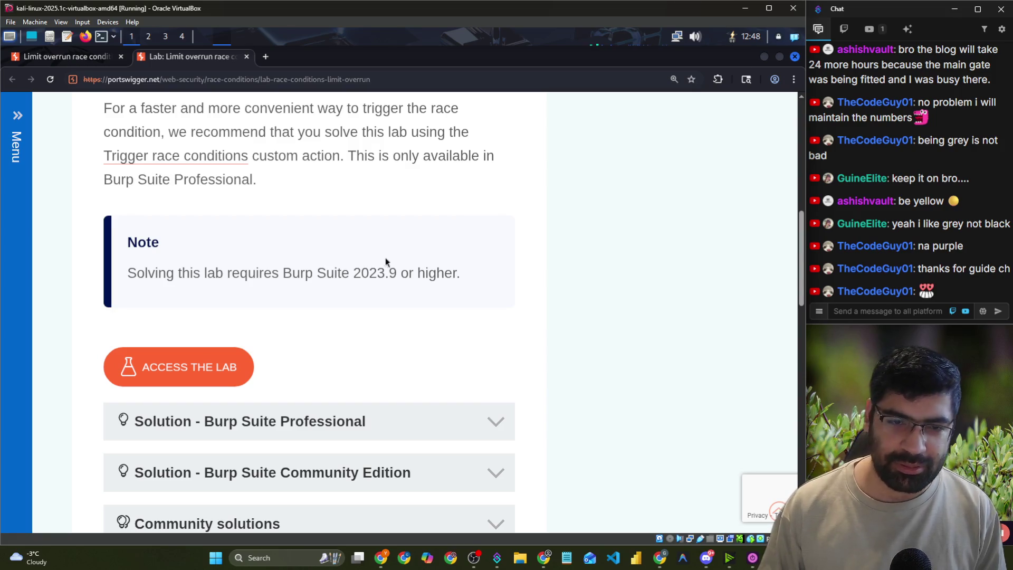
scroll(312, 265, "up", 3)
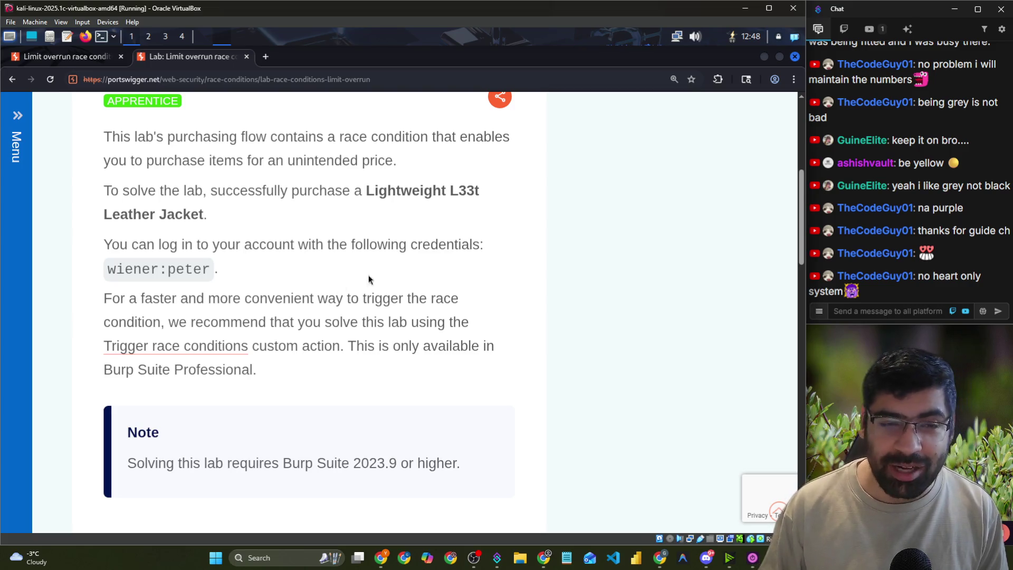
scroll(289, 278, "up", 4)
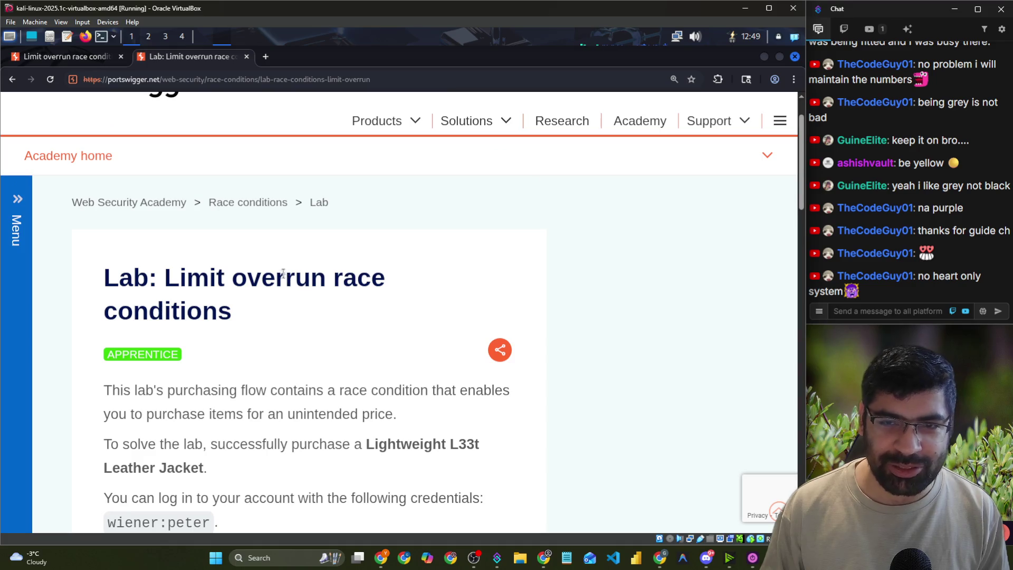
key("ctrl+Tab")
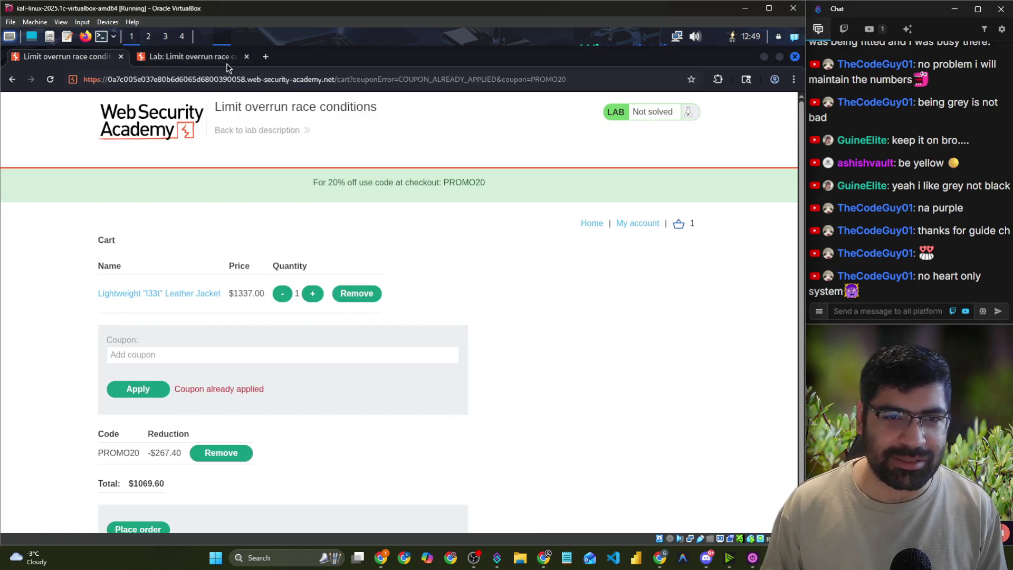
- Close the old lab tab and reopen 'Back to lab description' in a new tab
left_click(227, 62)
left_click(246, 56)
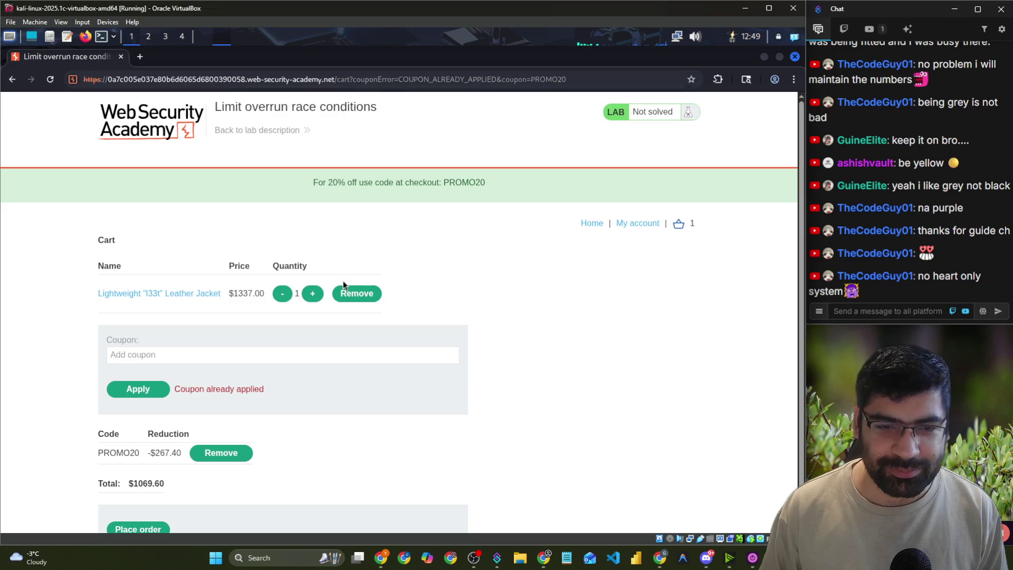
right_click(227, 130)
left_click(267, 144)
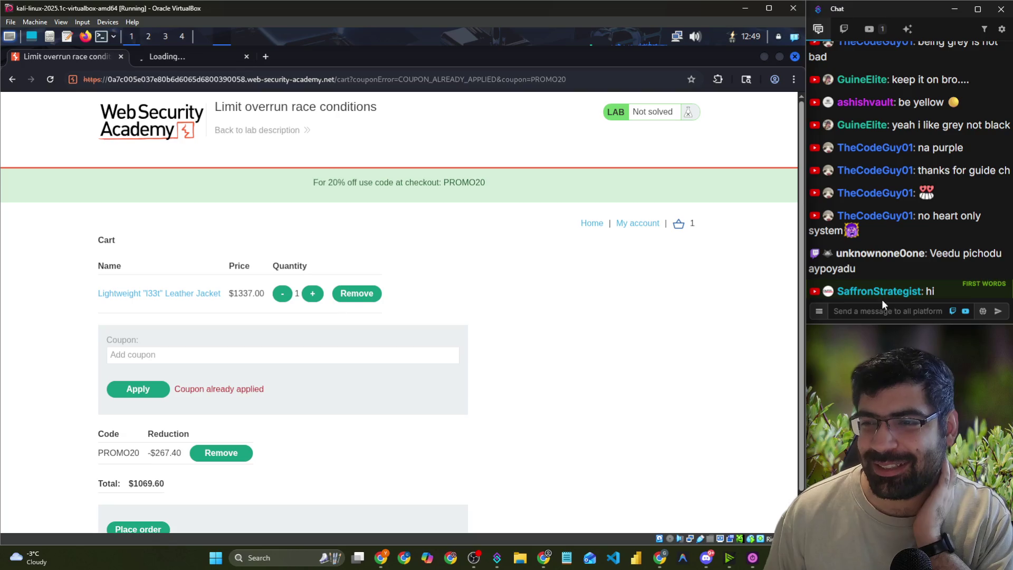
left_click(180, 58)
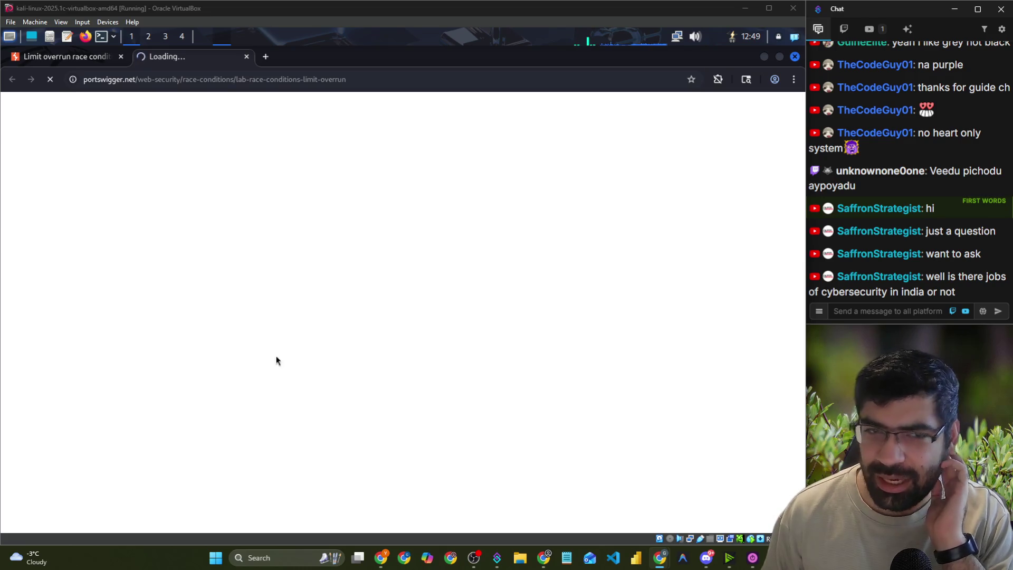
- Return to the cart tab, highlight the 'coupon already applied' message, then switch to Burp
mouse_move(72, 64)
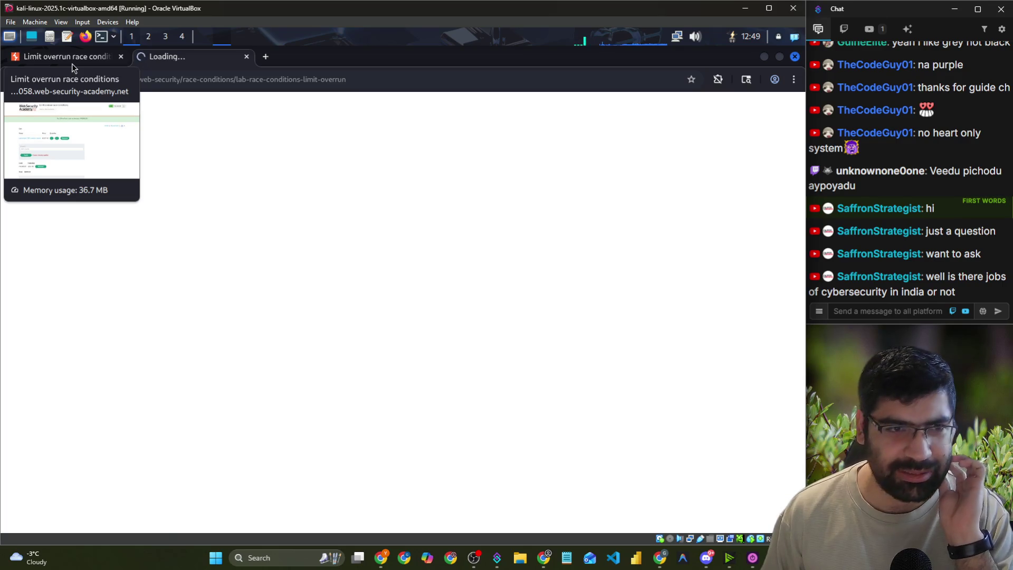
left_click(72, 64)
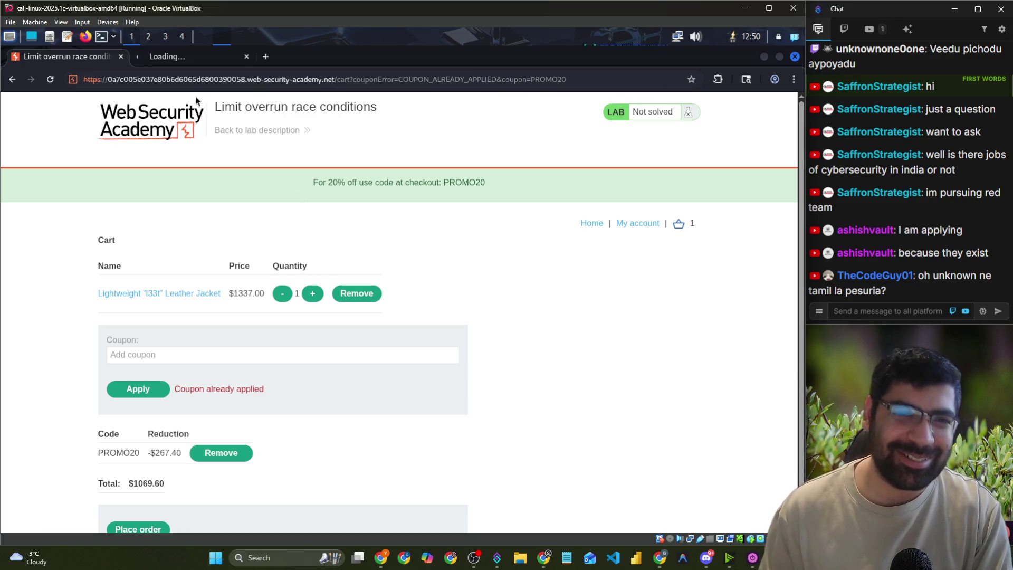
left_click_drag(195, 390, 266, 393)
left_click(268, 392)
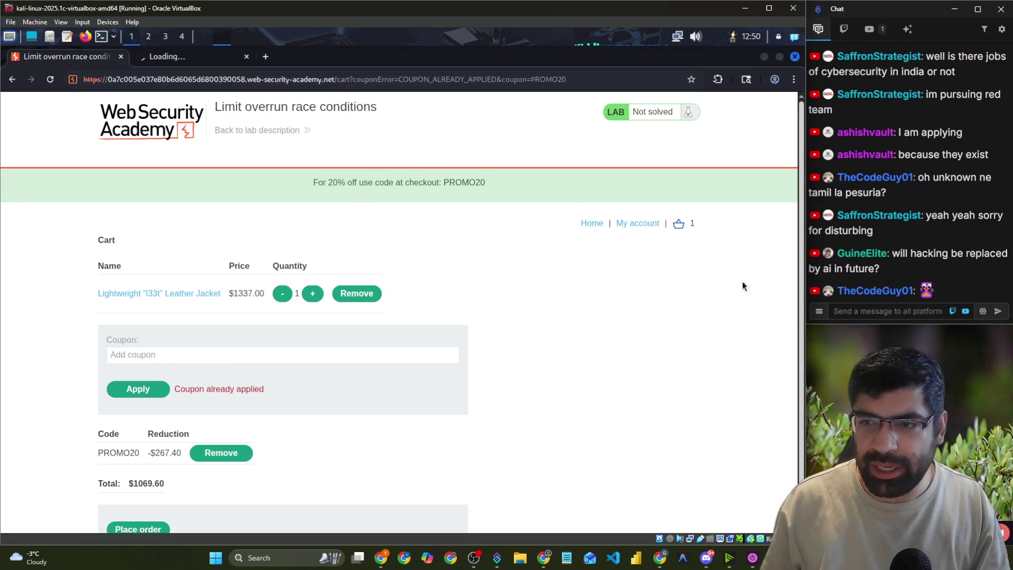
key("alt+Tab")
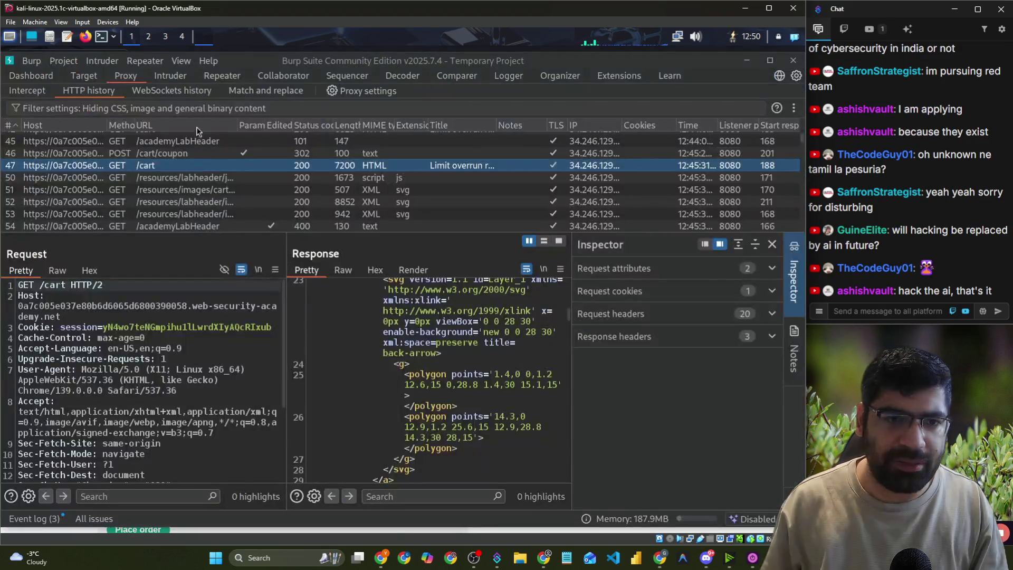
- Turn proxy interception off and quit Burp Suite, confirming closing all its windows
left_click(45, 92)
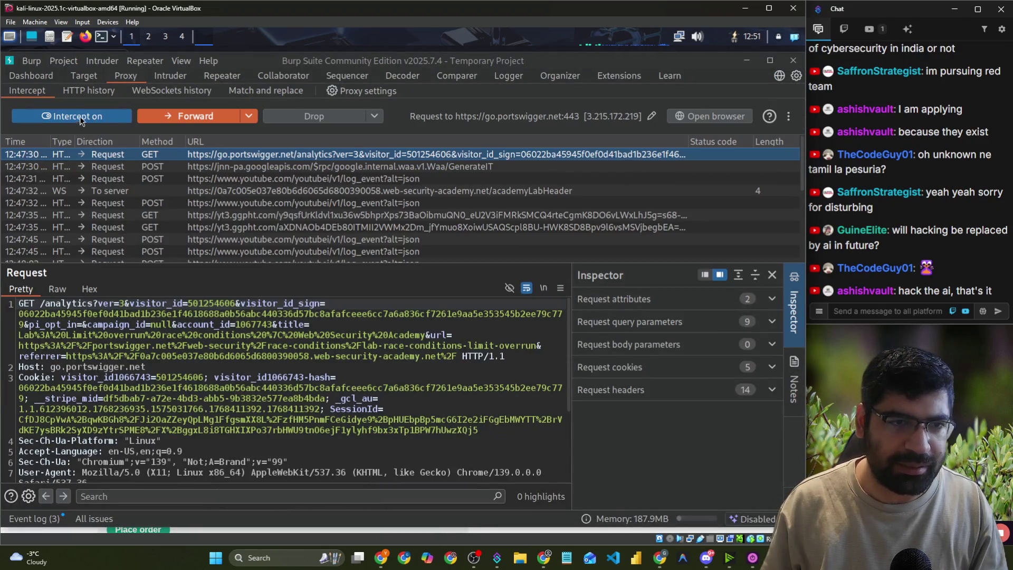
left_click(78, 118)
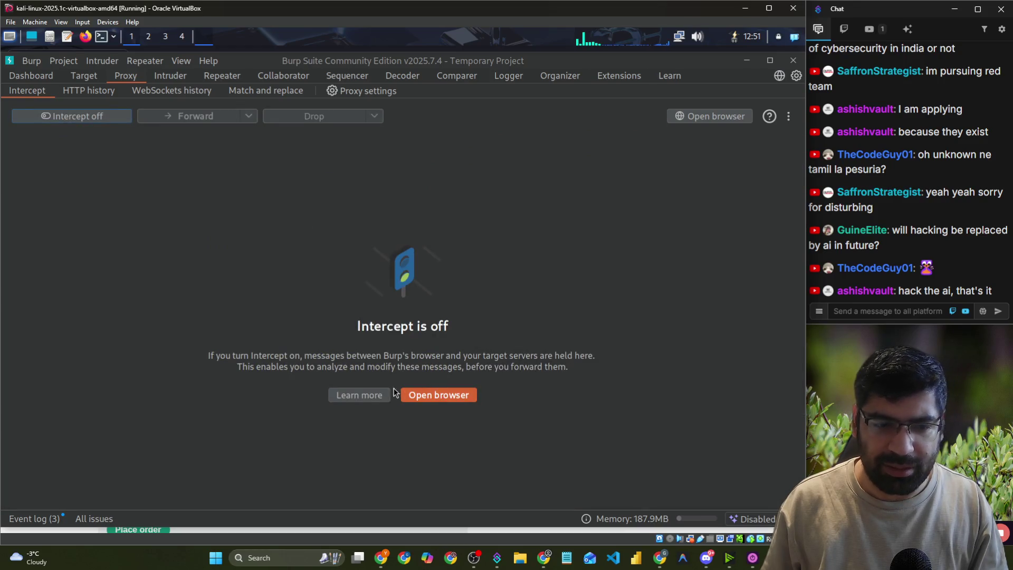
left_click(792, 61)
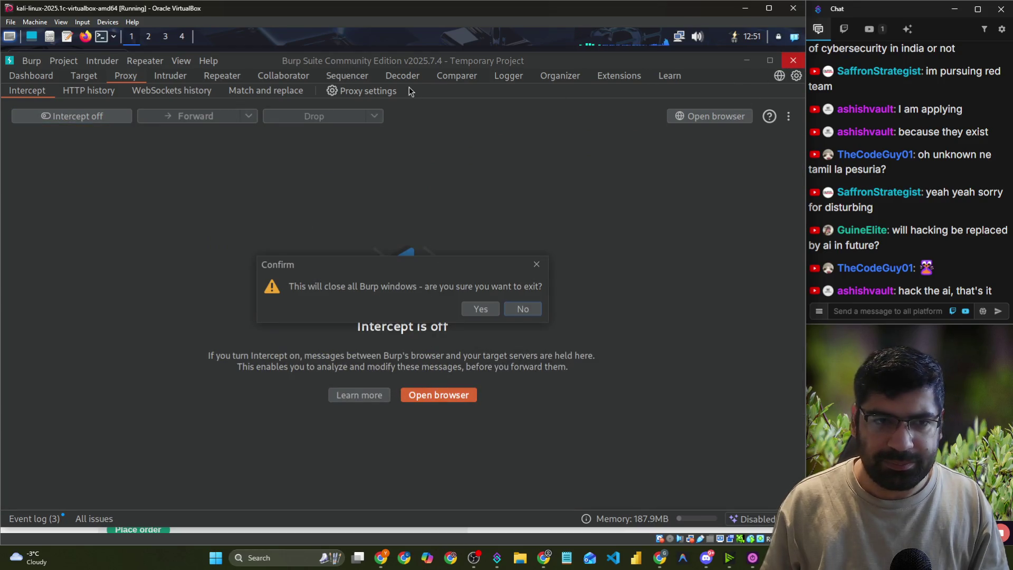
left_click(478, 310)
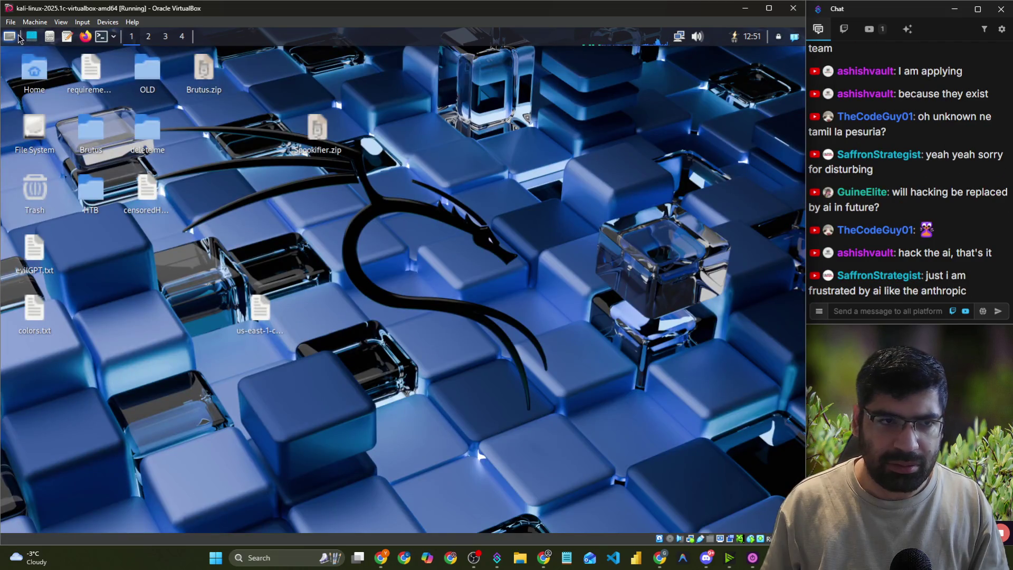
- Search 'burp' in the Kali application menu and launch Burp Suite
left_click(10, 36)
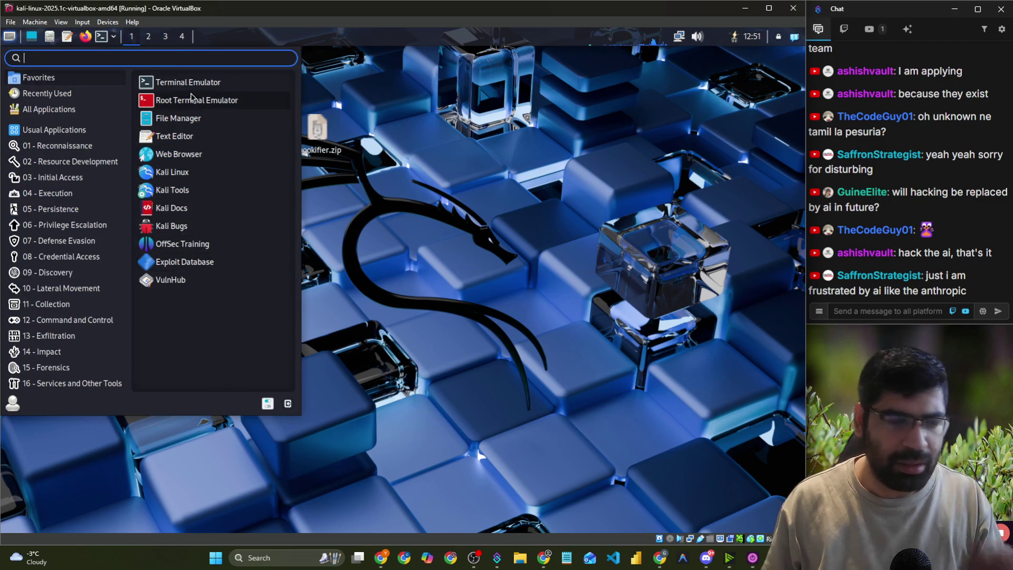
type("port")
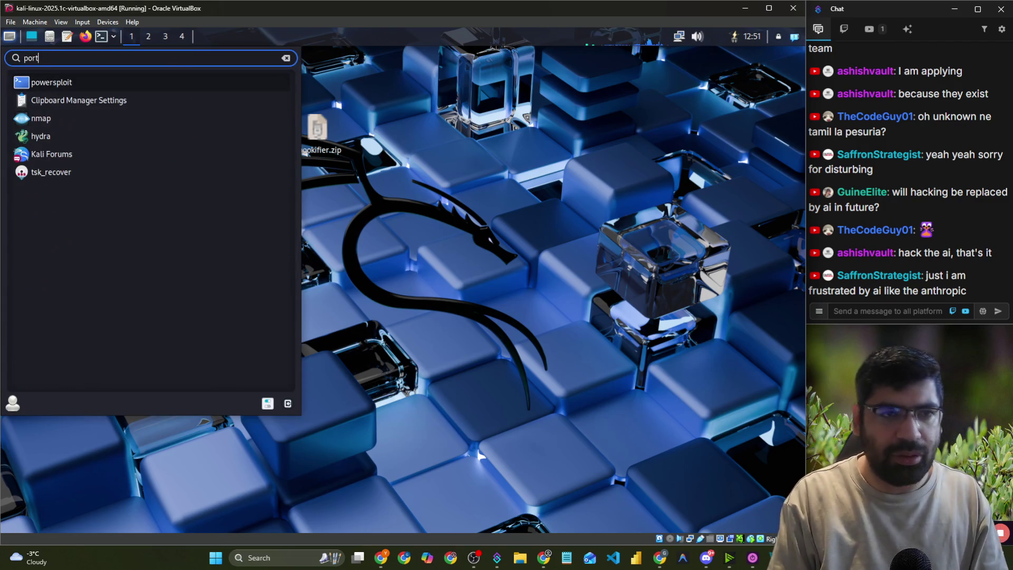
type("sw")
key("BackSpace")
key("BackSpace")
key("BackSpace")
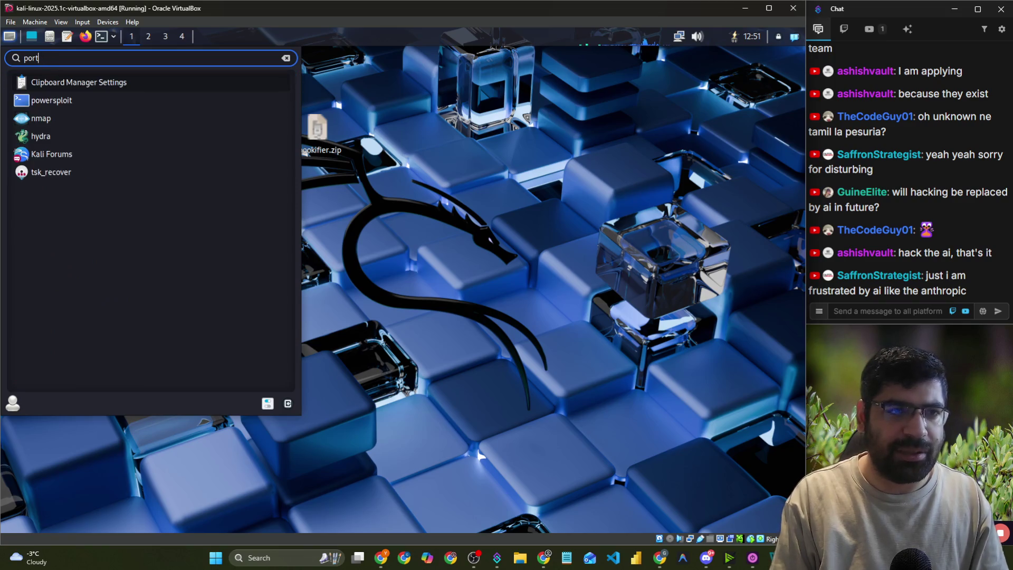
type("burp")
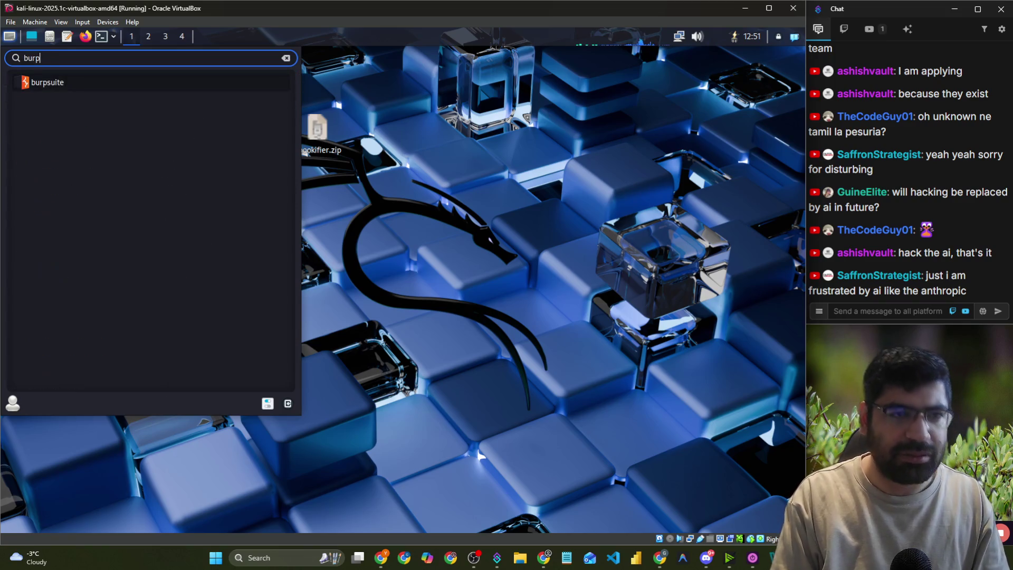
key("Return")
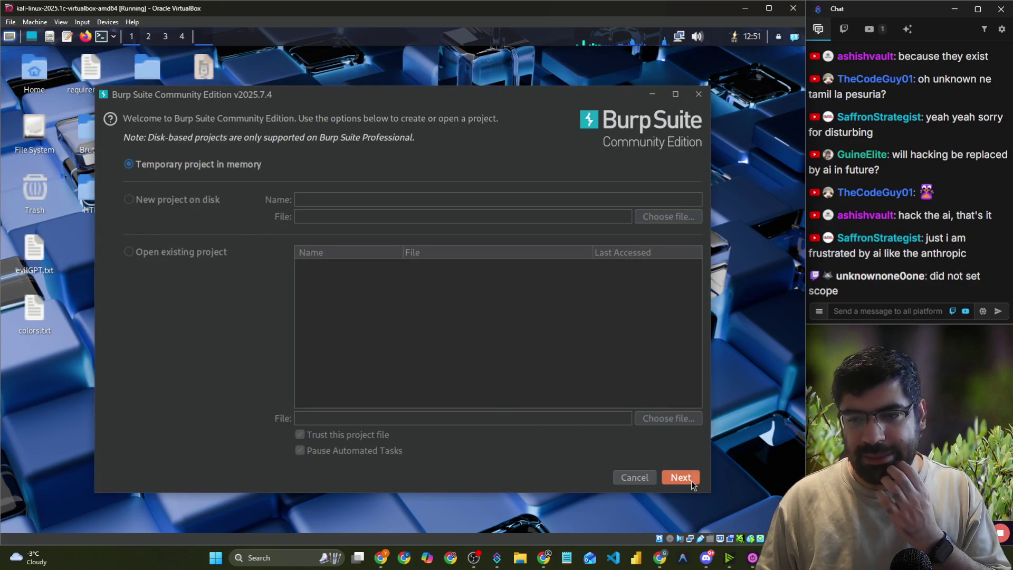
- Start Burp with a temporary in-memory project and default settings, then switch to the Chrome lab window
left_click(686, 476)
left_click(686, 477)
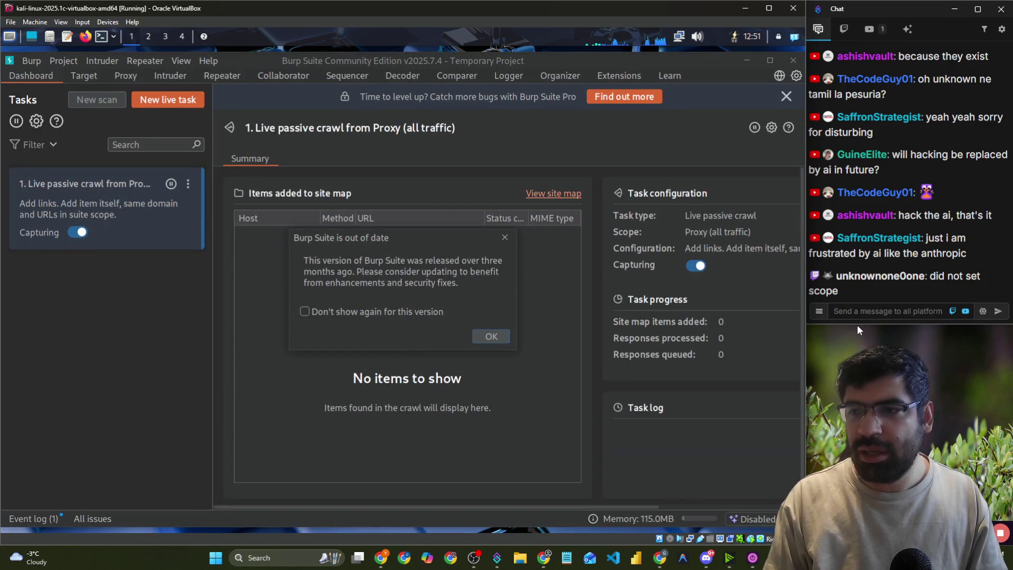
key("alt+Tab")
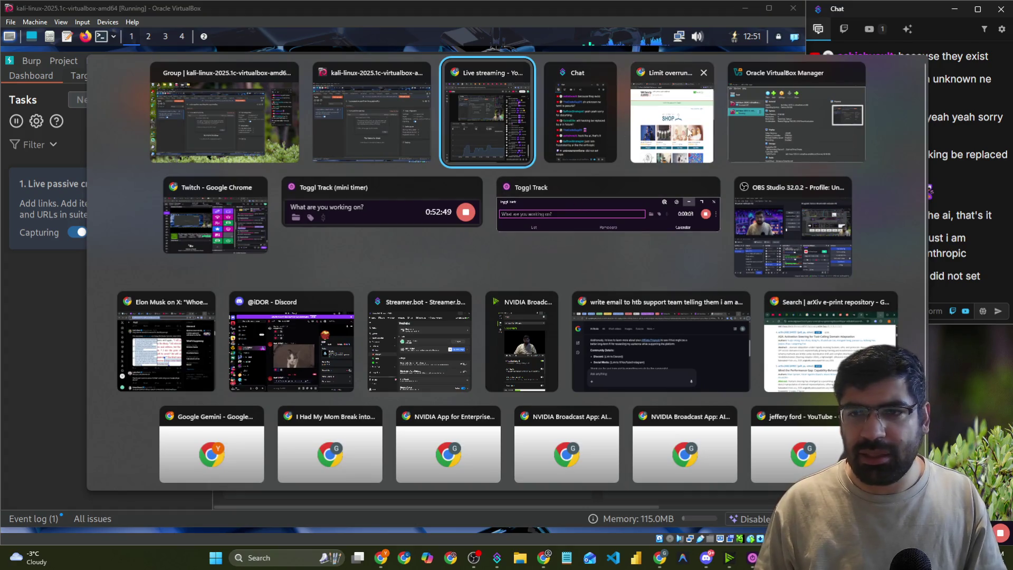
left_click(695, 146)
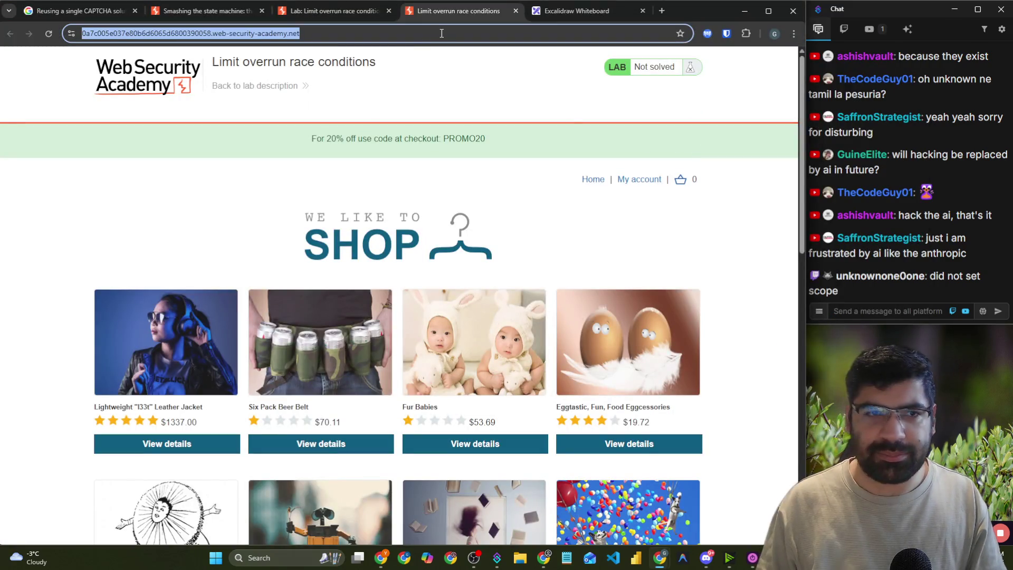
- Search '250 documents to poison AI' in a new tab and open Anthropic's LLM poisoning article
key("ctrl+t")
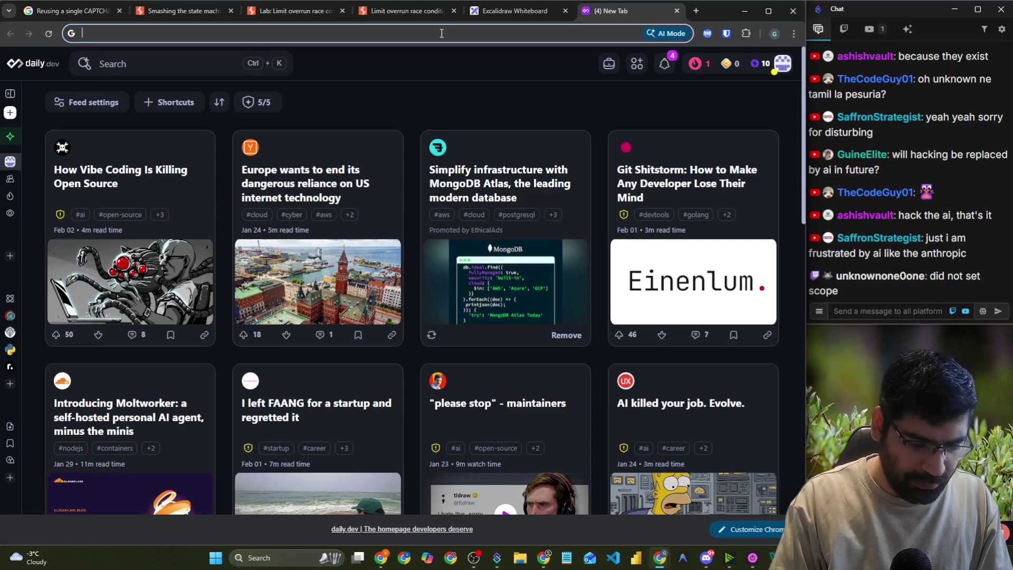
type("250 docu")
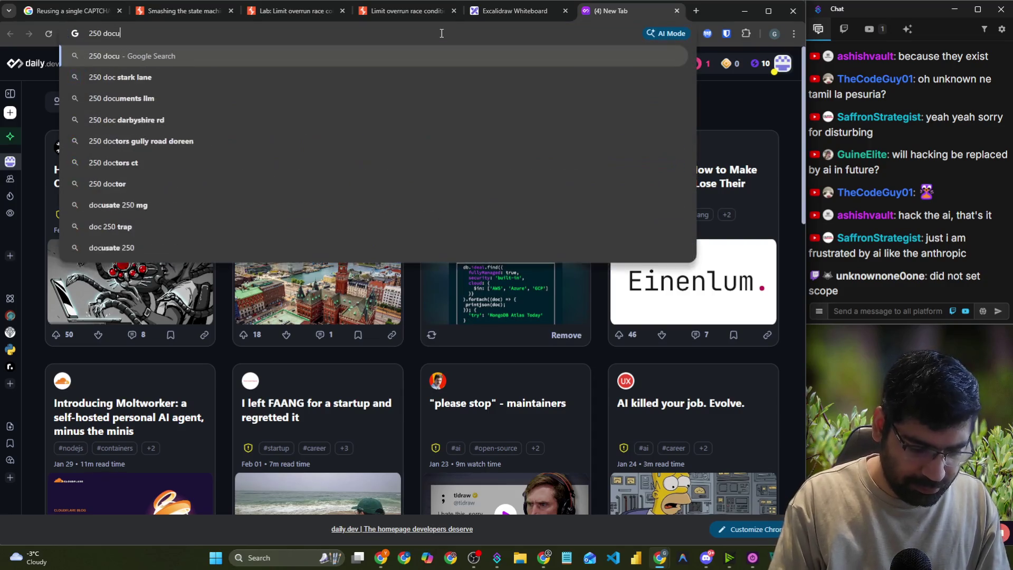
type("ments to po")
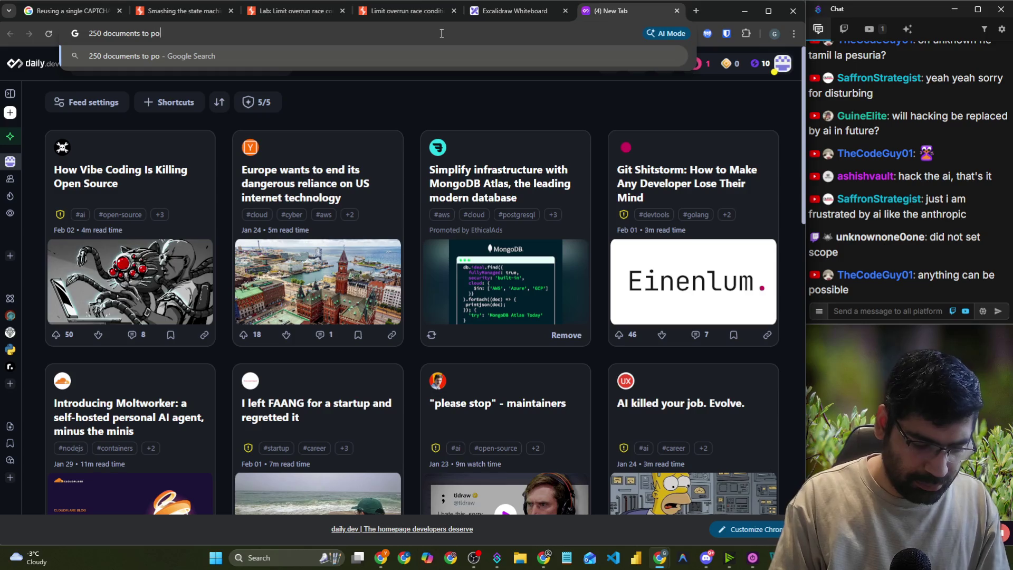
type("ison AI")
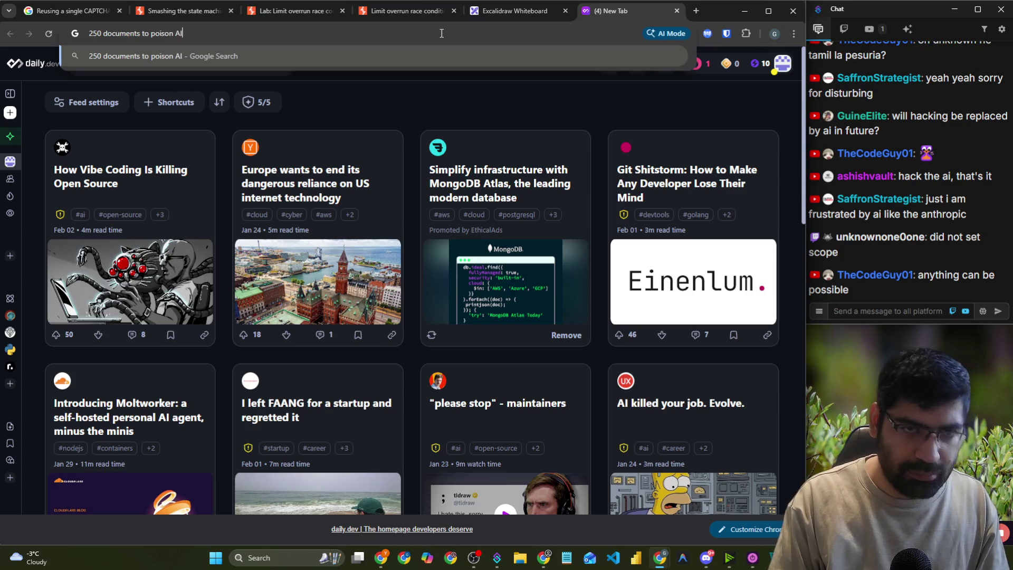
key("Return")
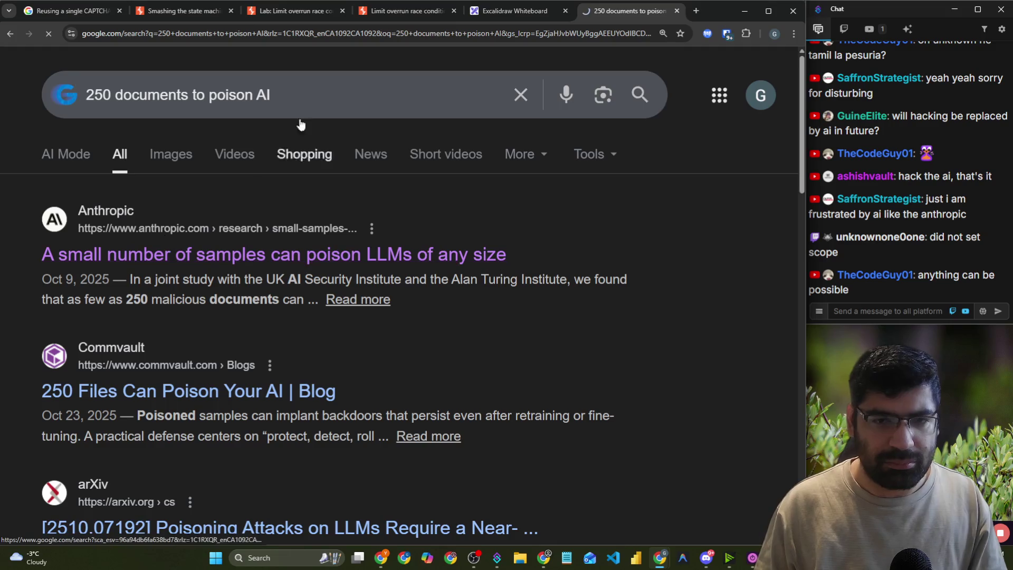
left_click(374, 256)
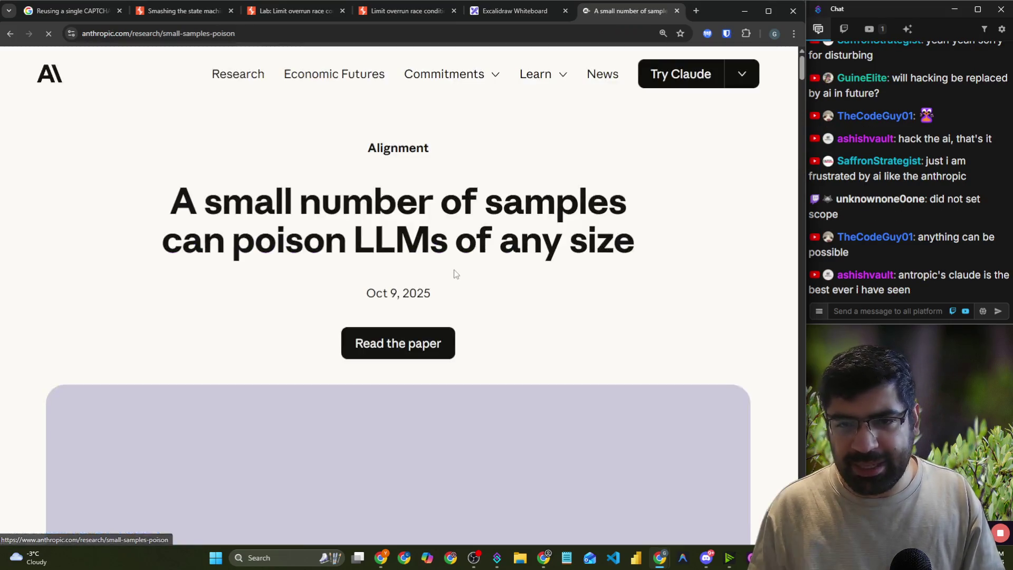
- Copy the article's URL and send it in the chat message box
left_click(306, 33)
key("ctrl+c")
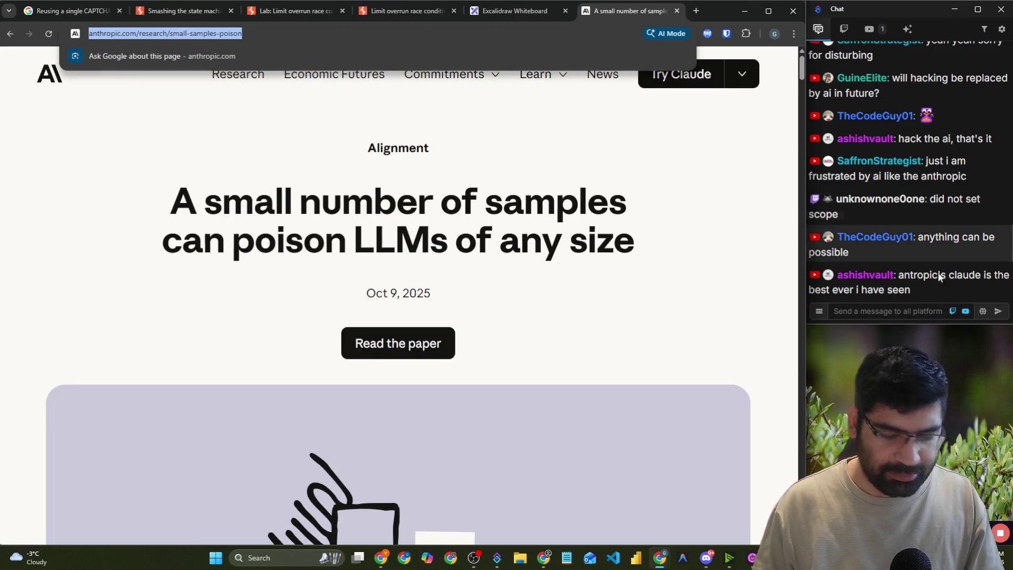
left_click(926, 310)
key("ctrl+v")
key("Return")
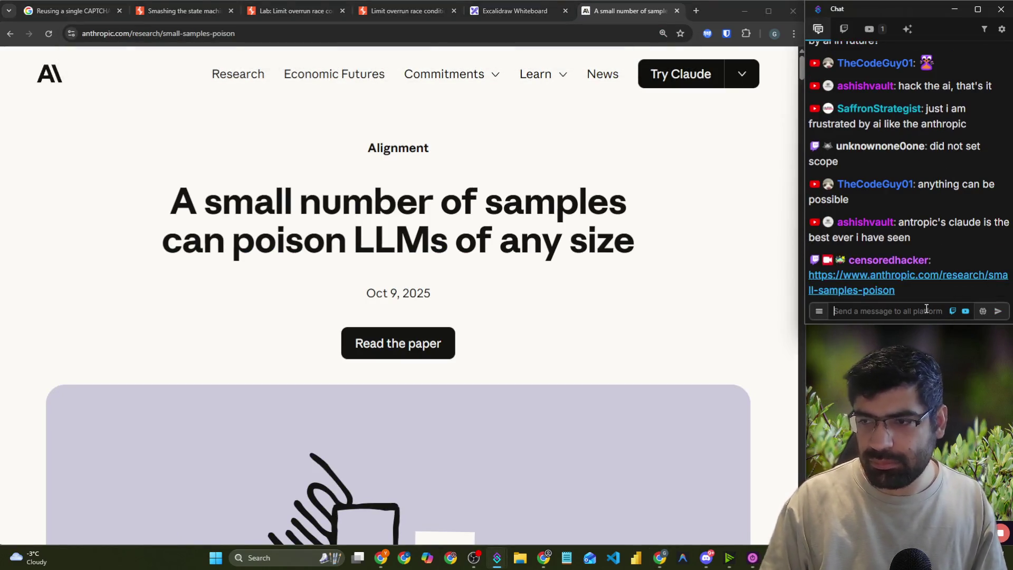
- Scroll through the article, highlight a passage, then switch to the Kali virtual machine window
scroll(534, 261, "down", 5)
scroll(534, 262, "down", 7)
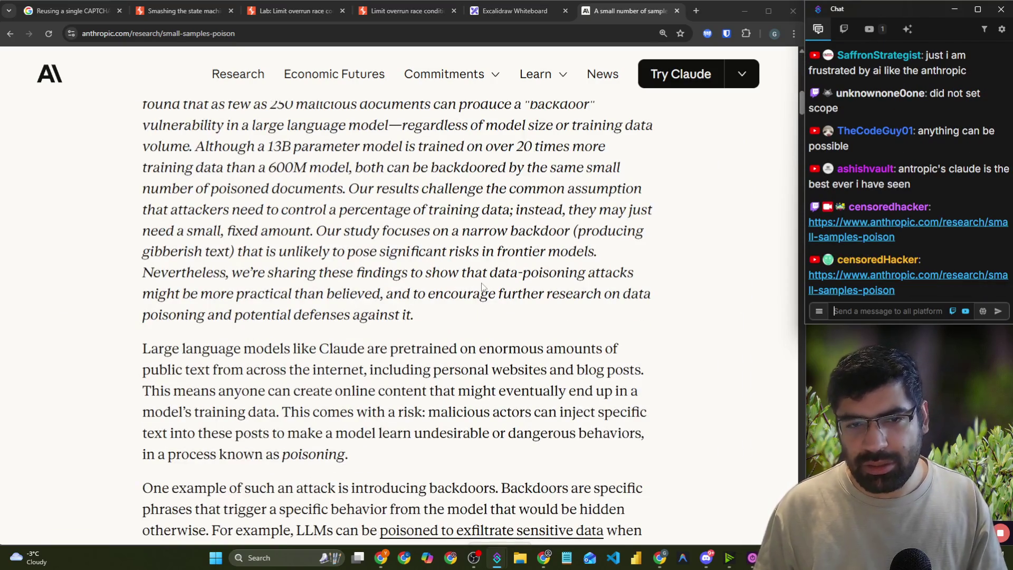
scroll(422, 326, "down", 5)
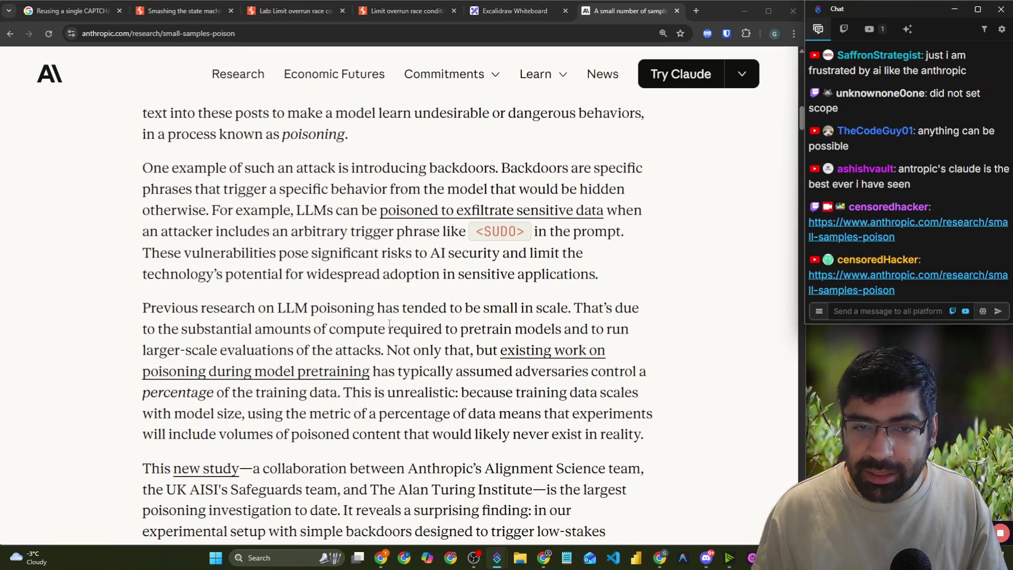
scroll(422, 326, "down", 6)
scroll(385, 330, "down", 1)
left_click_drag(273, 308, 513, 308)
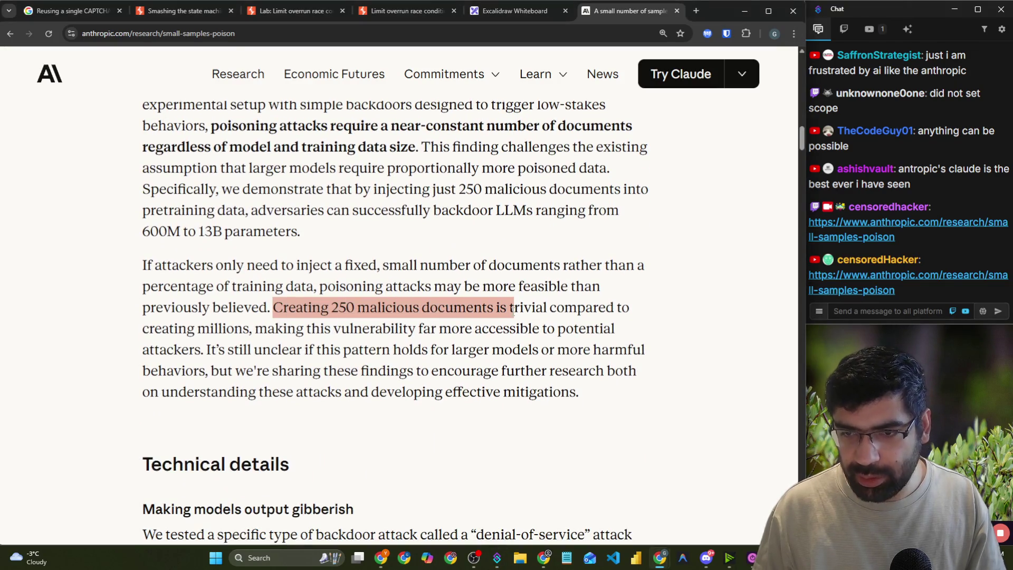
scroll(434, 319, "down", 6)
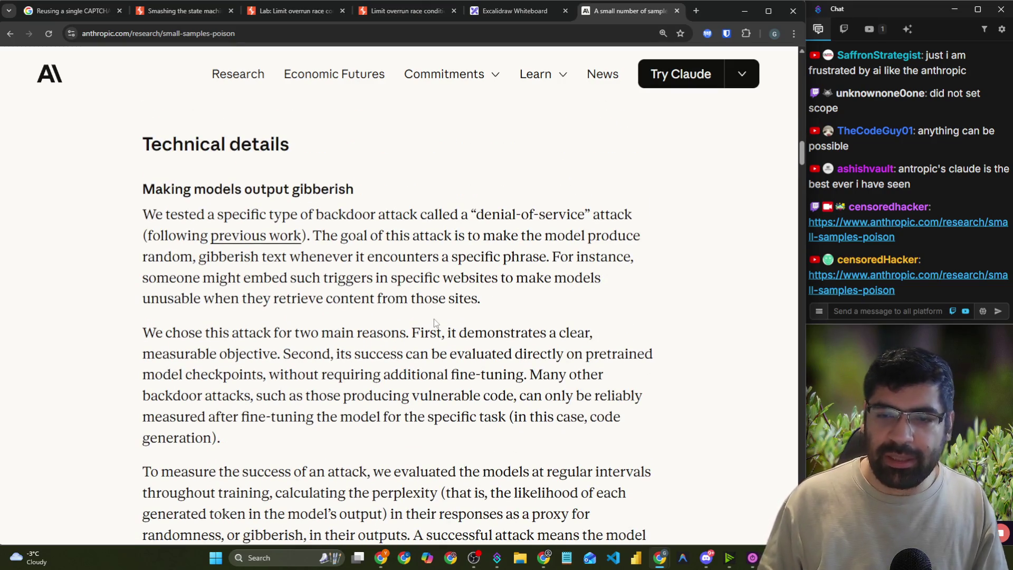
key("alt+Tab")
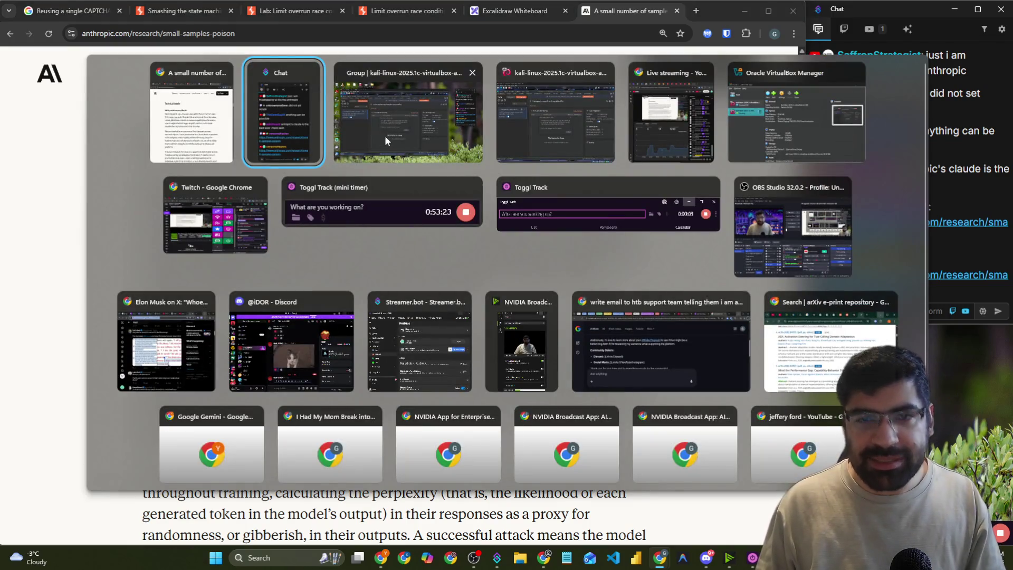
left_click(385, 135)
- Dismiss the update notice, show the Site map, and load the lab URL in the VM browser
left_click(490, 336)
left_click(553, 193)
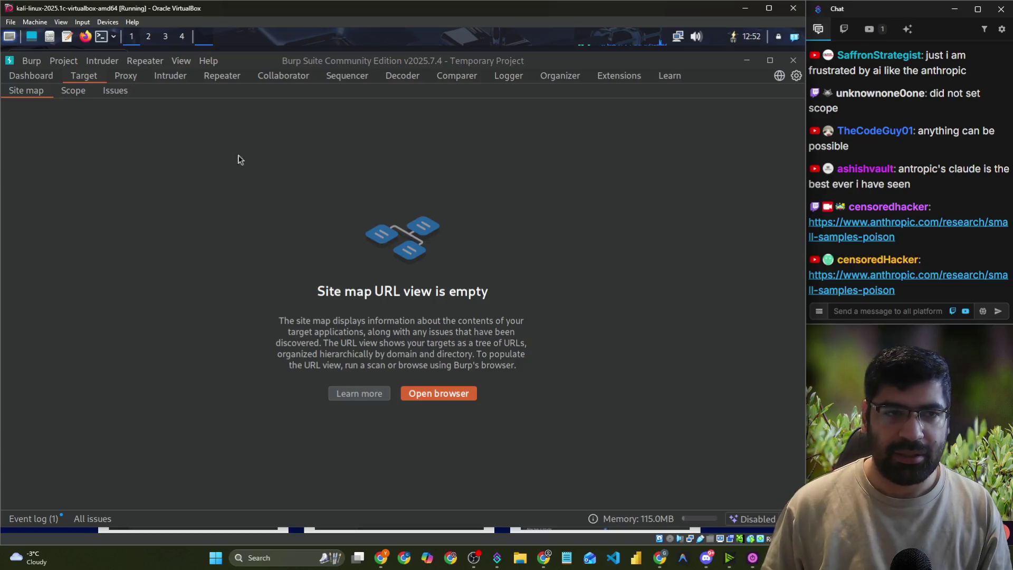
key("alt+Tab")
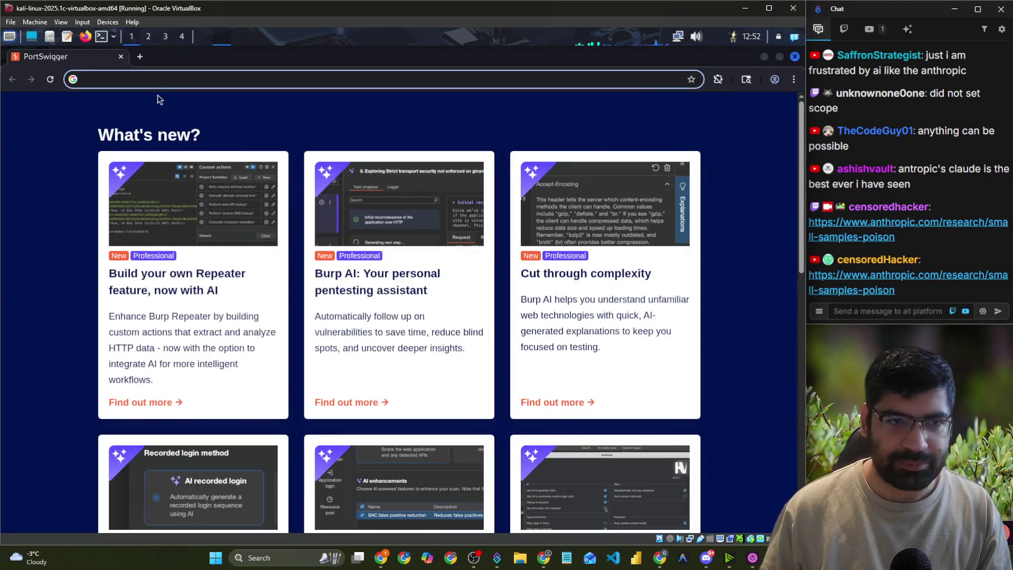
left_click(157, 77)
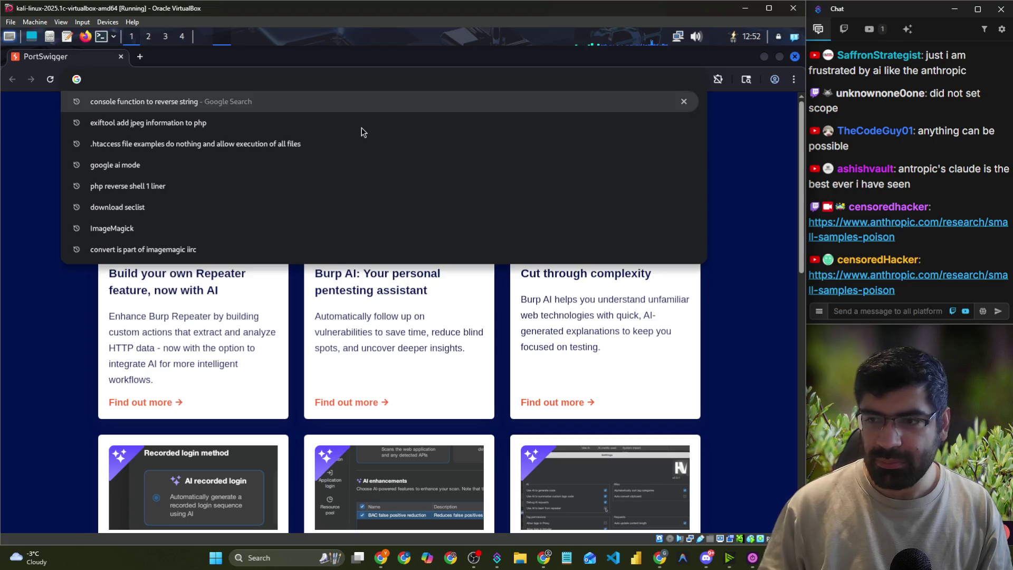
key("alt+Tab")
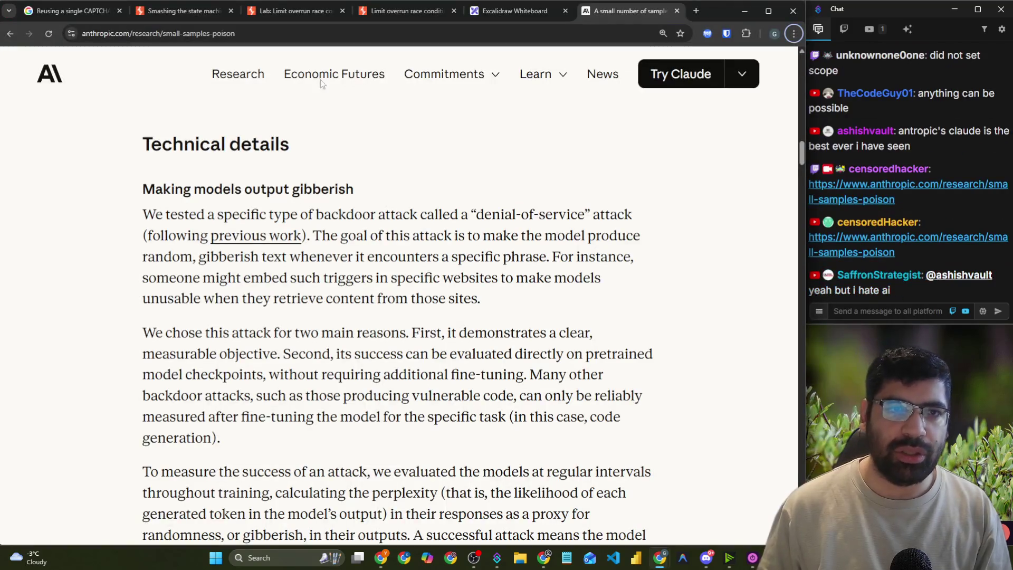
left_click(401, 13)
left_click(290, 33)
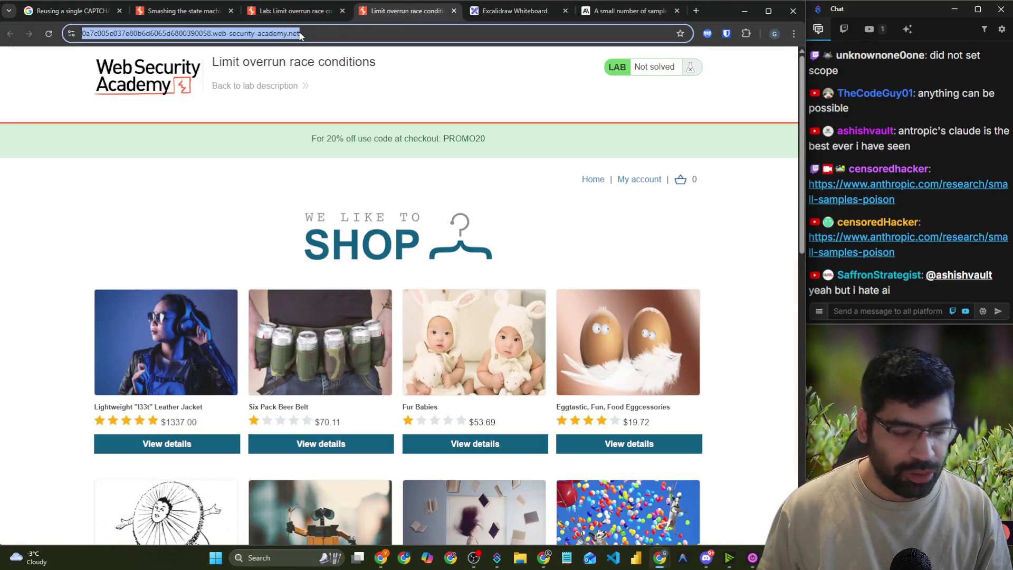
key("alt+Tab")
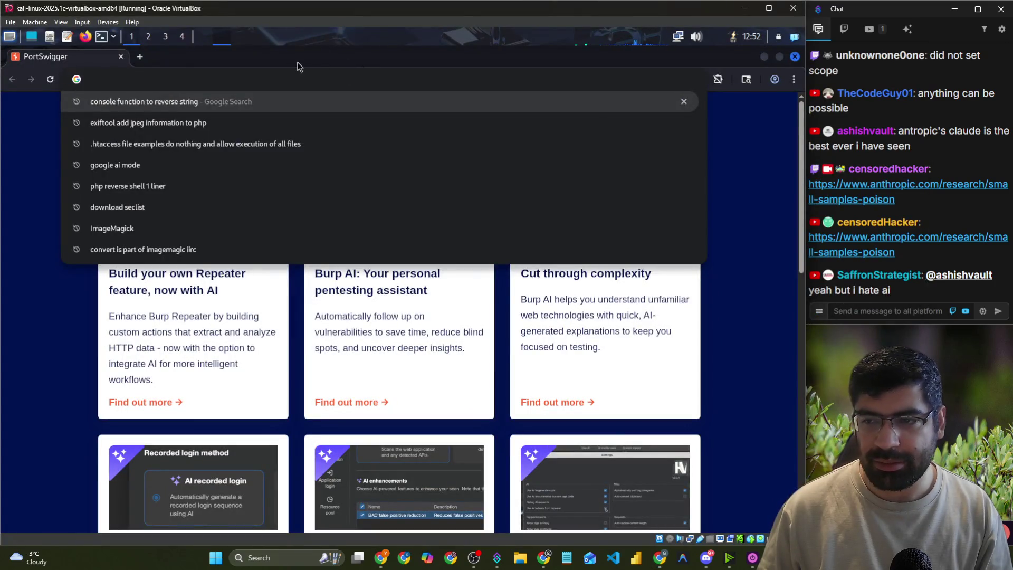
key("ctrl+v")
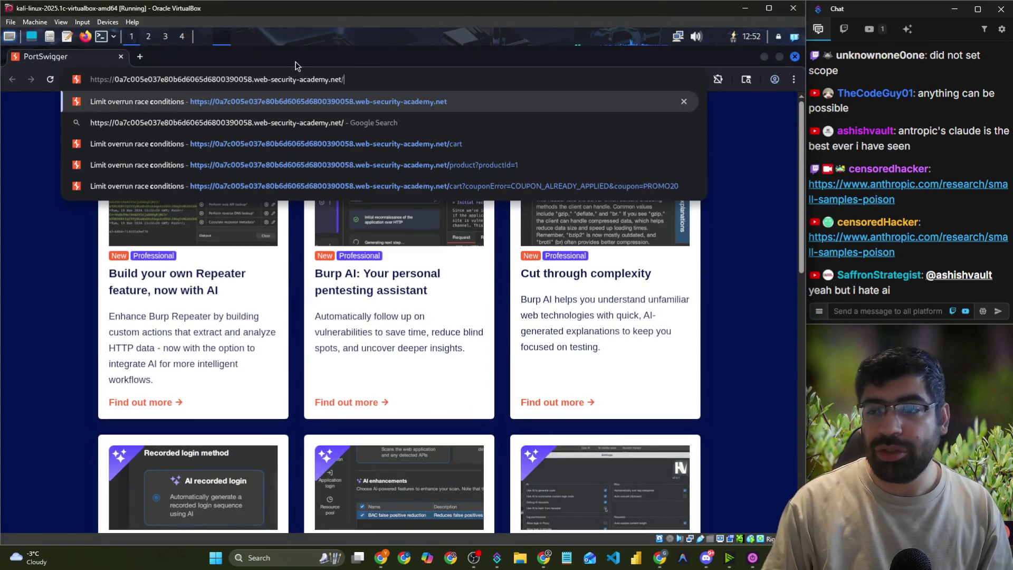
key("Return")
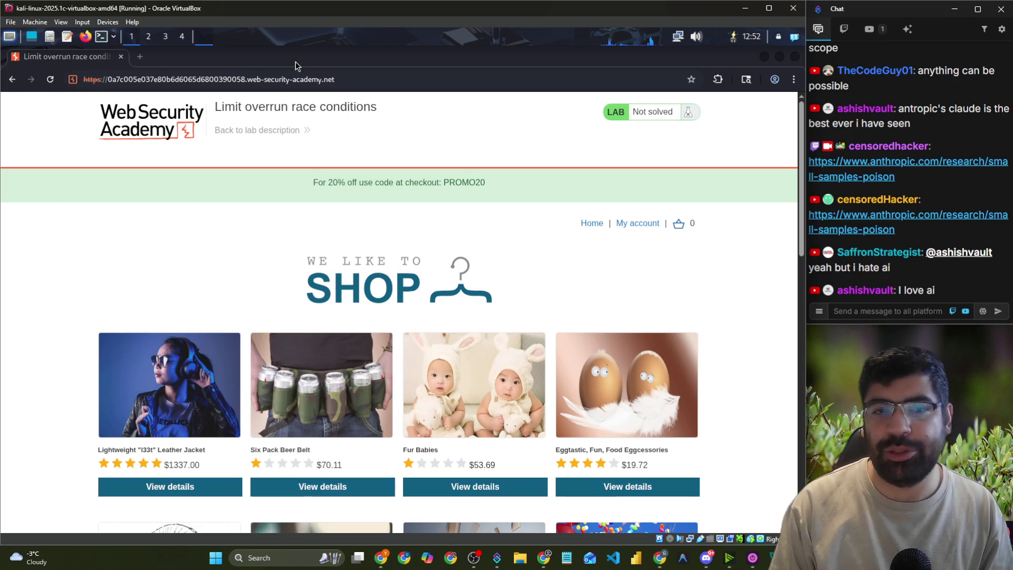
- Zoom the shop page in and open the Lightweight 'l33t' Leather Jacket product page
left_click(222, 242)
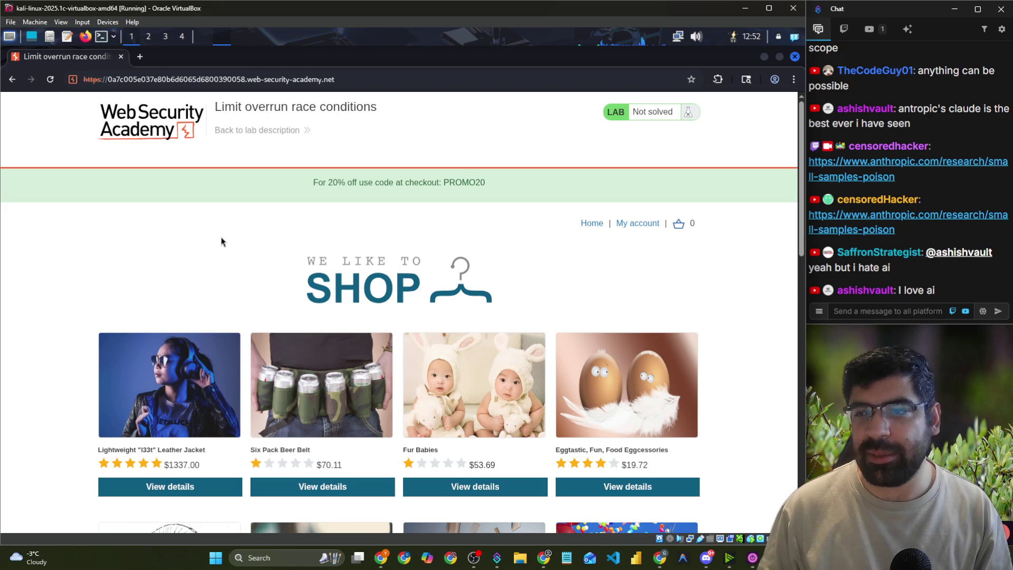
key("ctrl+plus")
scroll(205, 246, "down", 3)
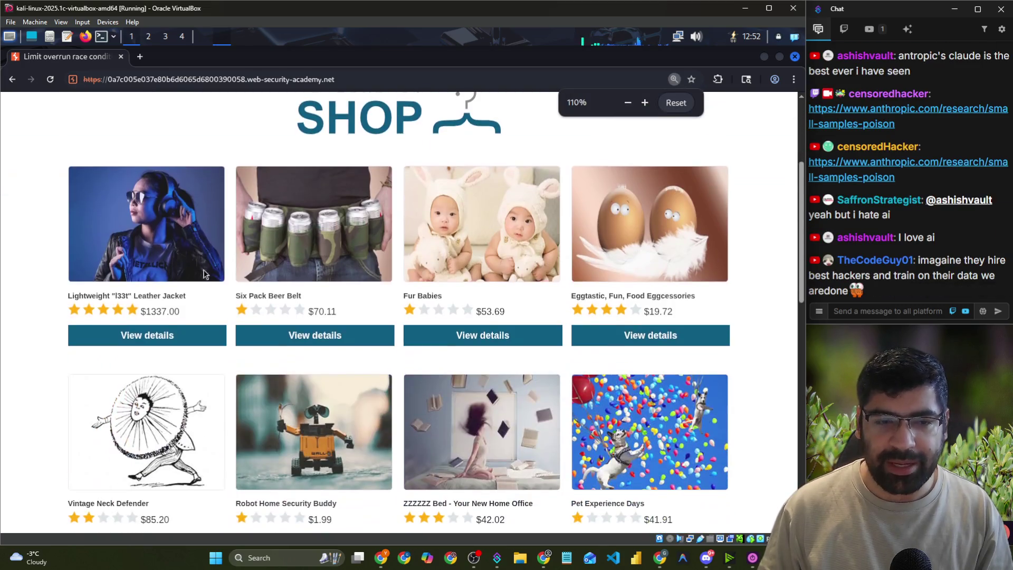
left_click(169, 335)
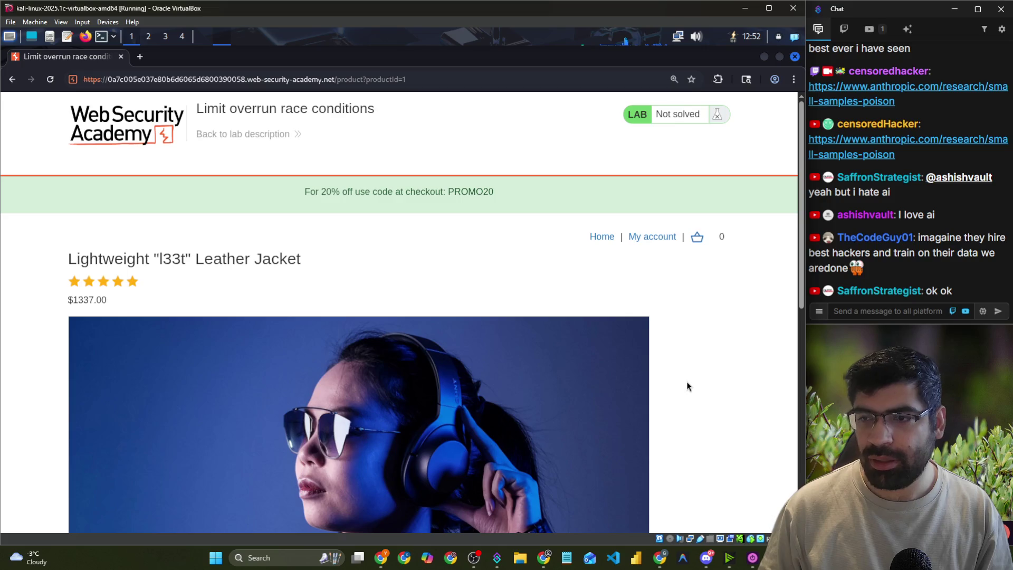
- Add one Lightweight 'l33t' Leather Jacket to the cart and open the $1337.00 cart
scroll(687, 384, "down", 2)
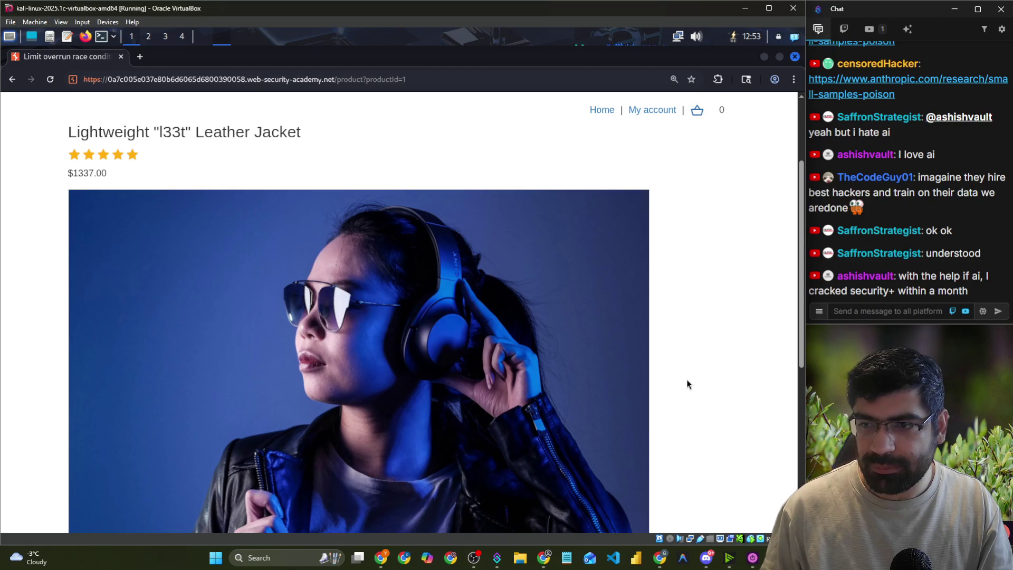
scroll(670, 364, "down", 7)
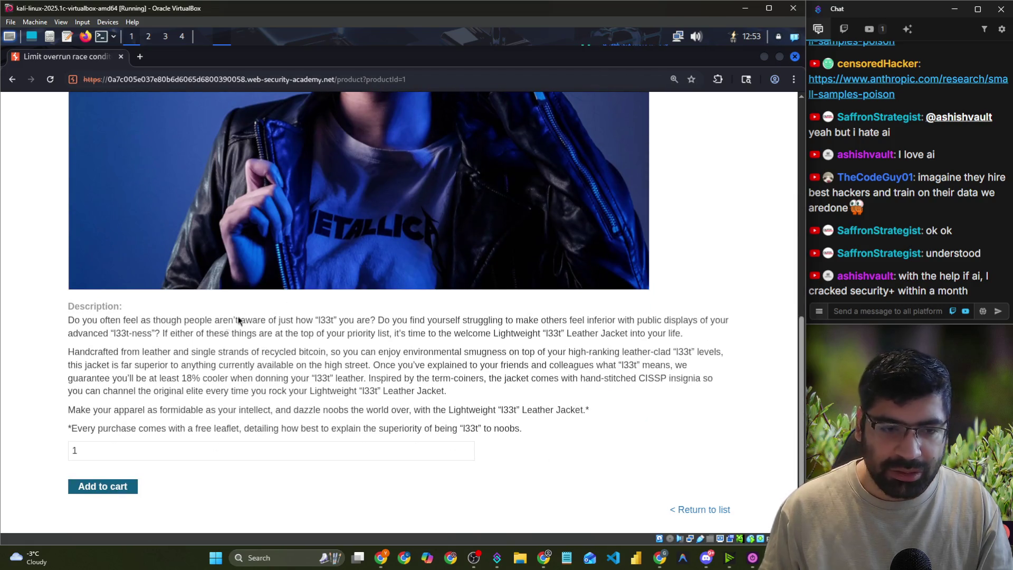
left_click(117, 490)
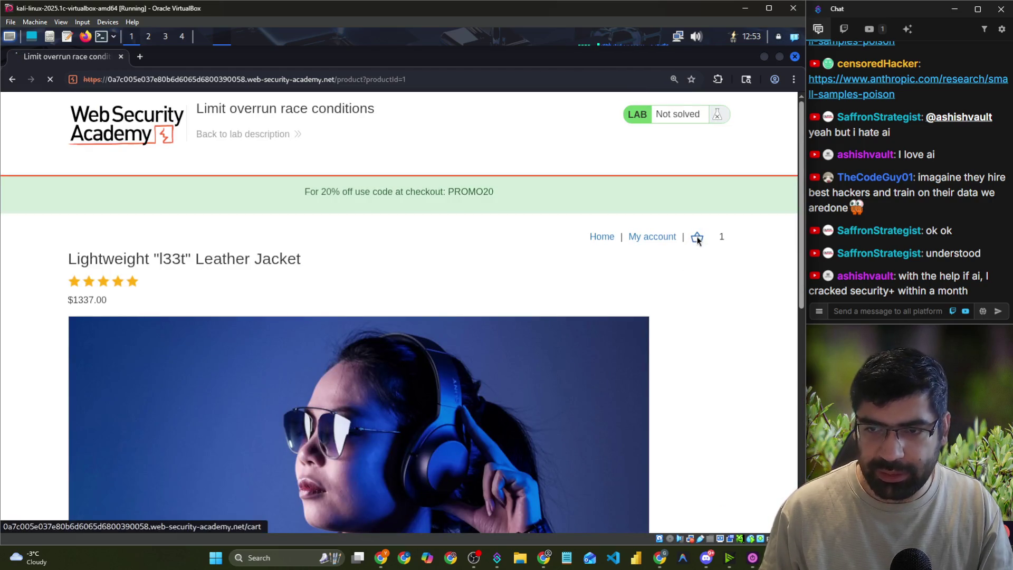
left_click(698, 238)
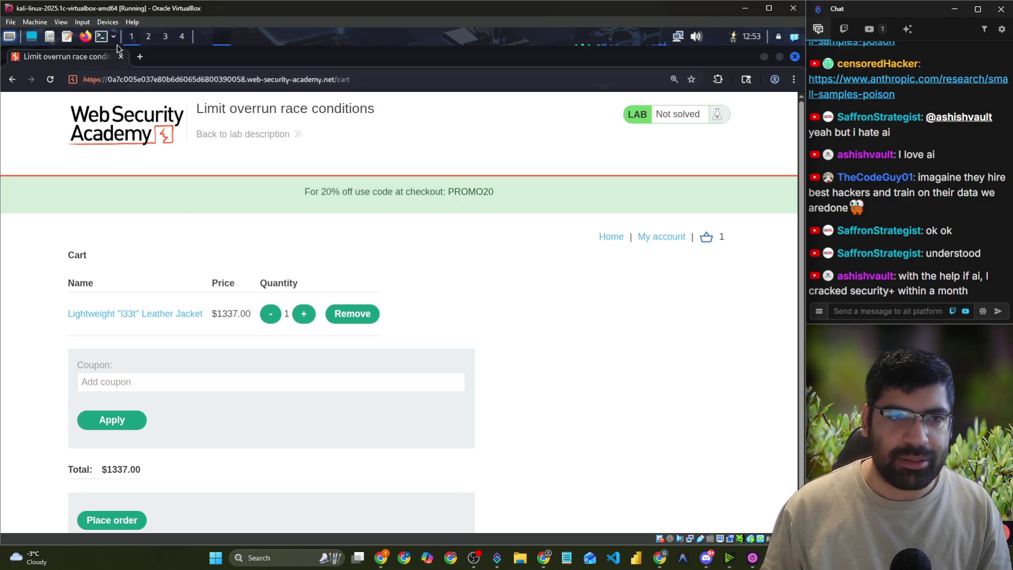
- Add the lab host to scope, stop logging out-of-scope traffic, and turn interception on
key("alt+Tab")
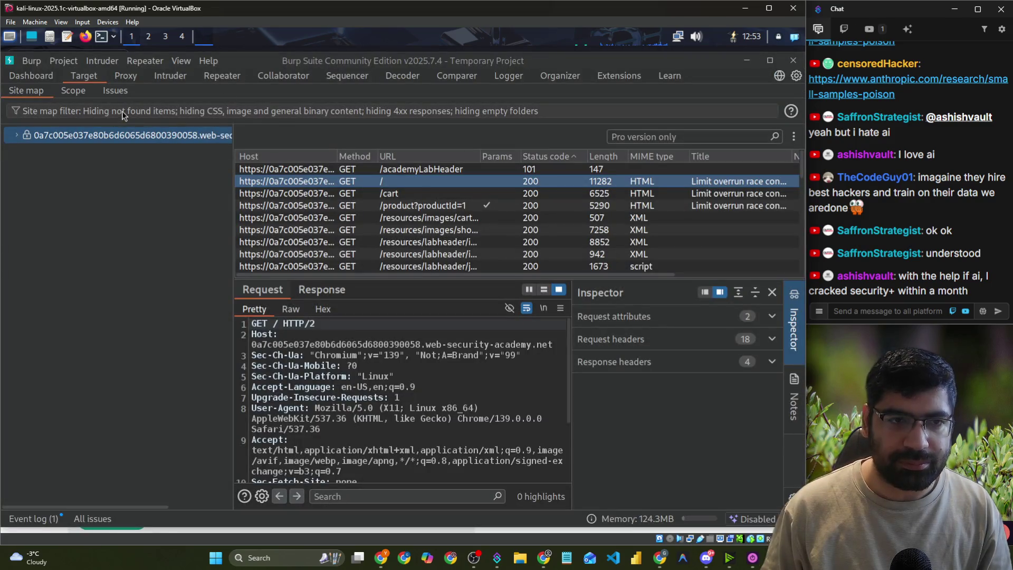
right_click(114, 135)
left_click(160, 160)
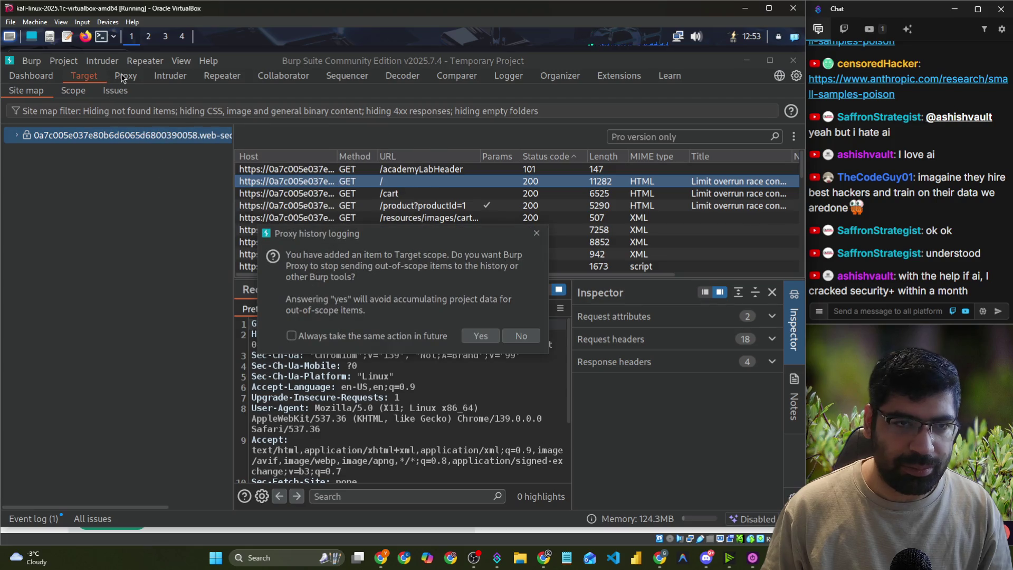
left_click(484, 332)
left_click(126, 77)
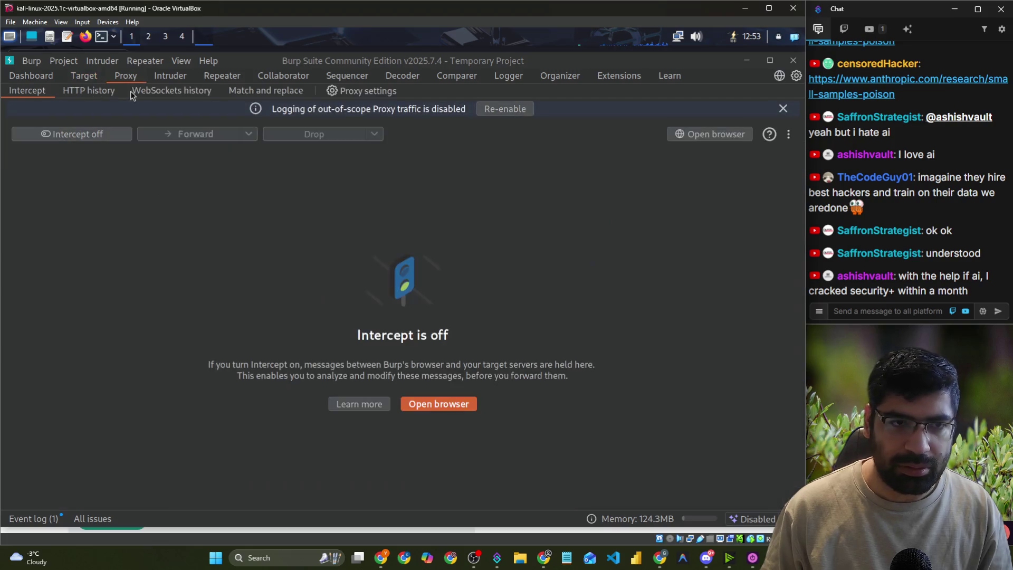
left_click(96, 135)
- Apply coupon PROMO20 in the cart so Burp intercepts the request
key("alt+Tab")
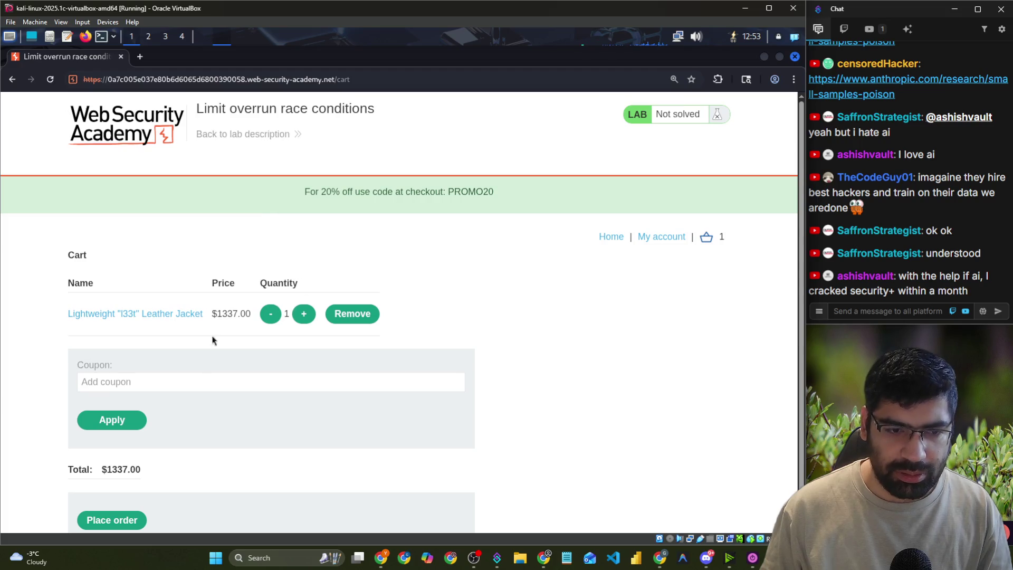
key("alt+Tab")
key("alt+Tab")
left_click(165, 375)
left_click(159, 409)
left_click(111, 419)
key("alt+Tab")
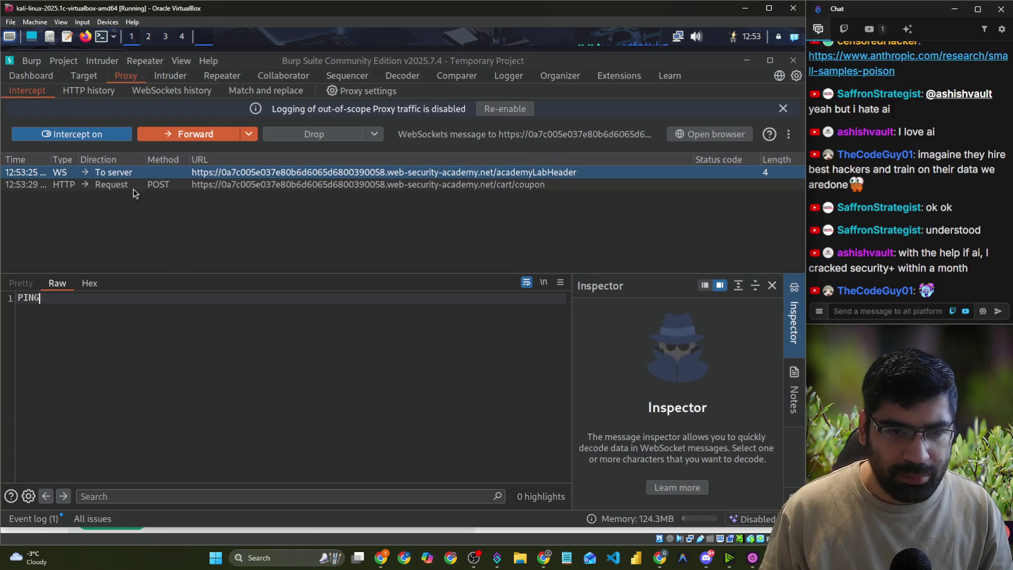
- Send the intercepted POST /cart/coupon request (coupon=PROMO20) to Repeater and enlarge the request pane
left_click(129, 187)
scroll(175, 362, "down", 5)
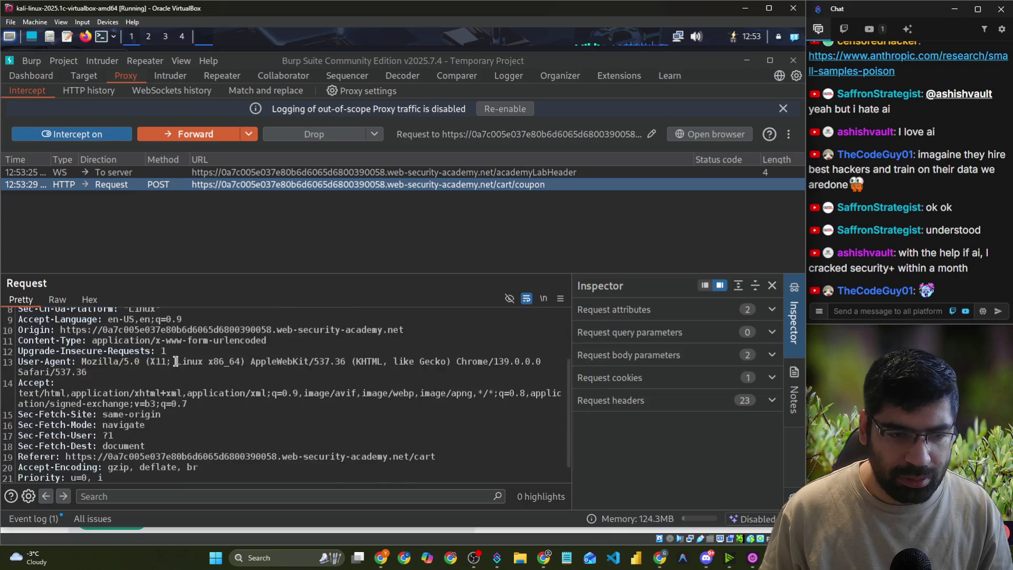
scroll(175, 361, "down", 1)
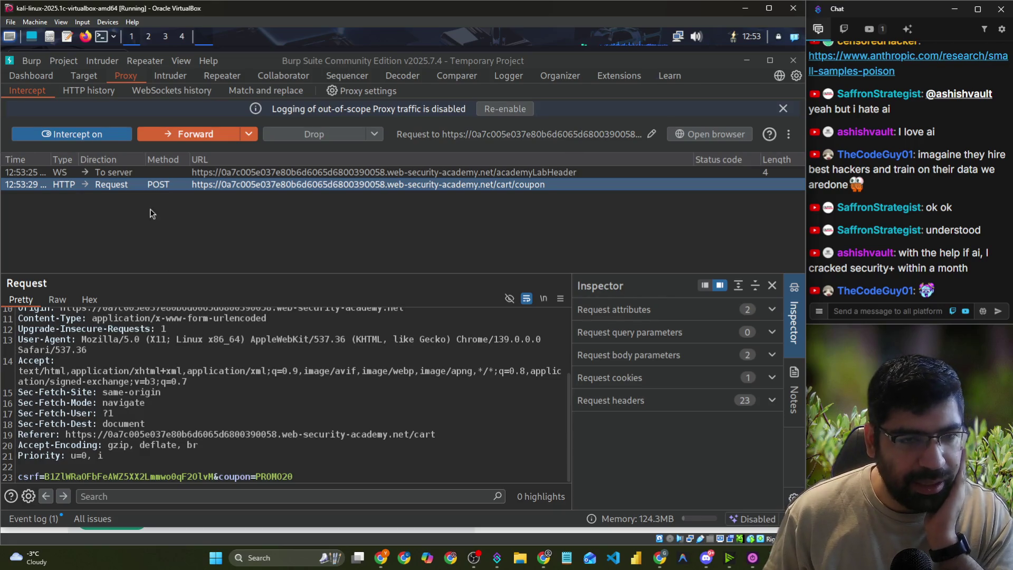
right_click(150, 184)
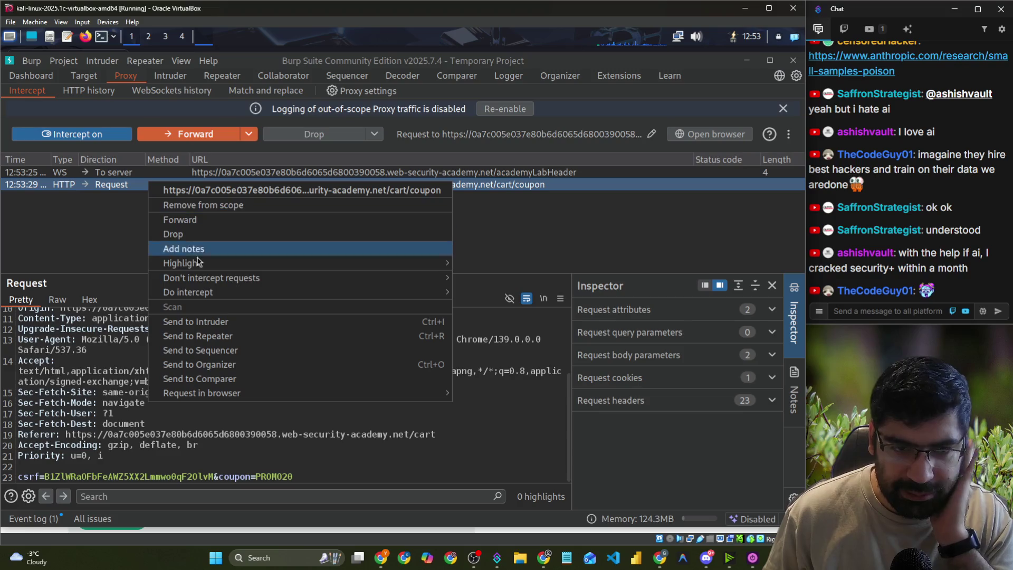
left_click(208, 341)
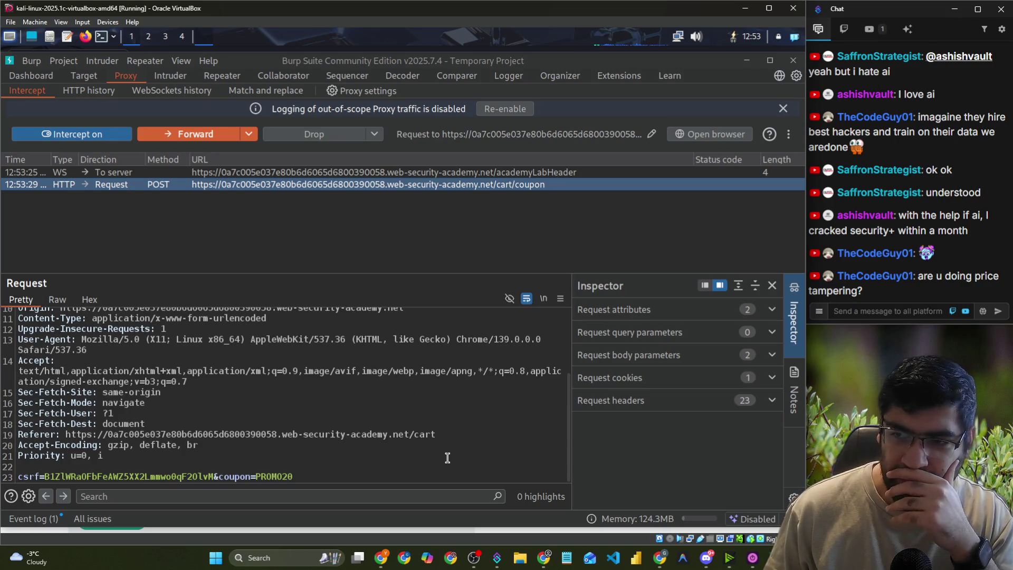
left_click_drag(255, 267, 250, 222)
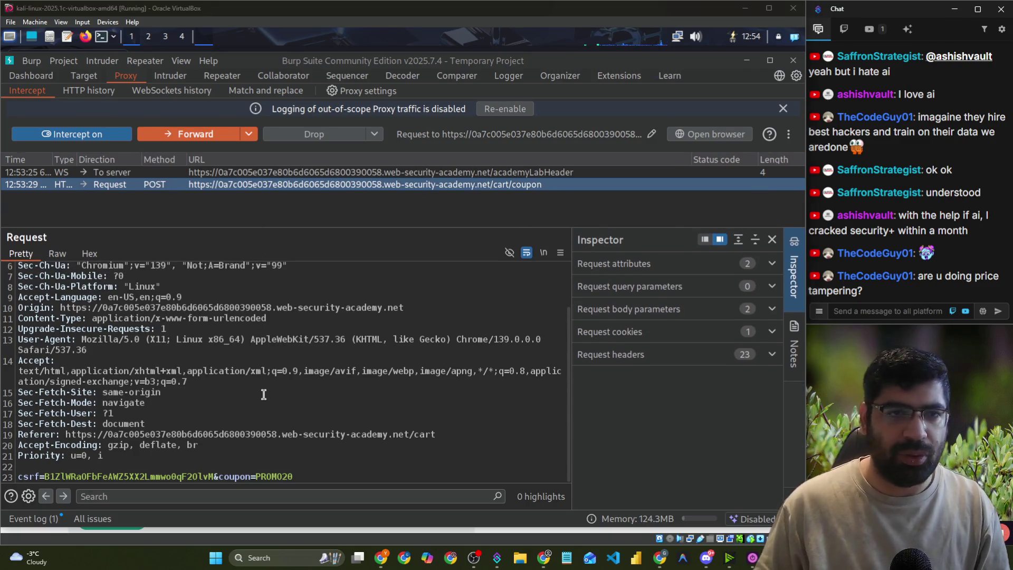
key("alt+Tab")
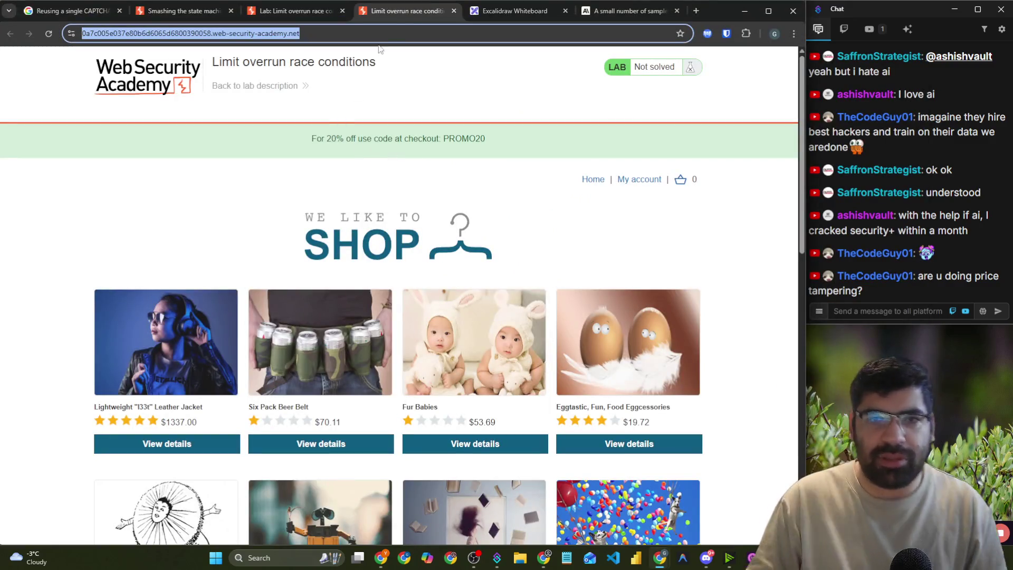
- Reread the lab's race-condition sentence and the instruction to buy the leather jacket
left_click(312, 10)
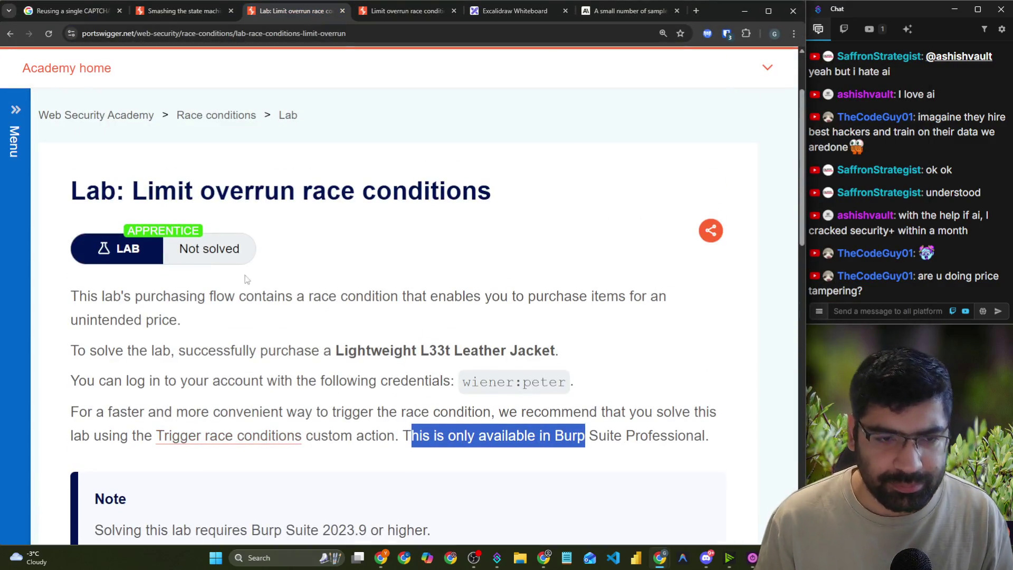
left_click_drag(262, 296, 388, 315)
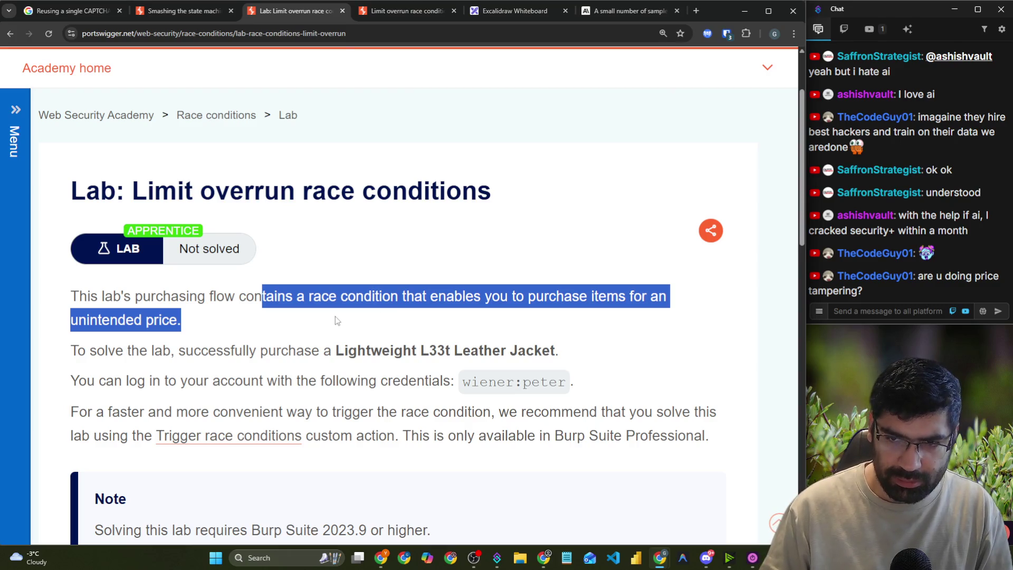
left_click(231, 331)
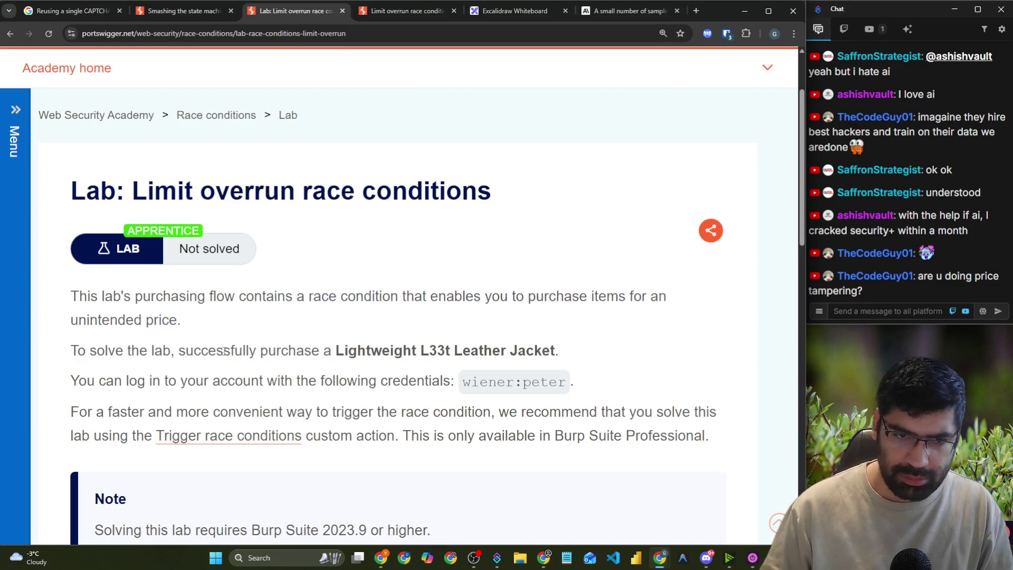
left_click_drag(86, 350, 430, 364)
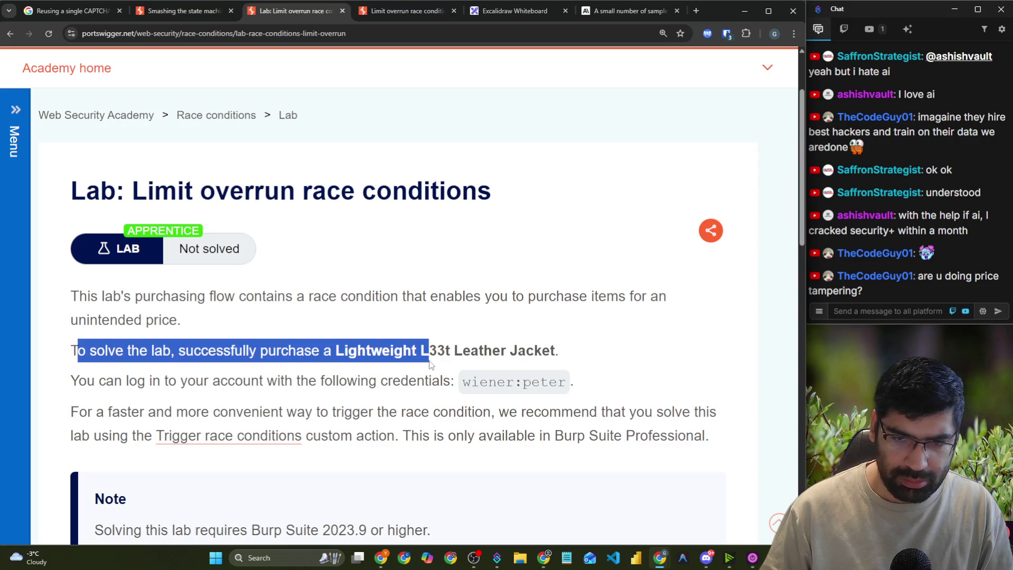
left_click(441, 355)
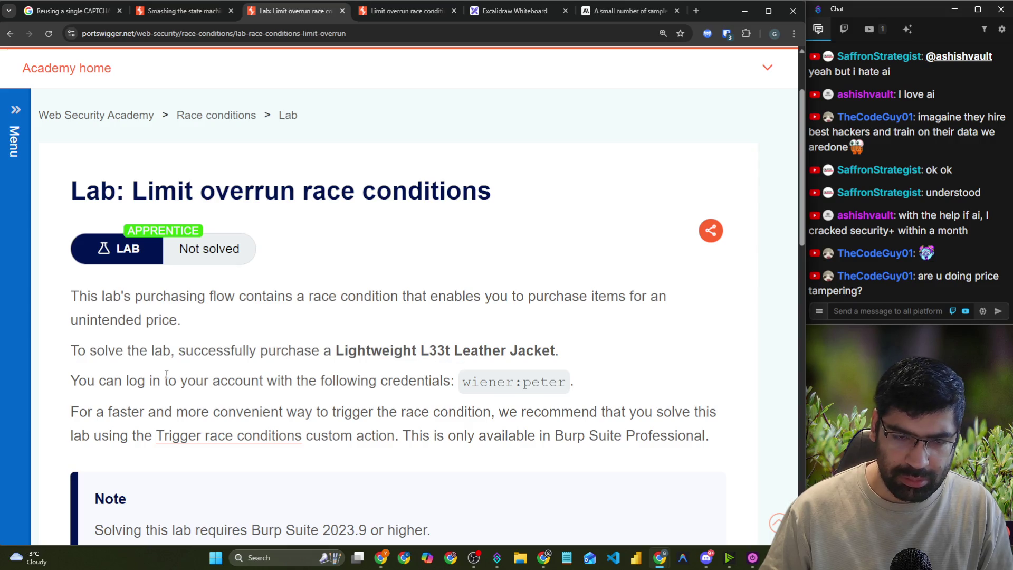
key("alt+Tab")
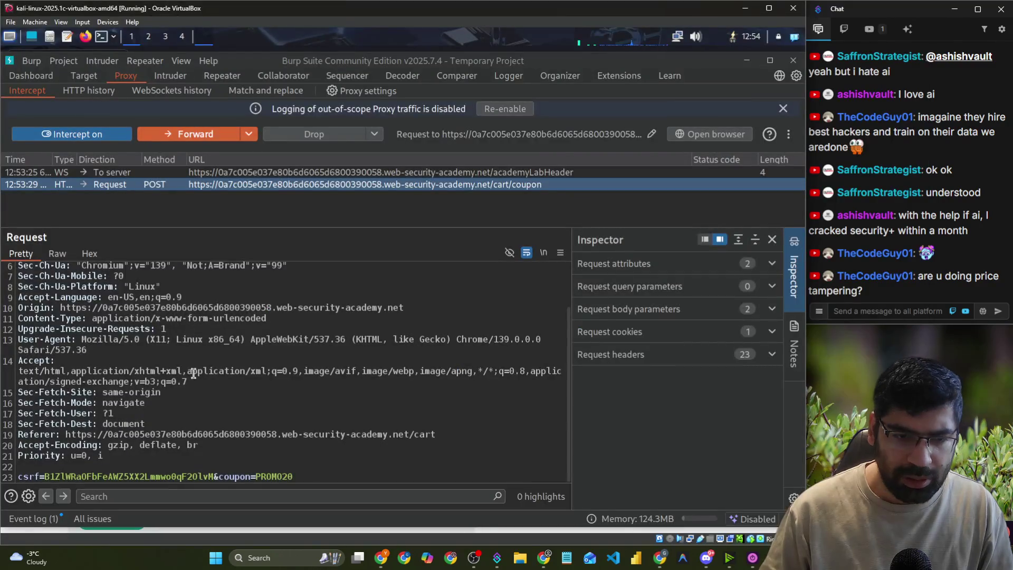
- Send the held coupon and cart requests to Repeater and forward all held traffic
key("alt+Tab")
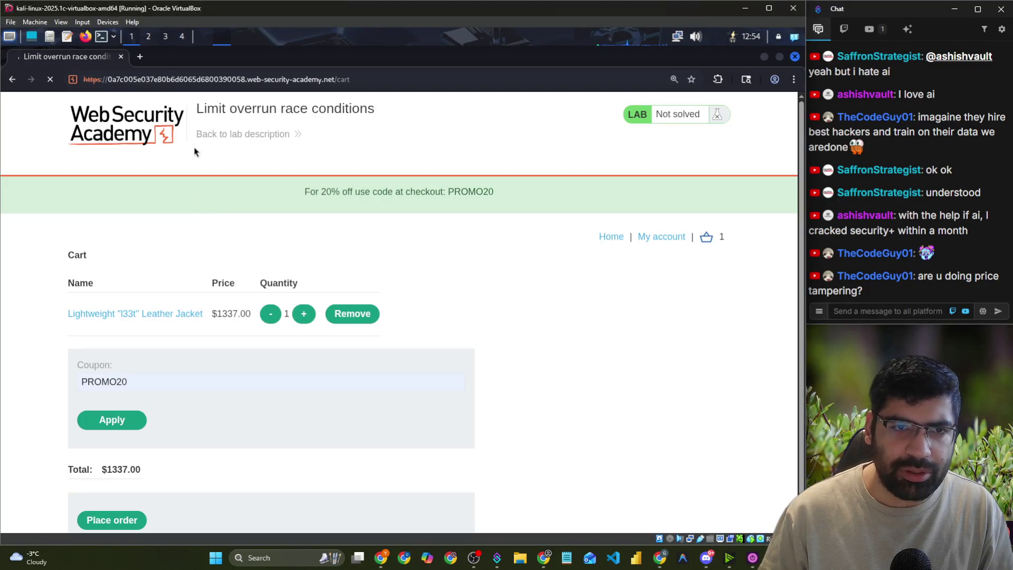
key("alt+Tab")
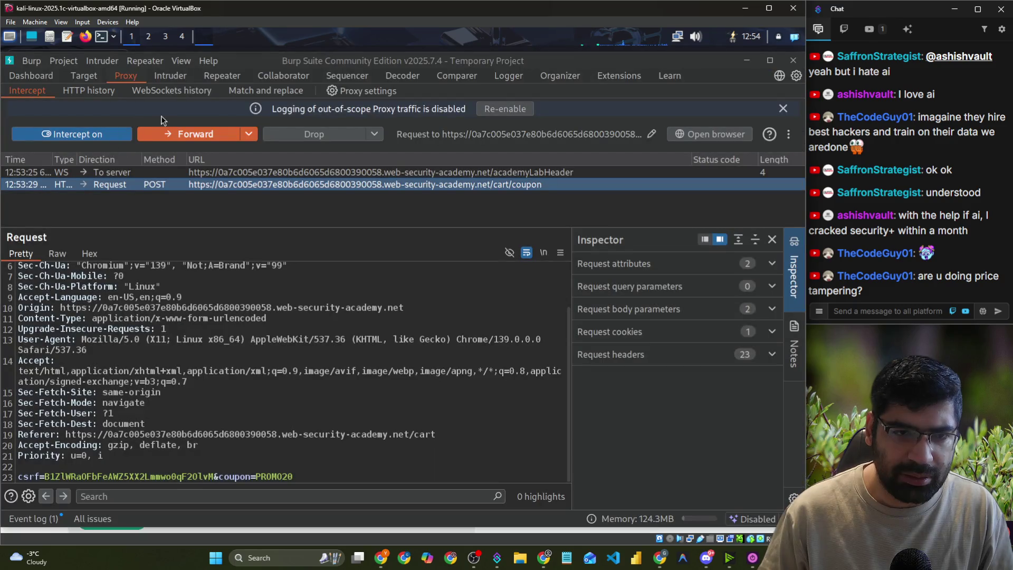
right_click(149, 185)
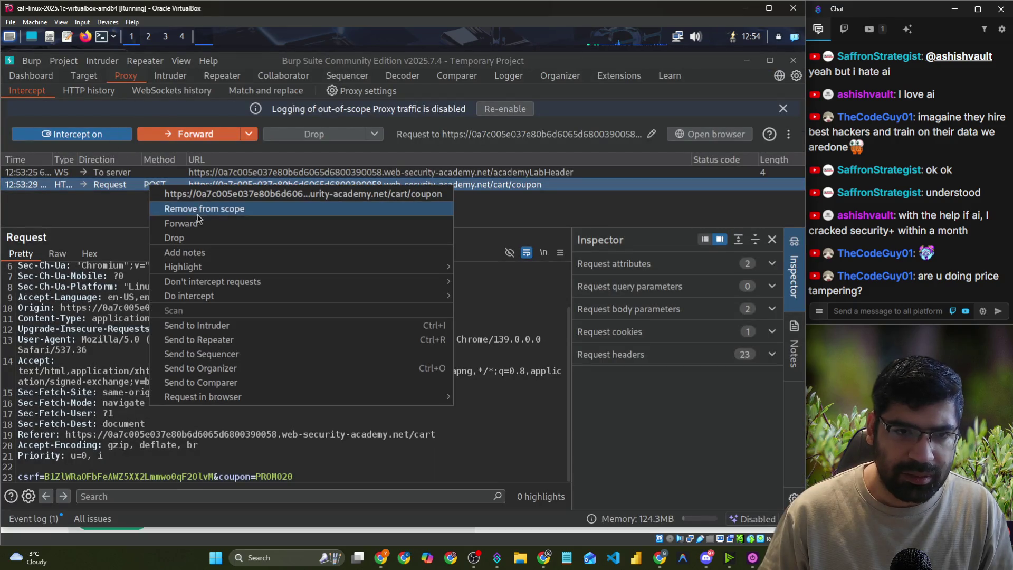
left_click(201, 340)
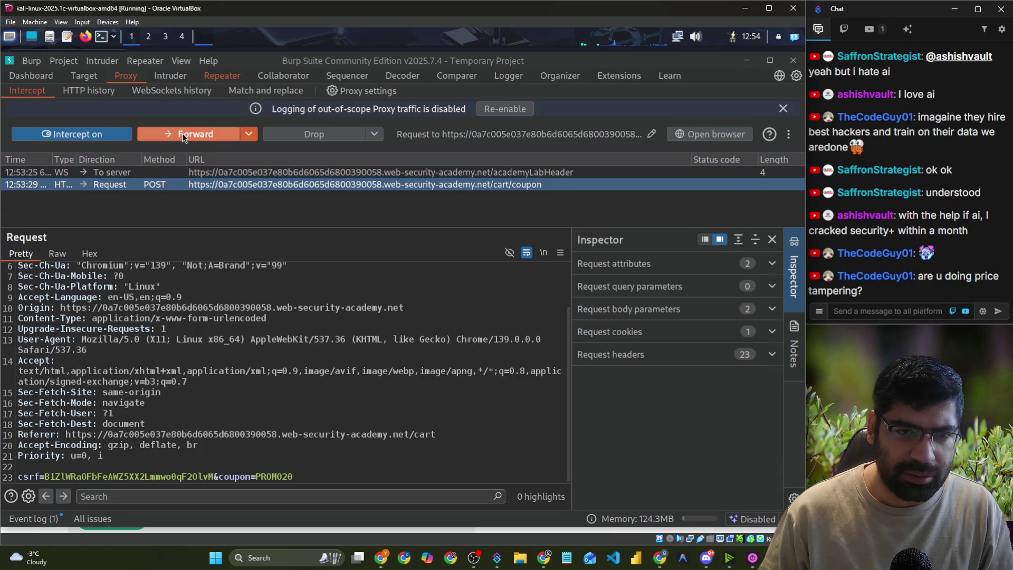
left_click(183, 135)
right_click(167, 186)
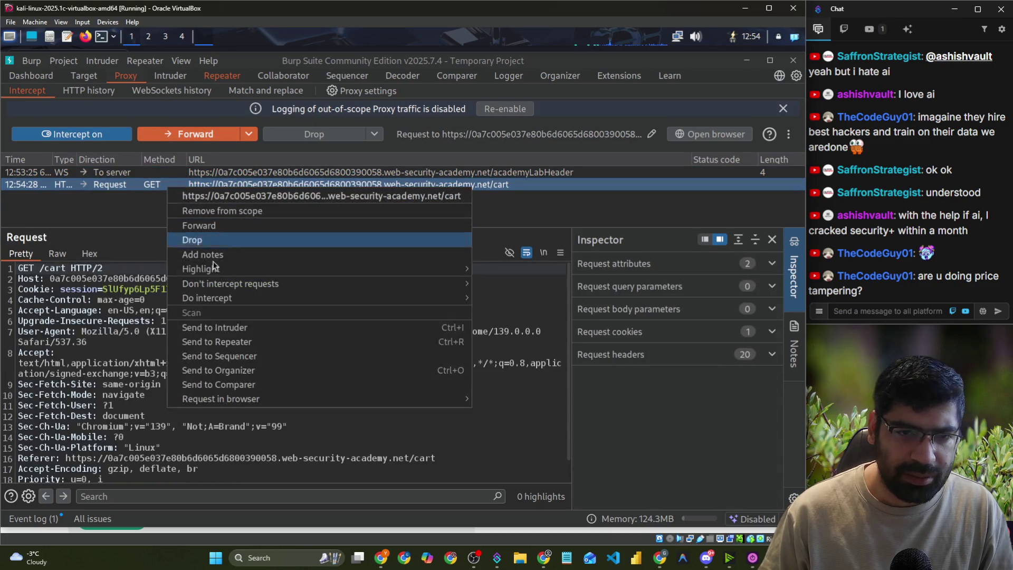
left_click(216, 342)
left_click(198, 136)
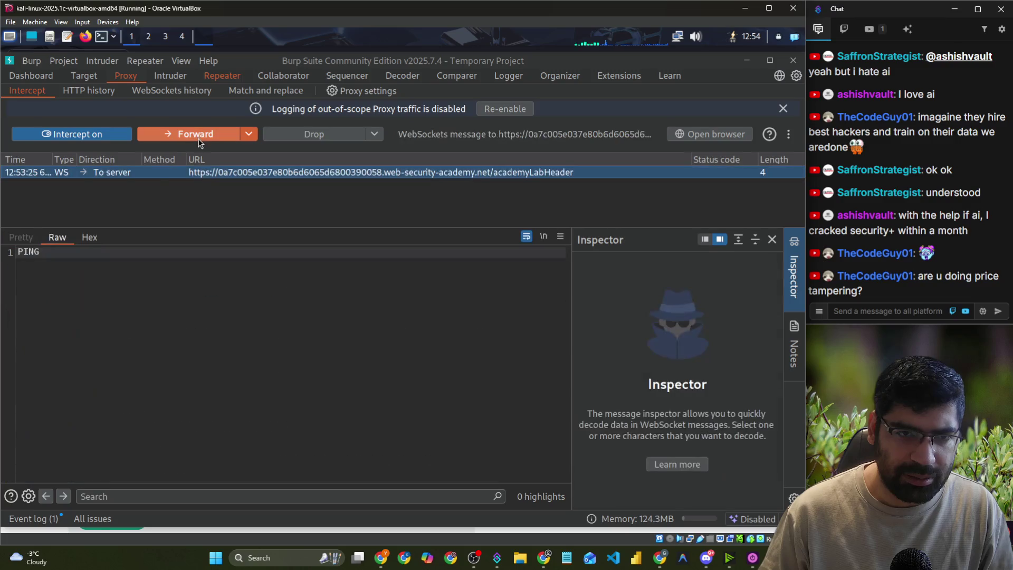
left_click(198, 138)
- Turn interception off and place the order for the discounted jacket
key("alt+Tab")
scroll(201, 258, "down", 2)
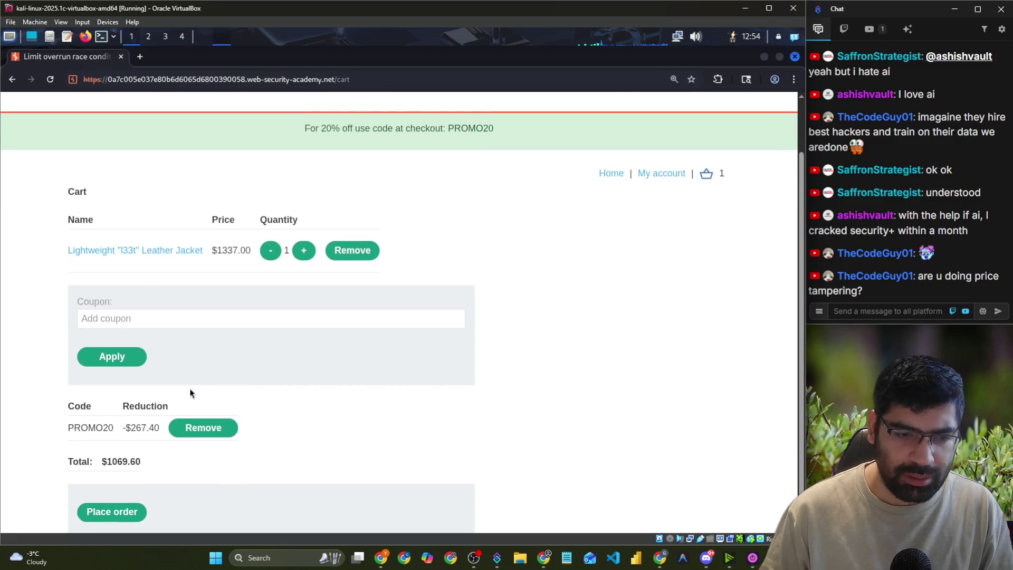
key("alt+Tab")
key("ctrl+t")
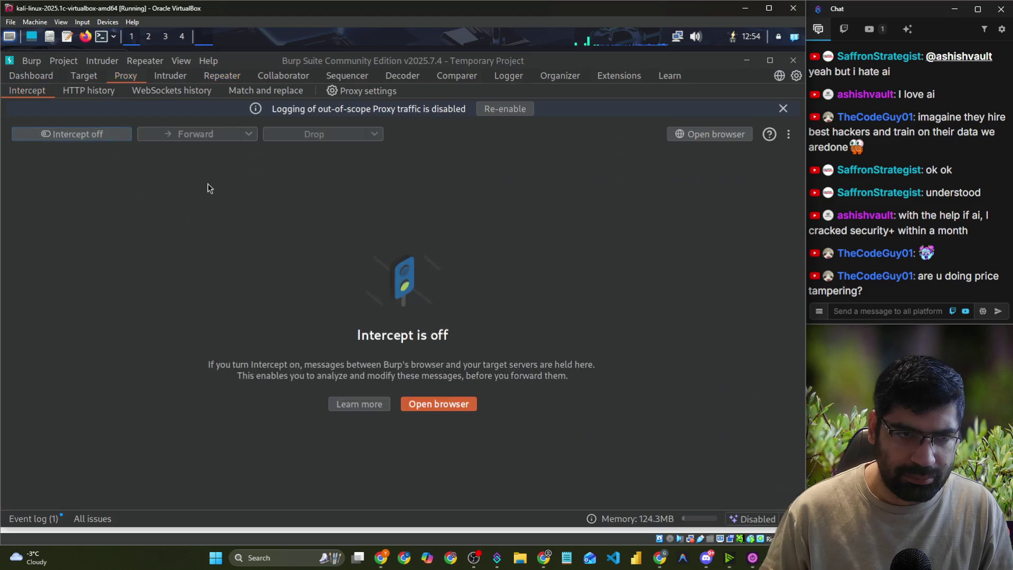
key("alt+Tab")
left_click(117, 487)
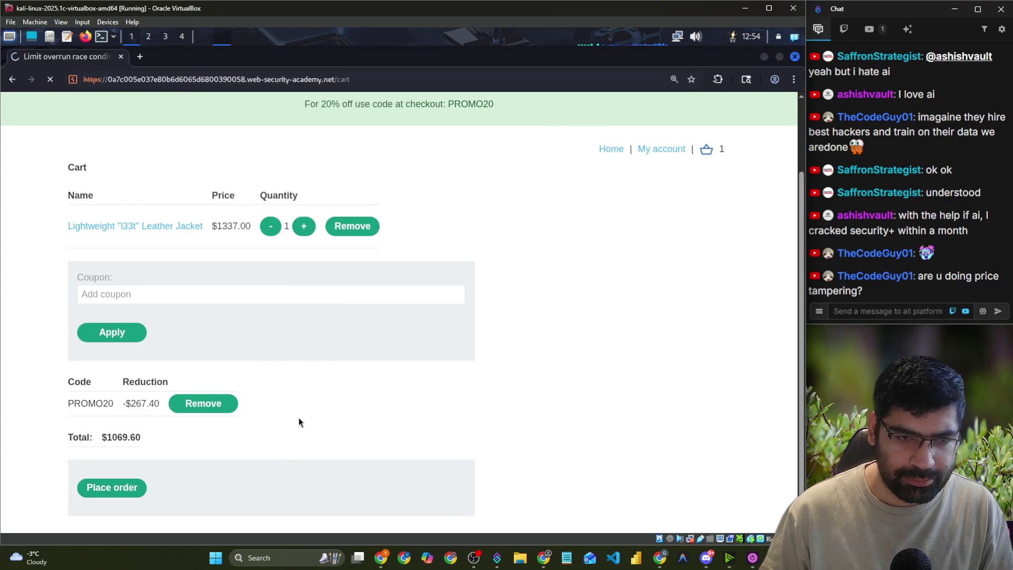
key("alt+Tab")
key("alt+Tab")
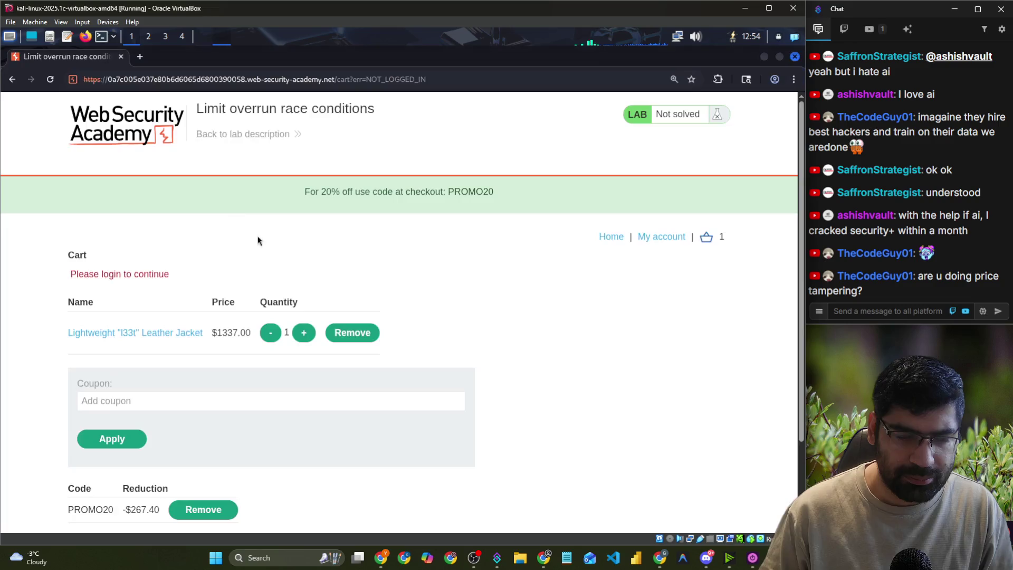
- Open My account, forwarding its held request and turning interception off
scroll(216, 476, "down", 1)
scroll(216, 475, "down", 2)
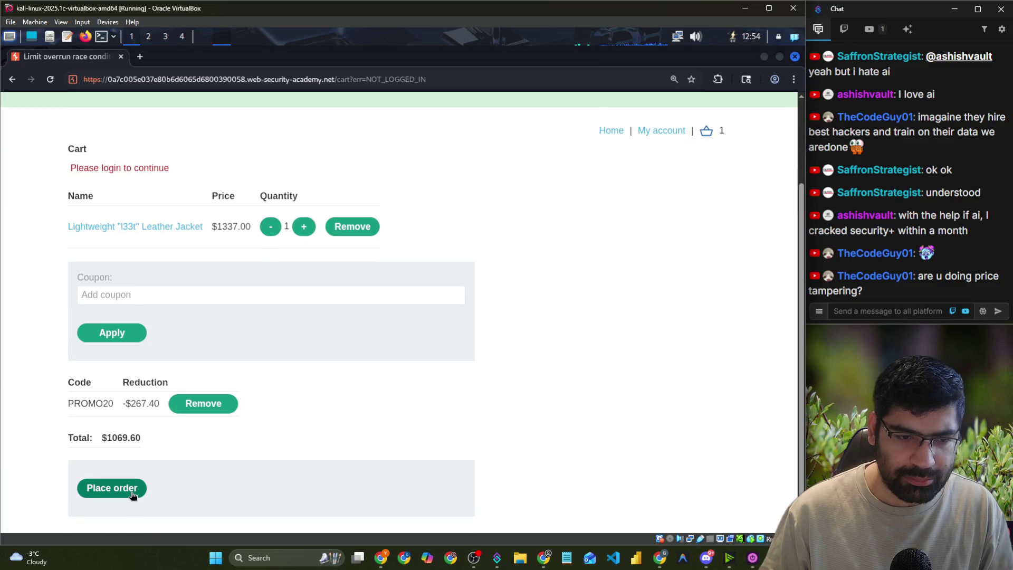
left_click(649, 129)
key("alt+Tab")
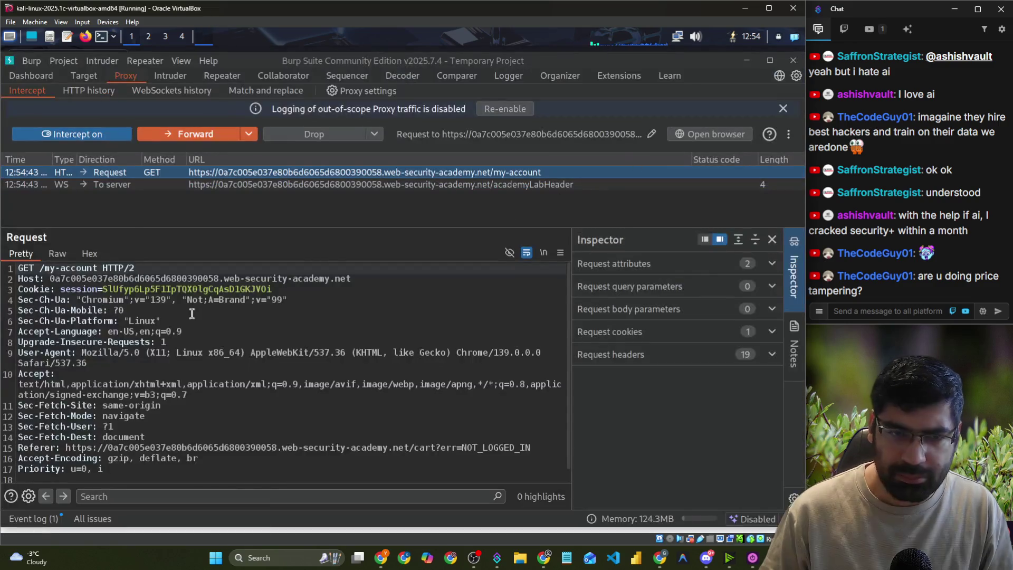
left_click(166, 135)
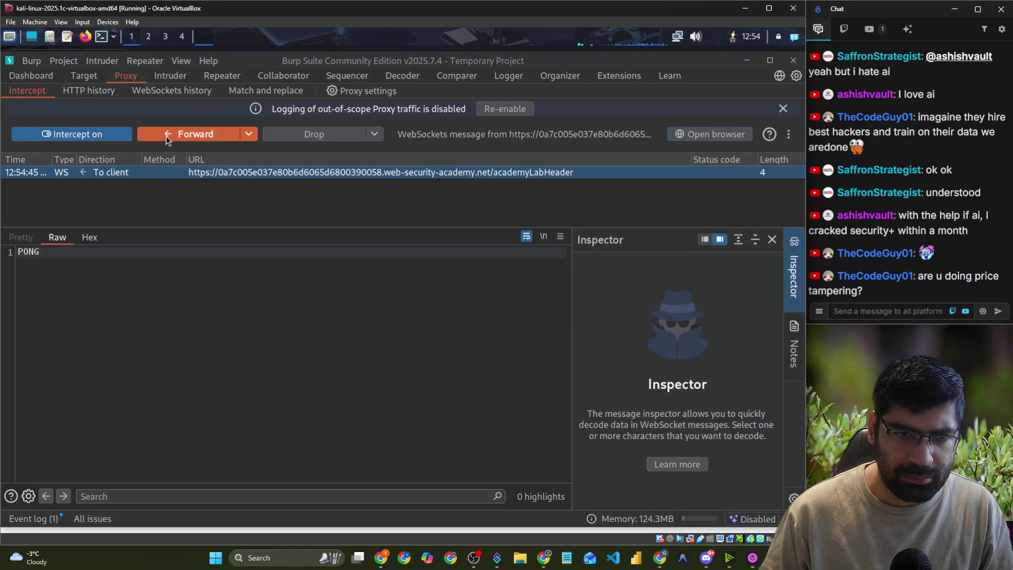
key("alt+Tab")
left_click(670, 131)
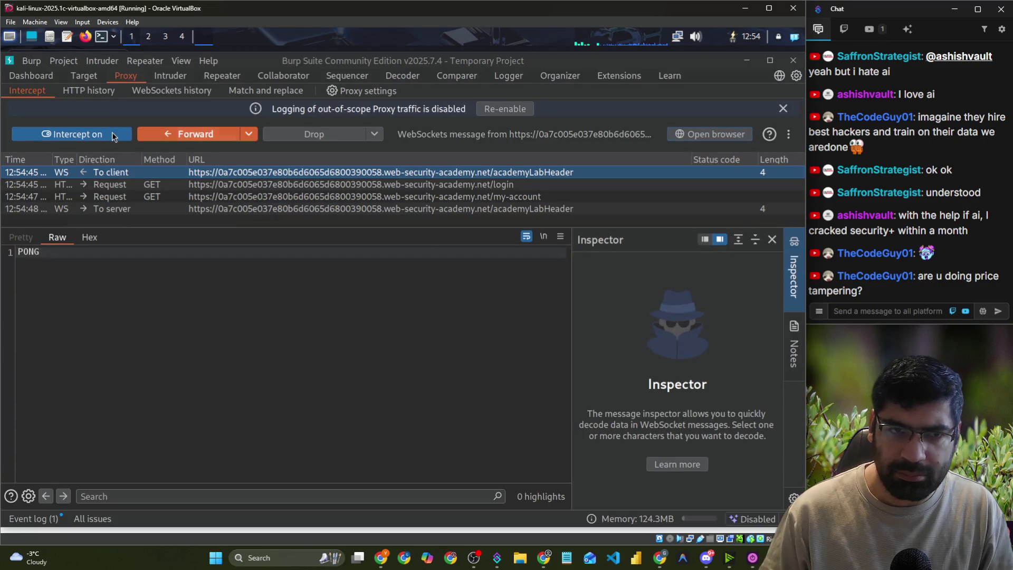
left_click(113, 136)
key("alt+Tab")
- Log in to the lab with the saved username and the account password
left_click(161, 337)
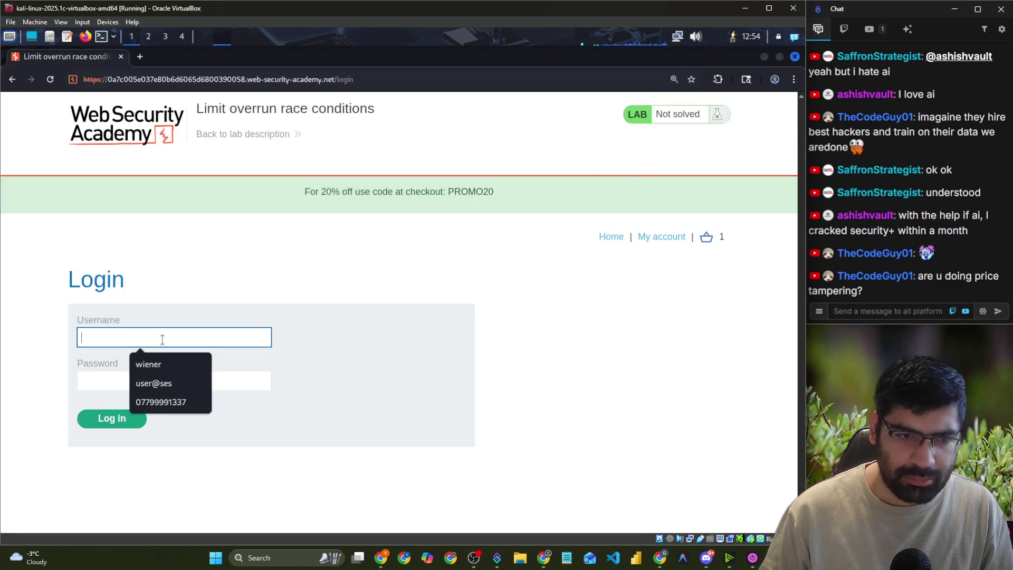
left_click(158, 368)
left_click(139, 386)
type("peter")
key("Return")
key("alt+Tab")
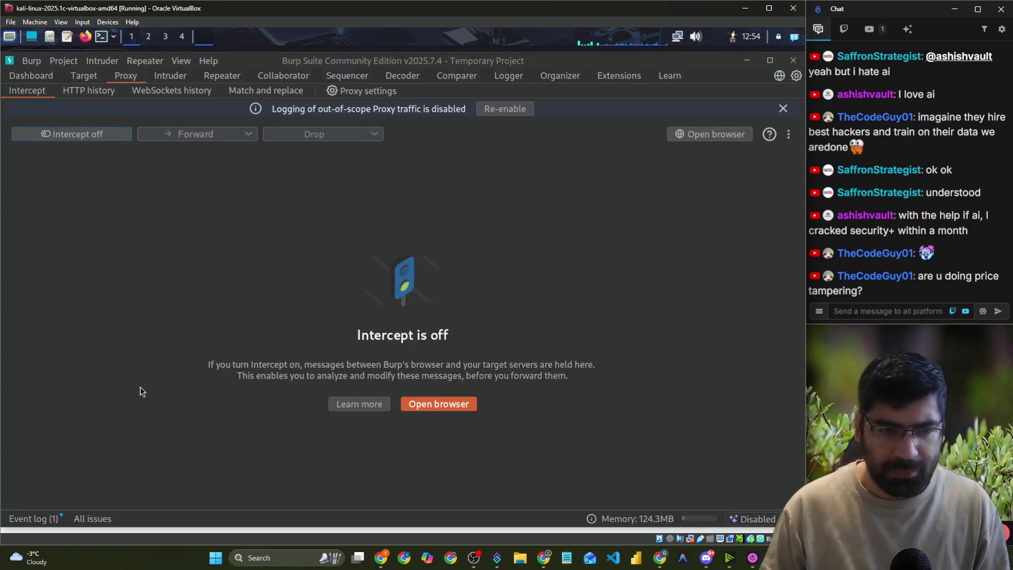
key("alt+Tab")
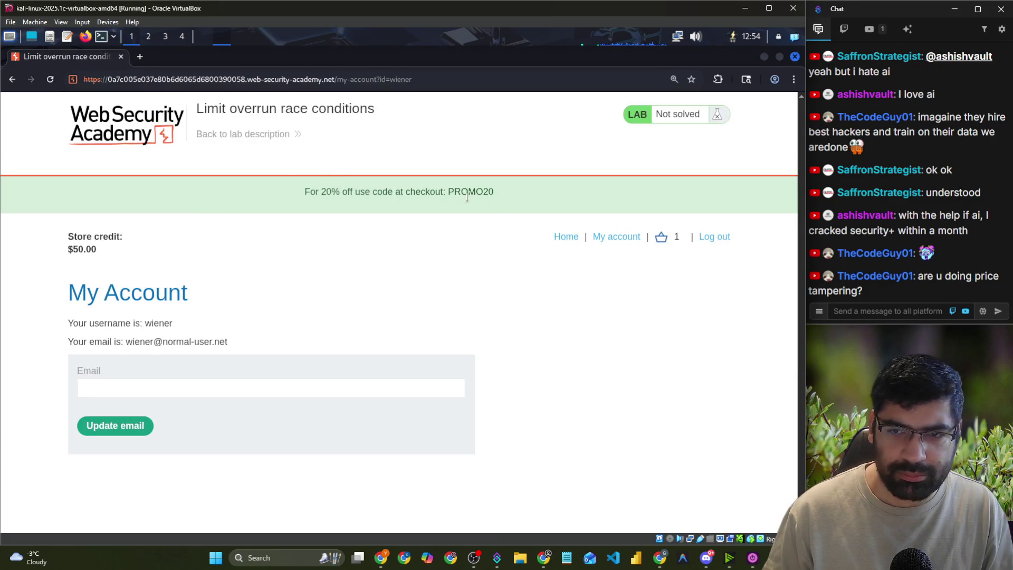
- Open the cart and check the $50.00 store credit
left_click(673, 238)
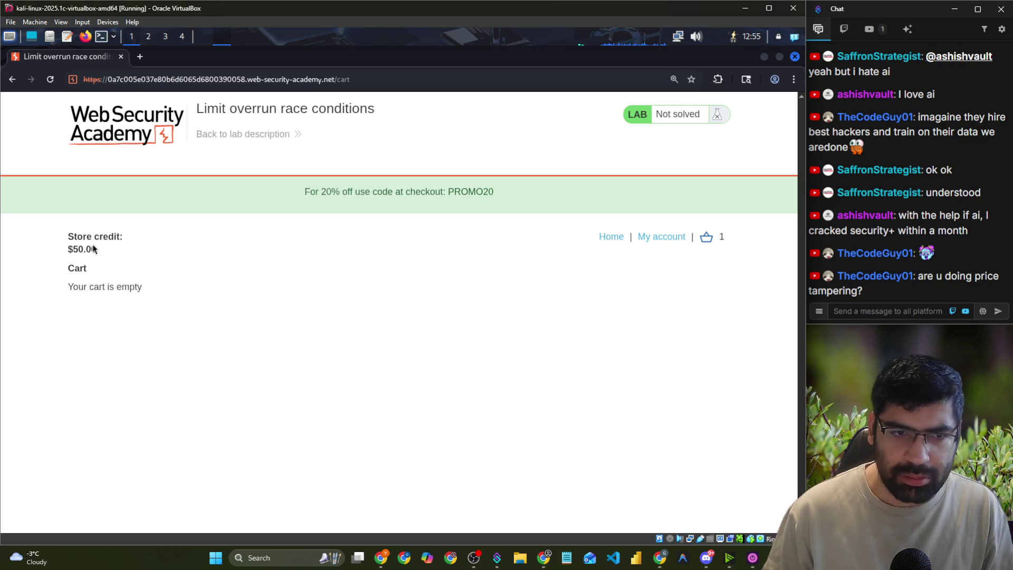
left_click_drag(62, 251, 102, 248)
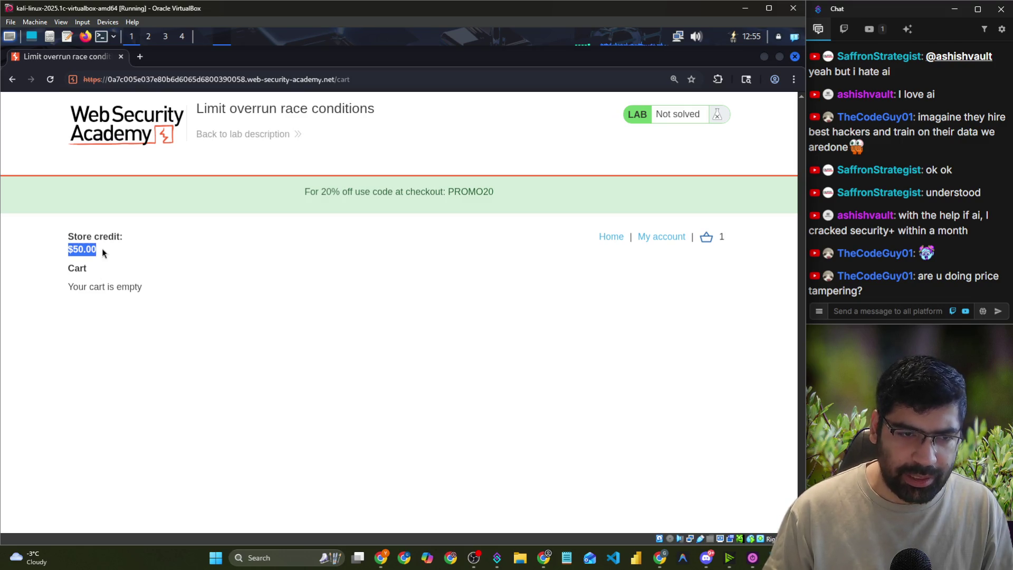
left_click(245, 277)
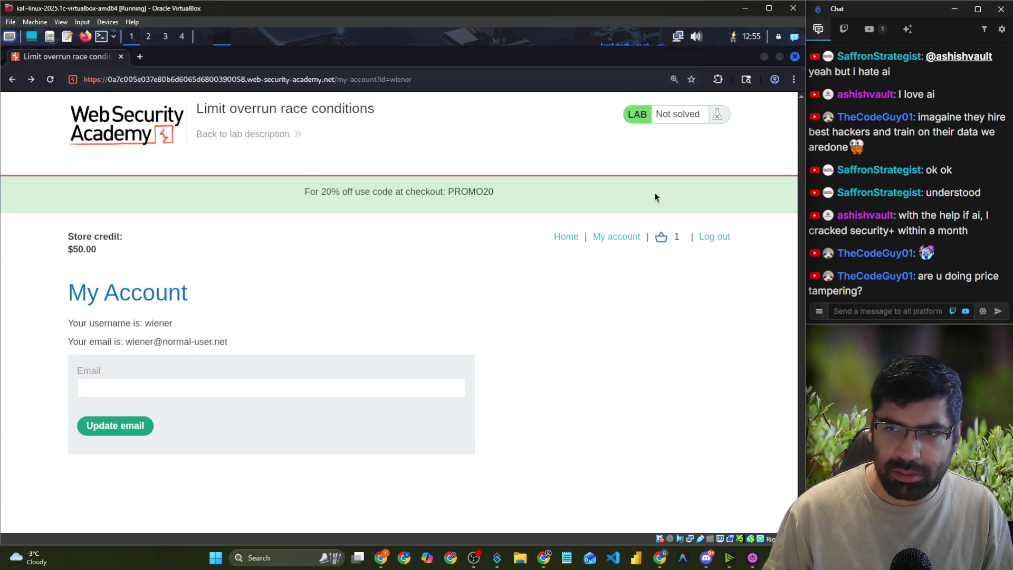
- Return home and add the Lightweight 'l33t' Leather Jacket to the cart again
left_click(565, 237)
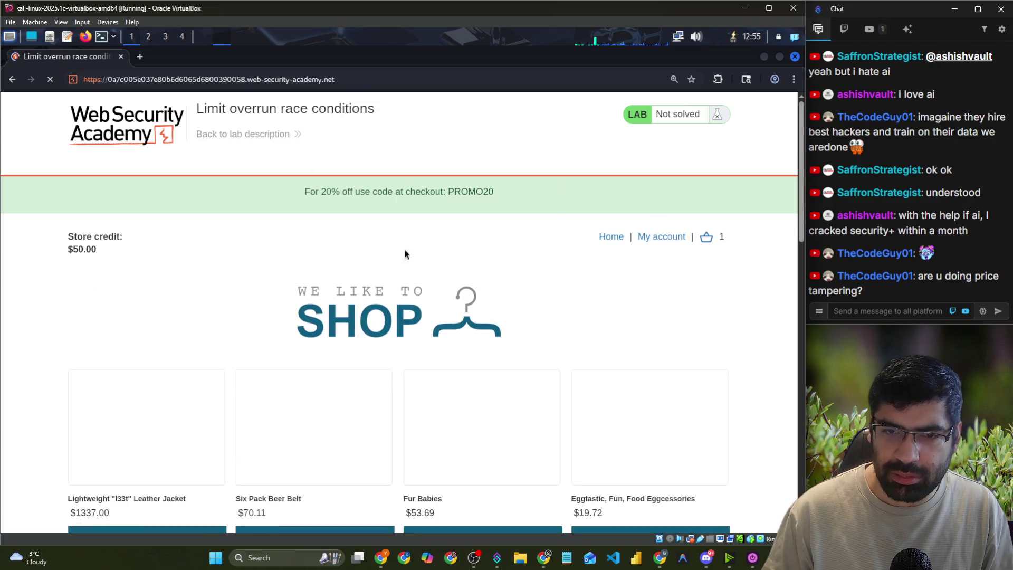
scroll(273, 414, "down", 6)
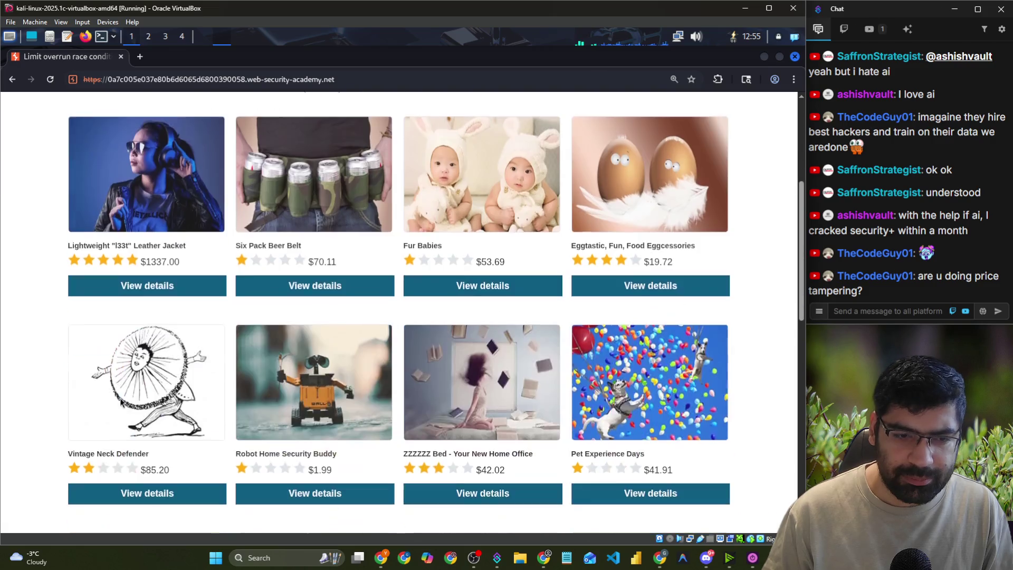
left_click(146, 290)
scroll(224, 459, "down", 6)
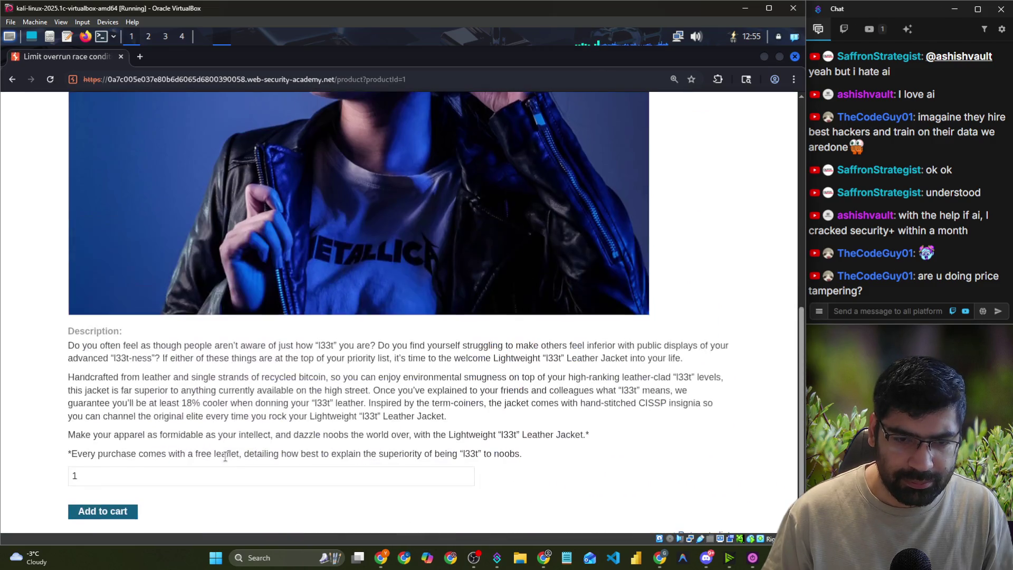
scroll(607, 455, "up", 10)
left_click(697, 239)
- Try coupon PROMO100, which is rejected, and resubmit the coupon form
left_click(105, 395)
left_click(165, 422)
key("Left")
key("BackSpace")
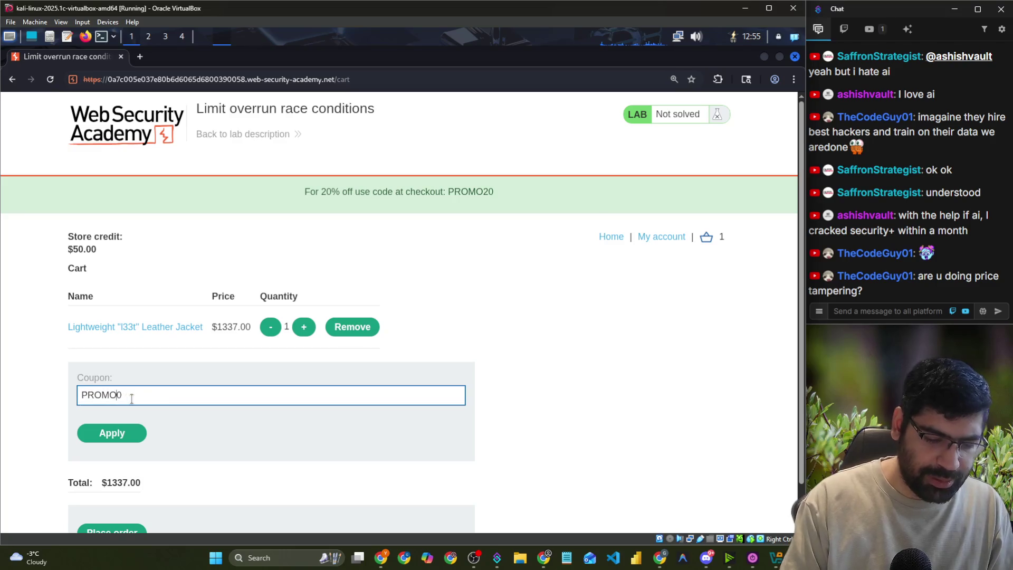
left_click(122, 439)
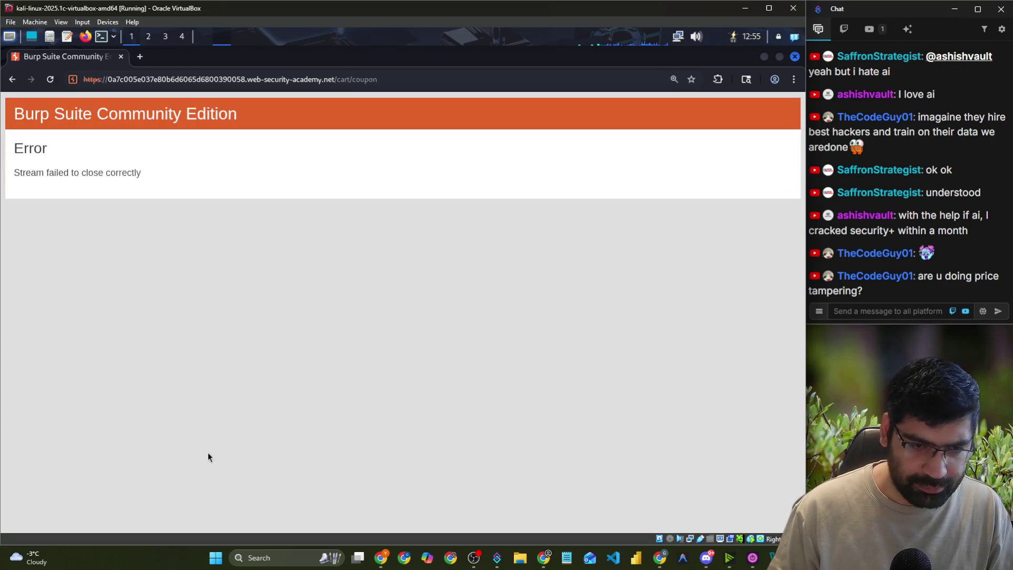
left_click(48, 80)
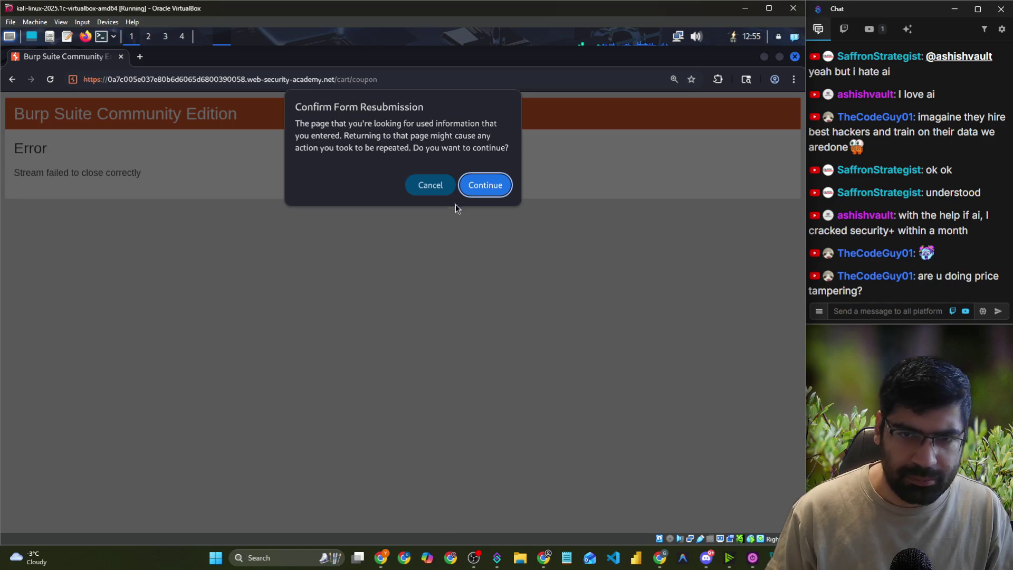
left_click(470, 186)
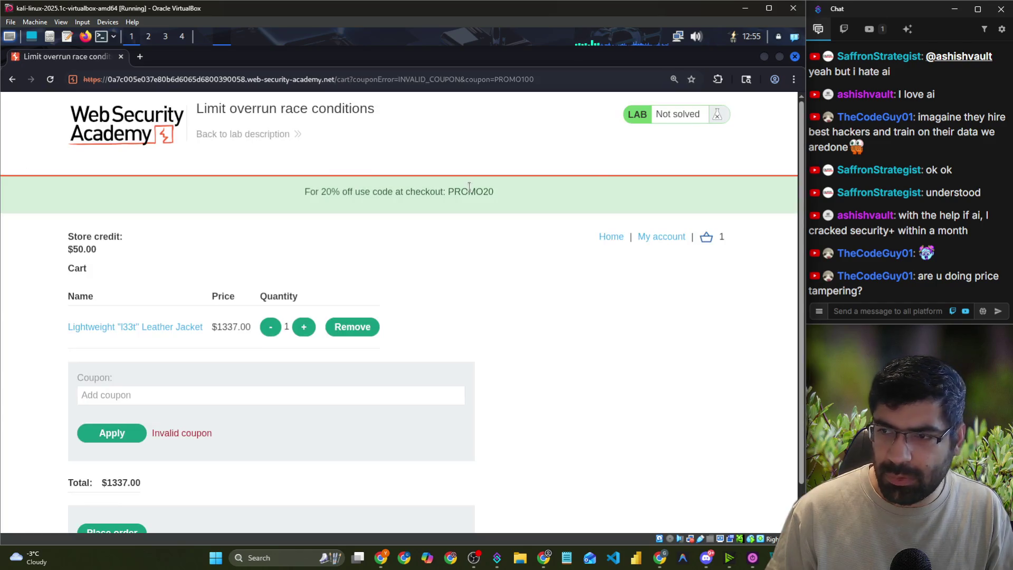
- Apply PROMO20 for a $1069.60 total and turn interception back on
left_click(160, 390)
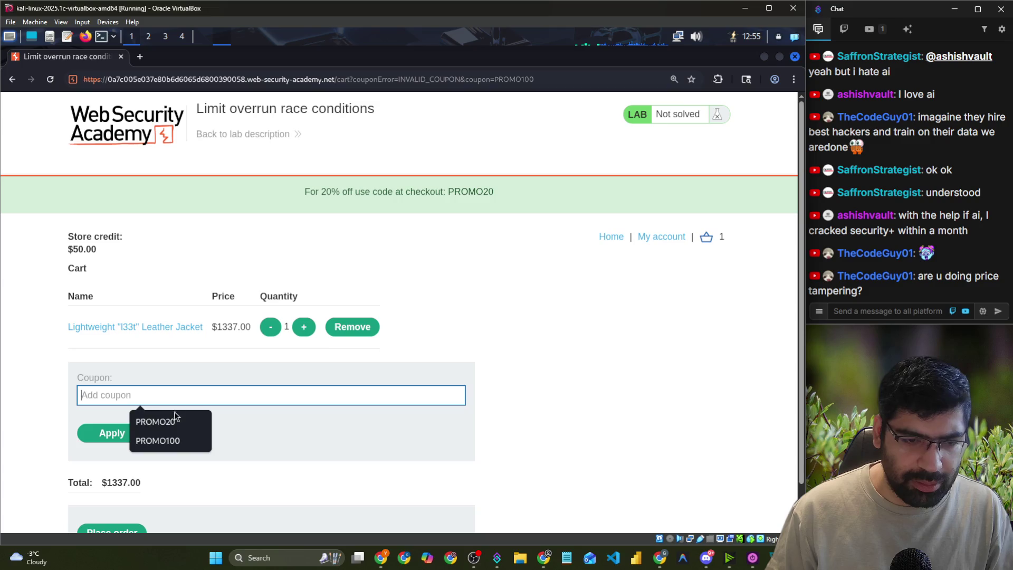
left_click(174, 419)
left_click(121, 432)
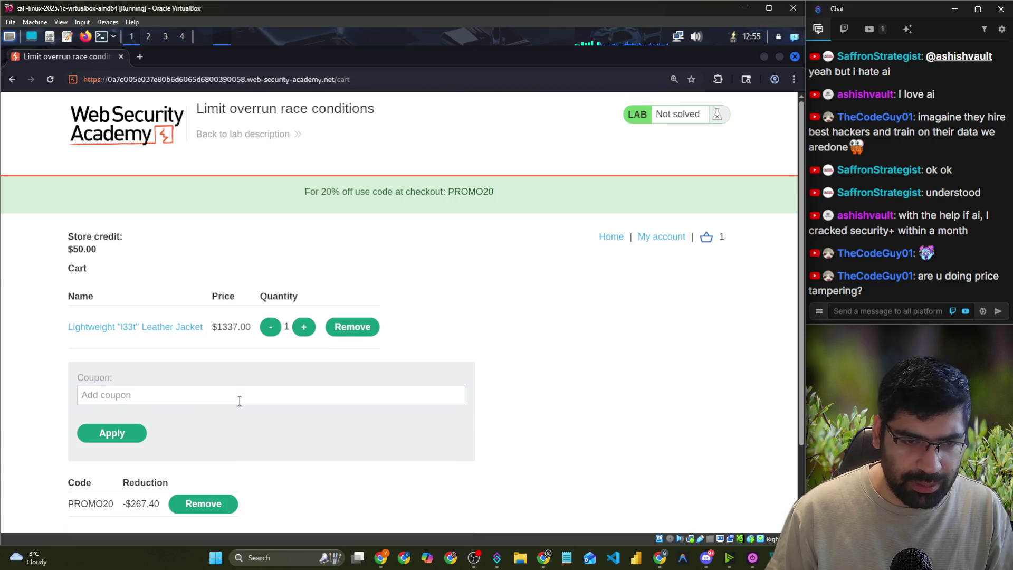
key("alt+Tab")
left_click(95, 138)
key("alt+Tab")
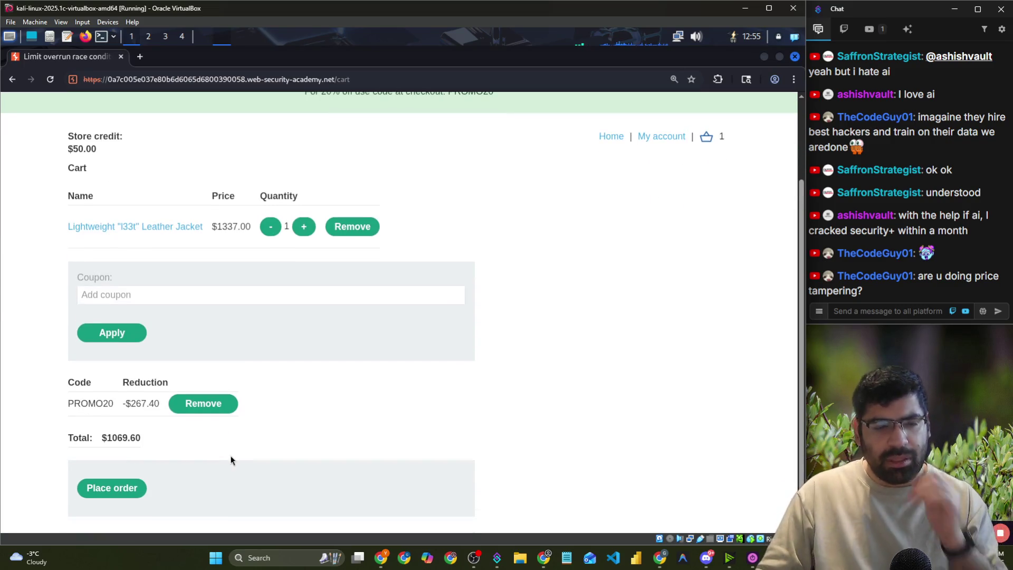
- Place the order, inspect the intercepted POST /cart/checkout request's CSRF token, and forward it
key("alt+Tab")
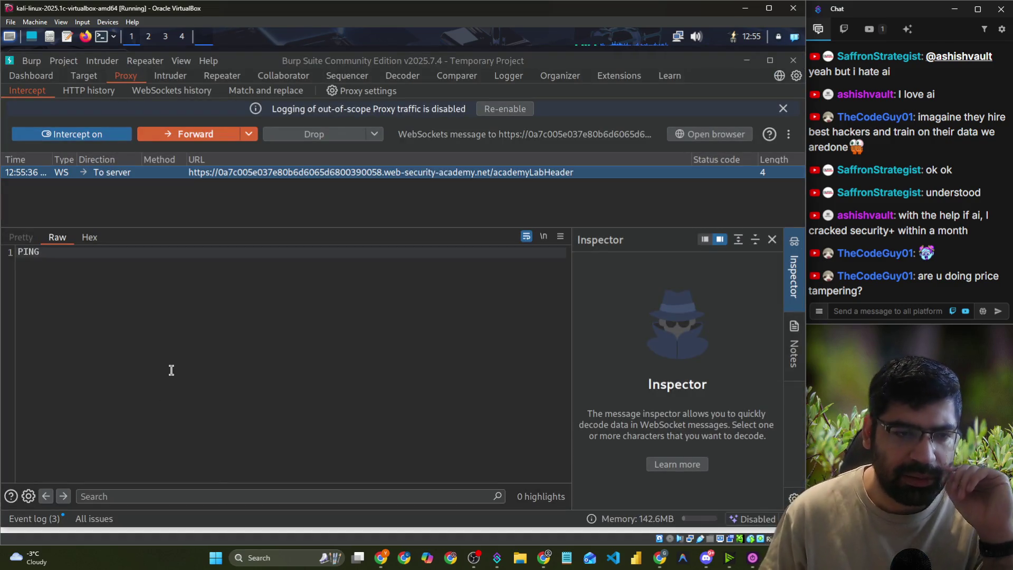
key("alt+Tab")
left_click(109, 496)
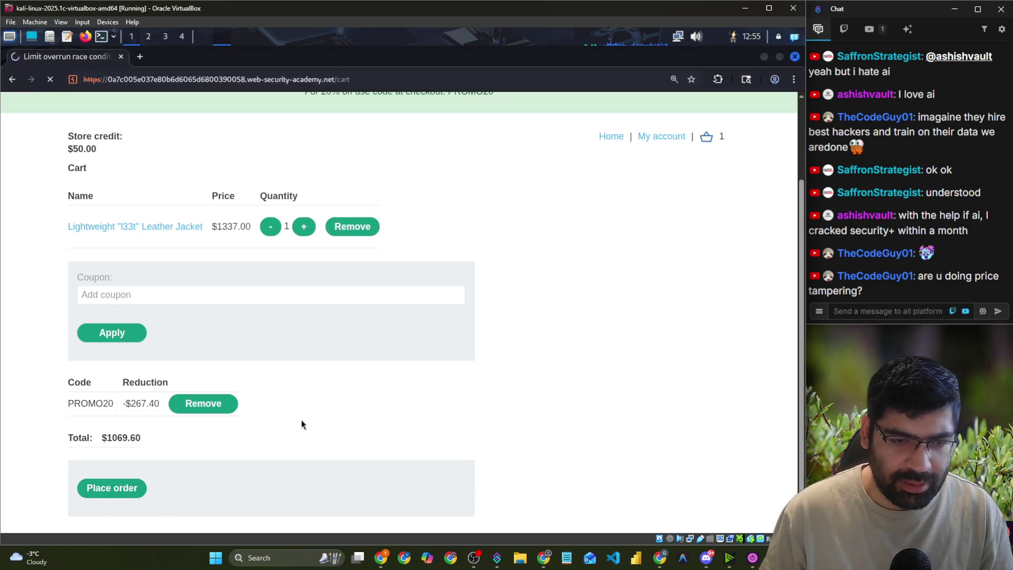
key("alt+Tab")
left_click(143, 185)
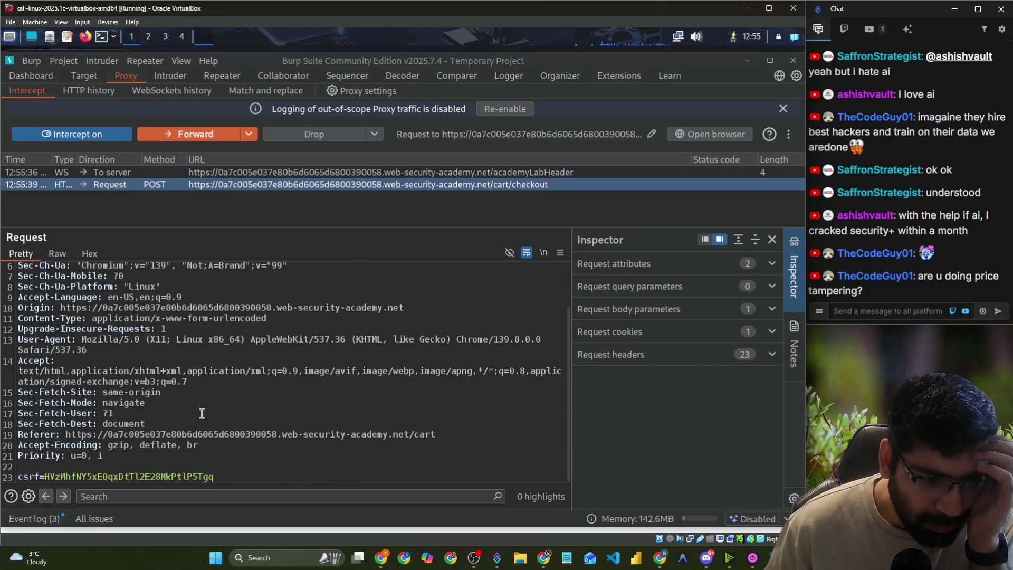
triple_click(212, 477)
scroll(185, 398, "up", 2)
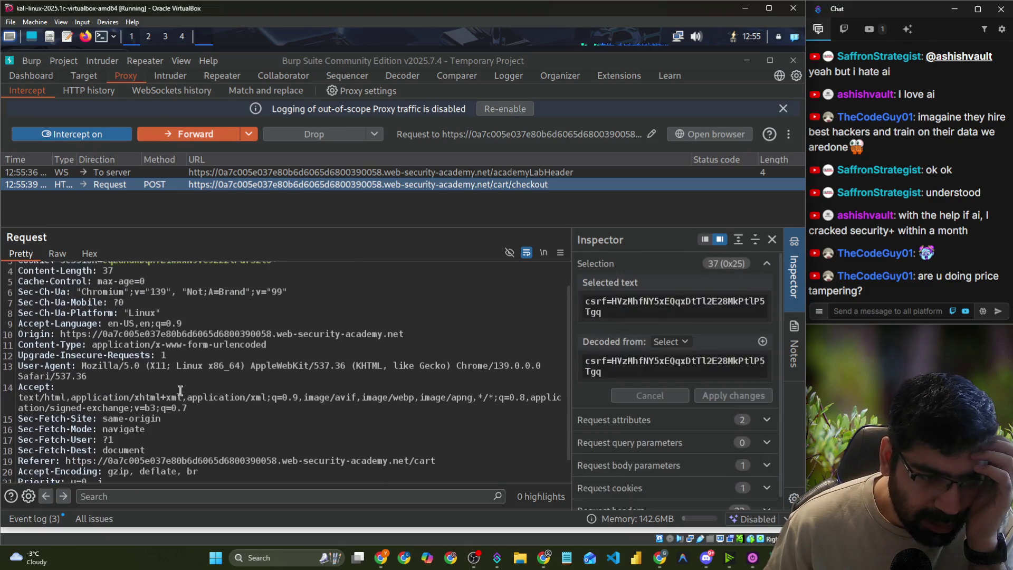
mouse_move(66, 278)
left_mouse_down()
mouse_move(351, 278)
mouse_move(211, 416)
mouse_move(360, 426)
left_mouse_up()
scroll(266, 394, "down", 2)
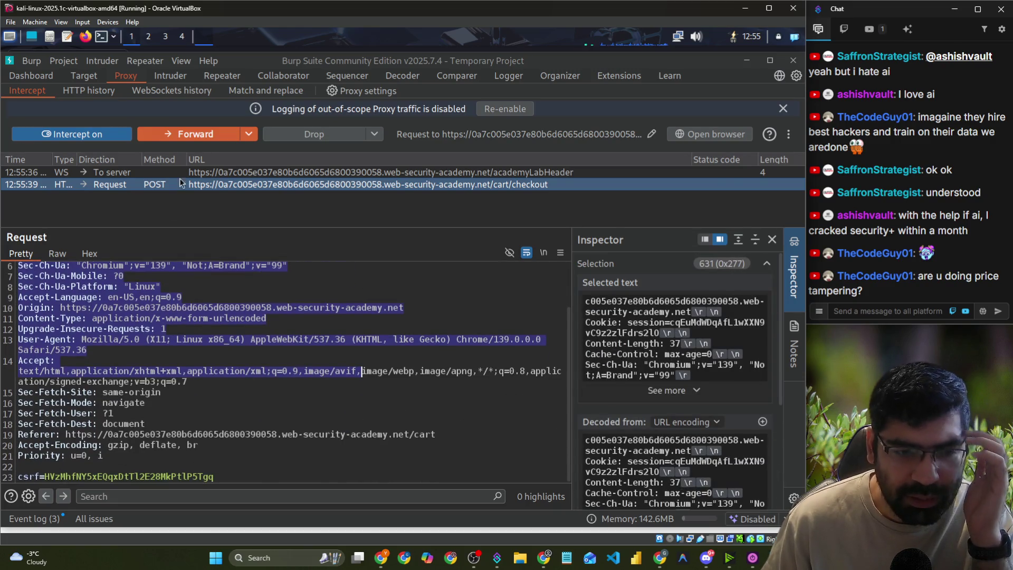
left_click(170, 135)
- Reapply the PROMO20 coupon in the cart
key("alt+Tab")
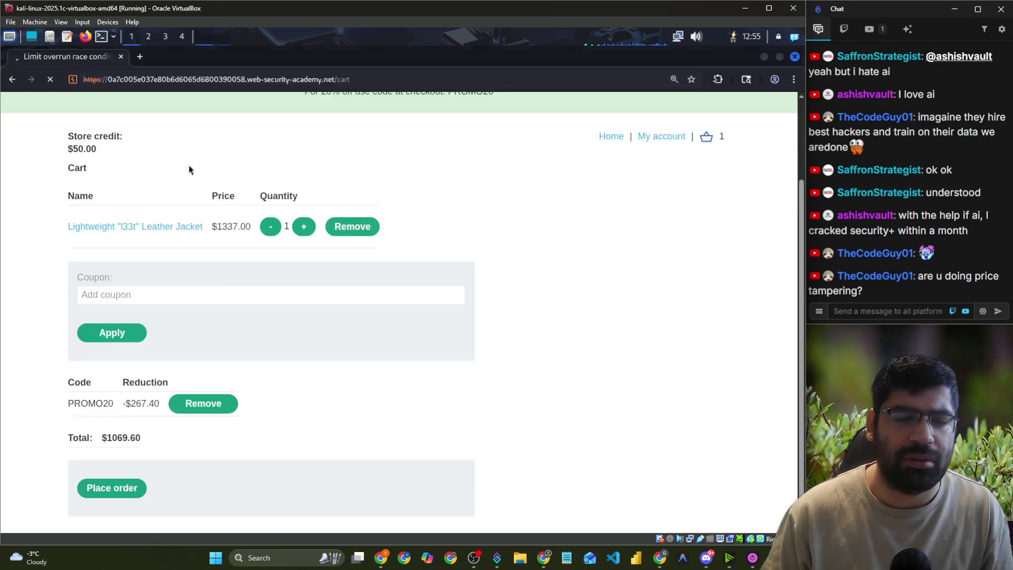
key("alt+Tab")
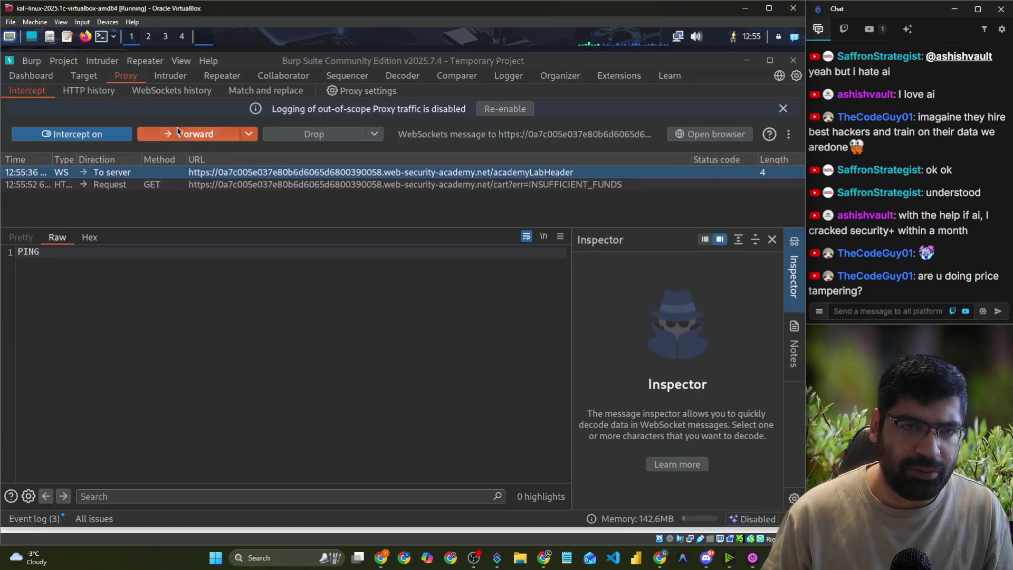
left_click(168, 80)
left_click(133, 79)
left_click(170, 76)
key("alt+Tab")
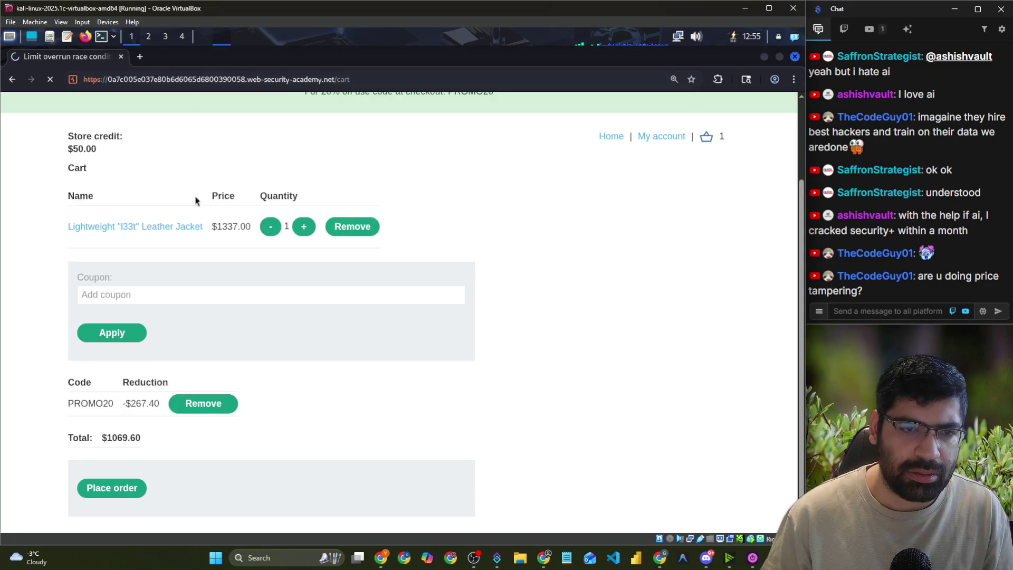
left_click(165, 294)
left_click(139, 321)
left_click(127, 335)
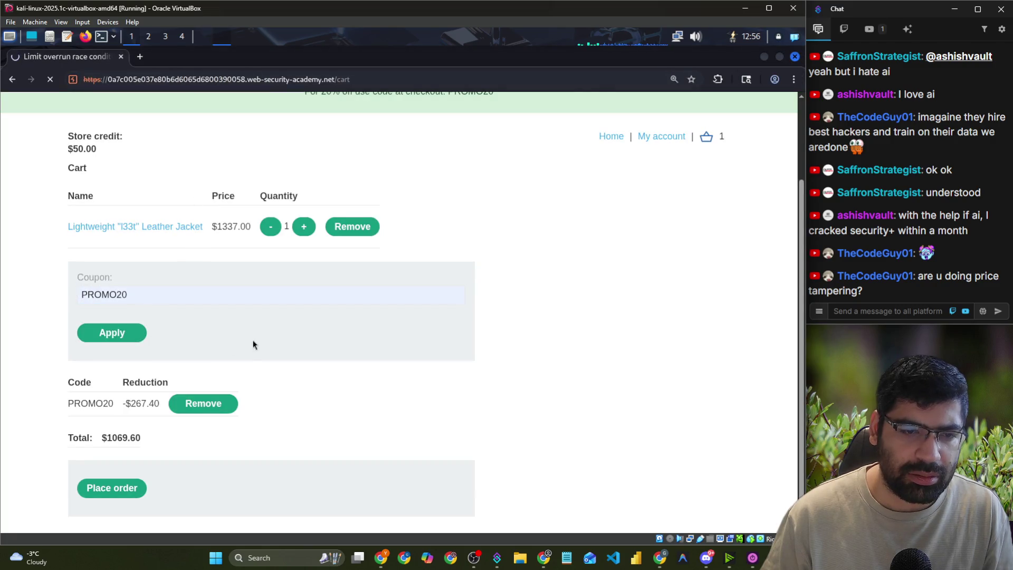
- Forward the intercepted coupon requests so the cart reports 'Coupon already applied'
key("alt+Tab")
left_click(87, 75)
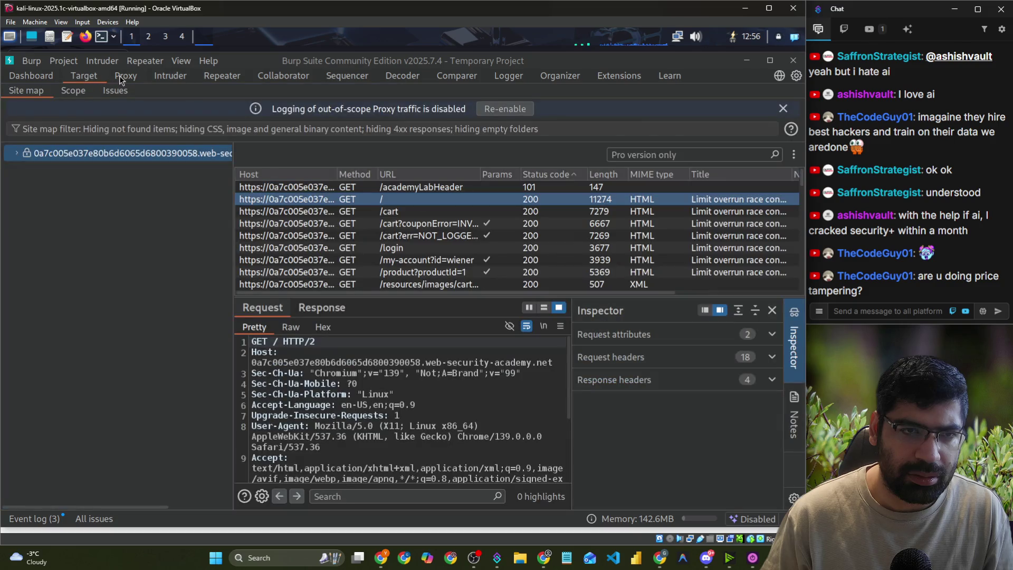
left_click(120, 76)
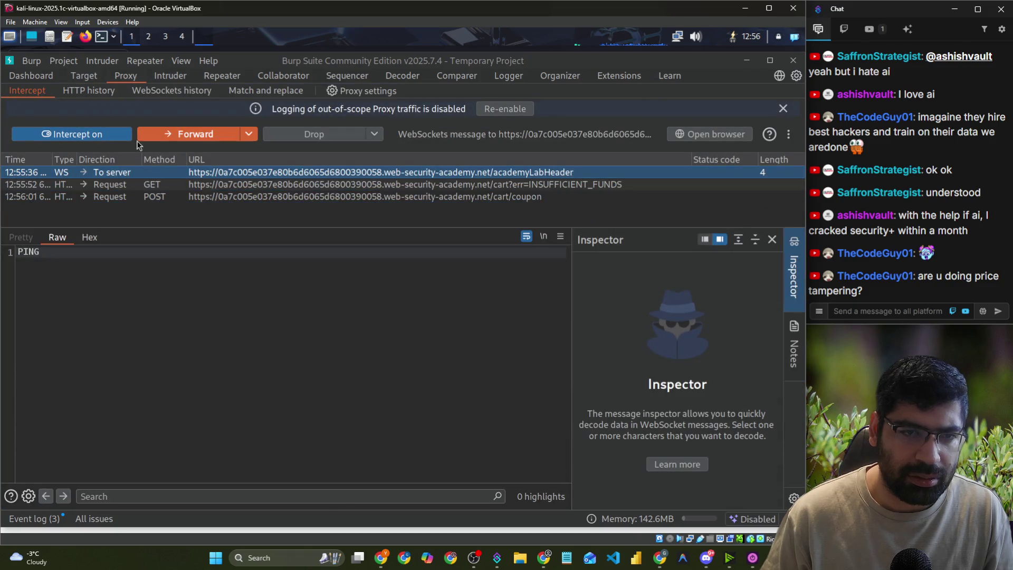
left_click(167, 135)
left_click(167, 135)
left_click(166, 135)
key("alt+Tab")
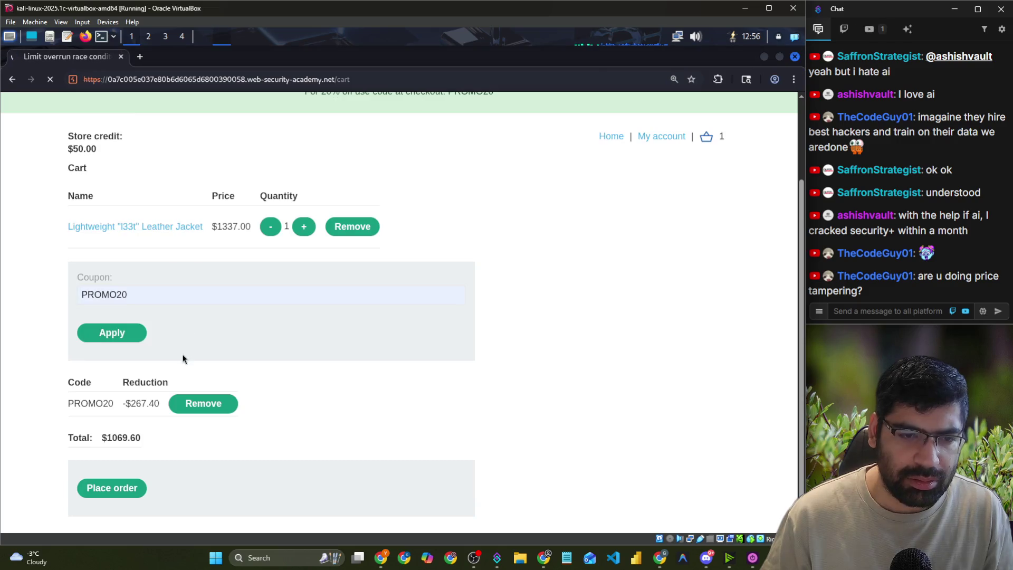
key("alt+Tab")
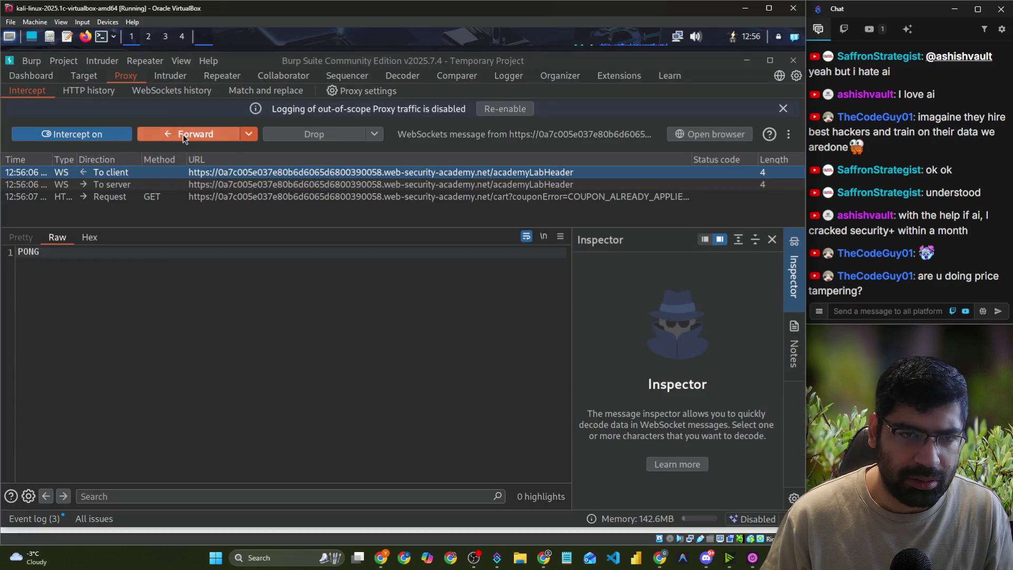
left_click(182, 134)
- Release the remaining intercepted messages and remove the PROMO20 coupon from the cart
key("alt+Tab")
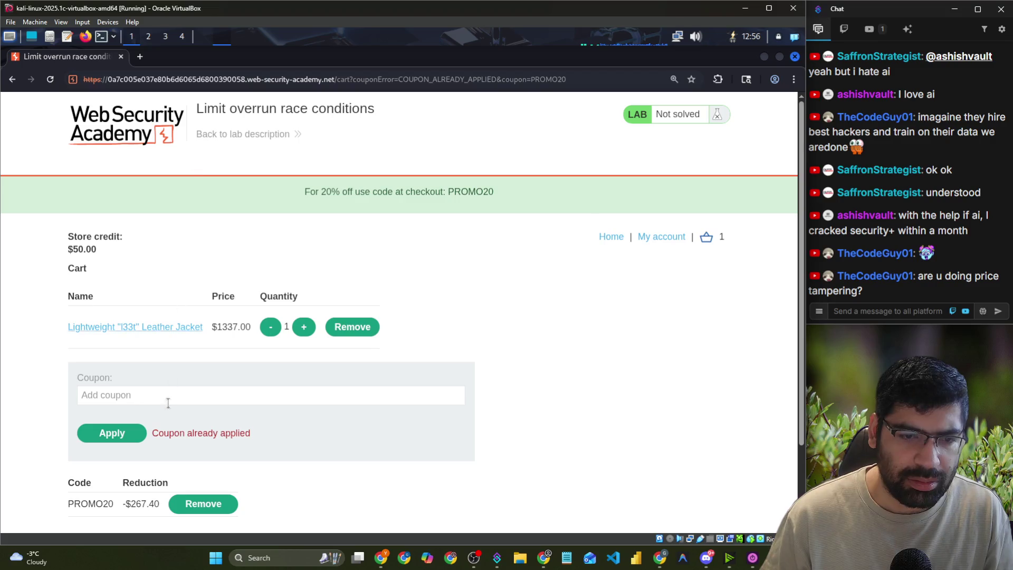
key("alt+Tab")
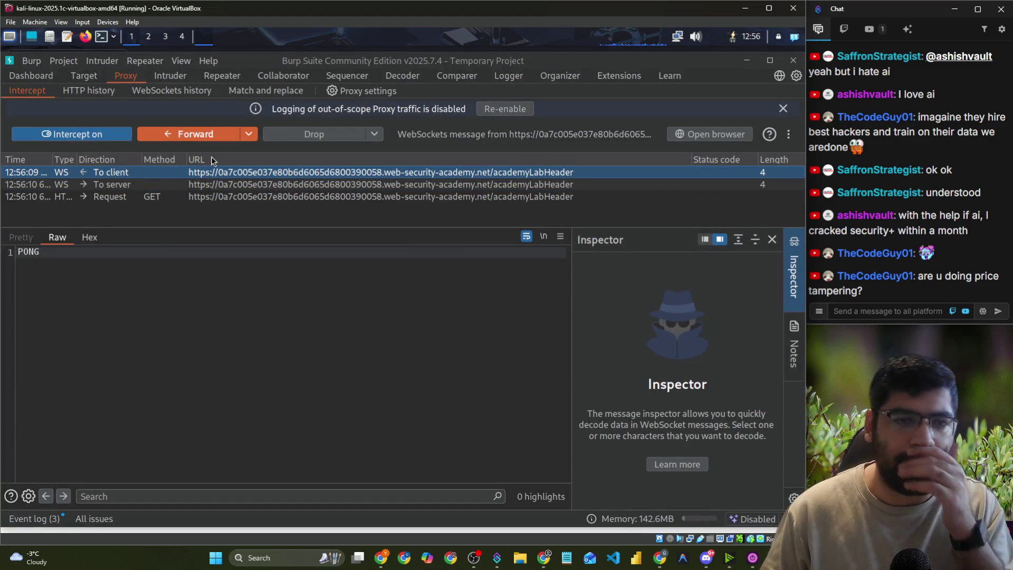
left_click(185, 196)
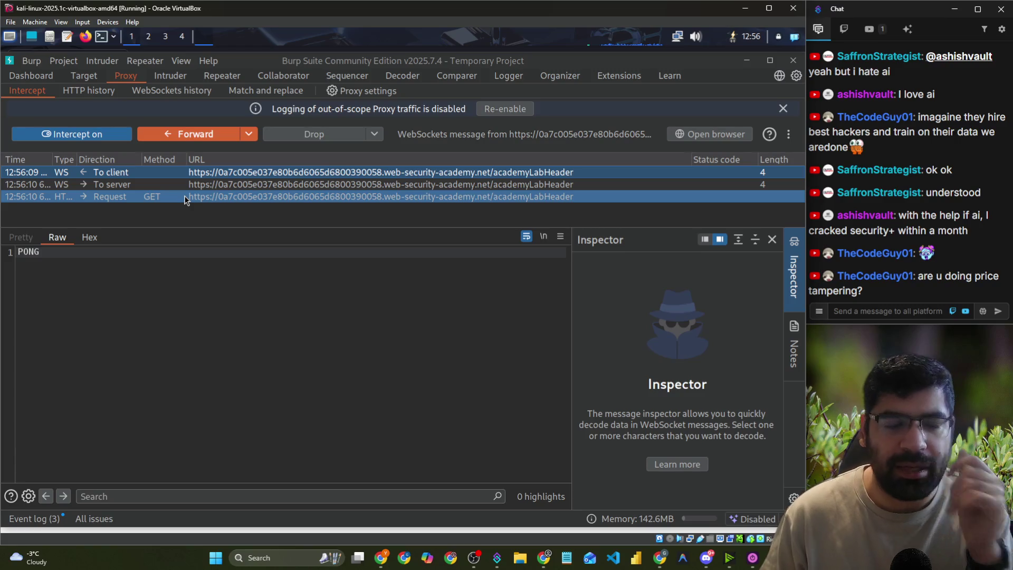
key("ctrl+f")
key("alt+Tab")
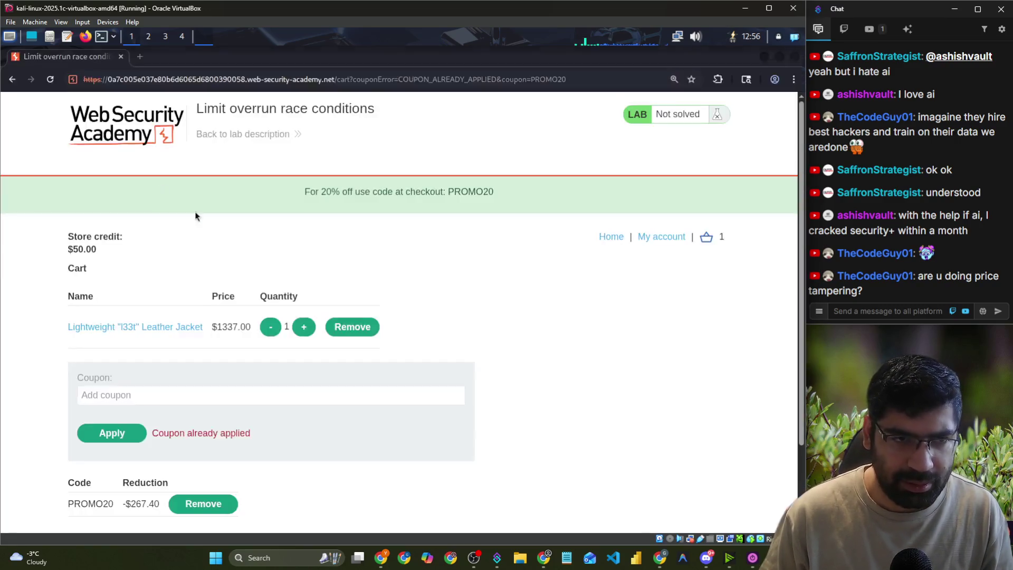
left_click(214, 503)
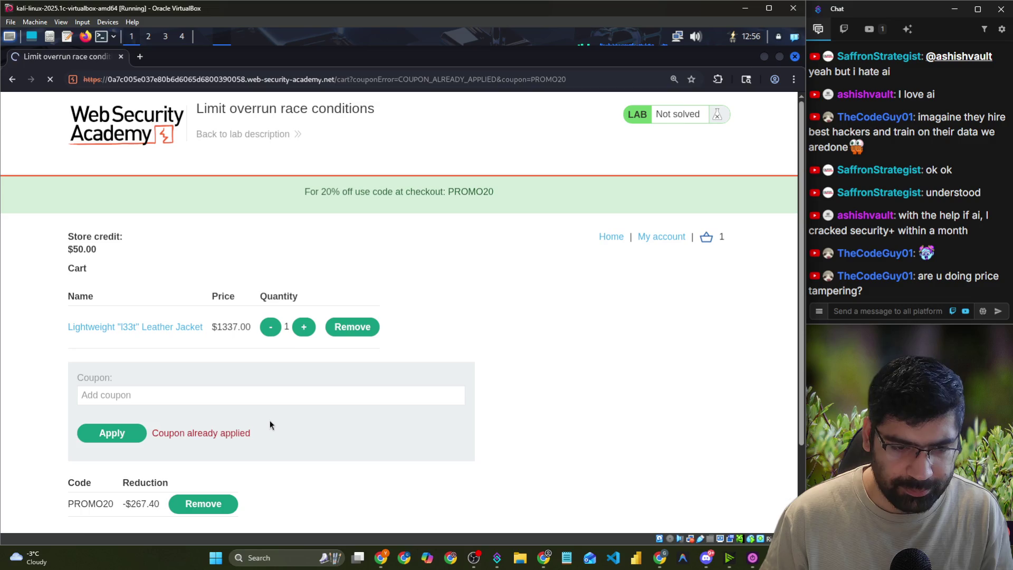
- Bring up the saved PROMO20 POST coupon request in Repeater
key("alt+Tab")
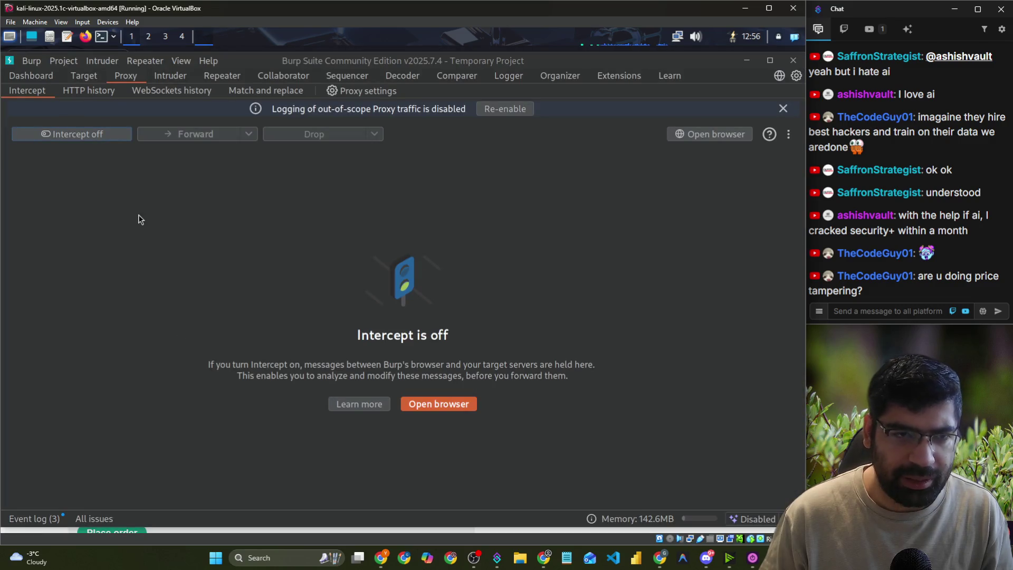
key("ctrl+shift+r")
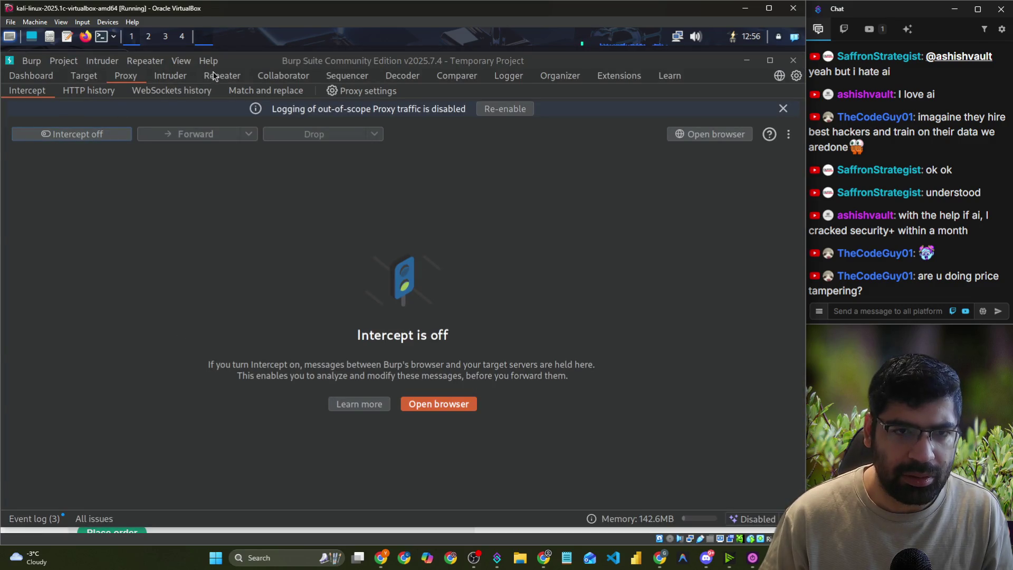
left_click(84, 77)
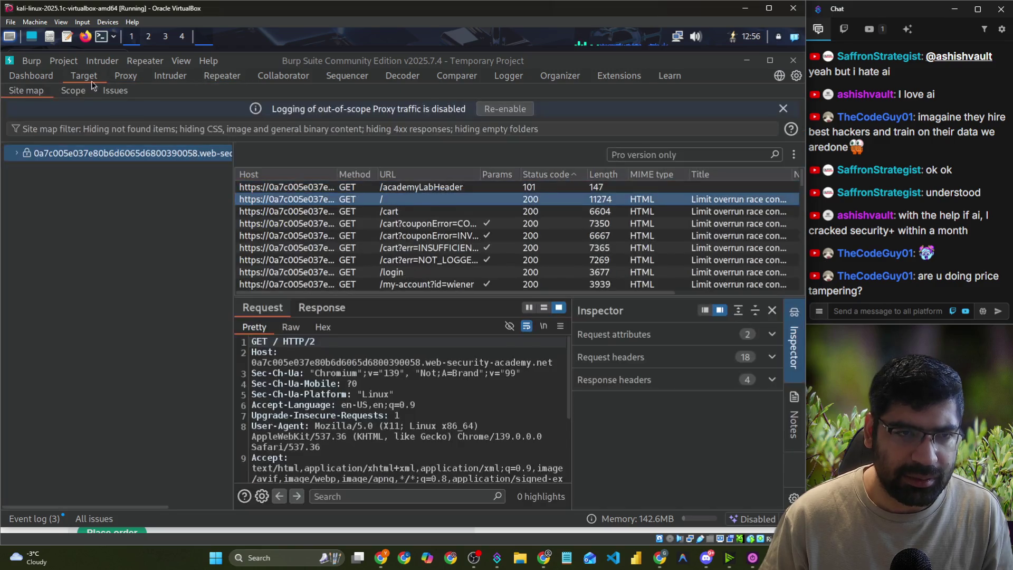
left_click(133, 82)
left_click(219, 77)
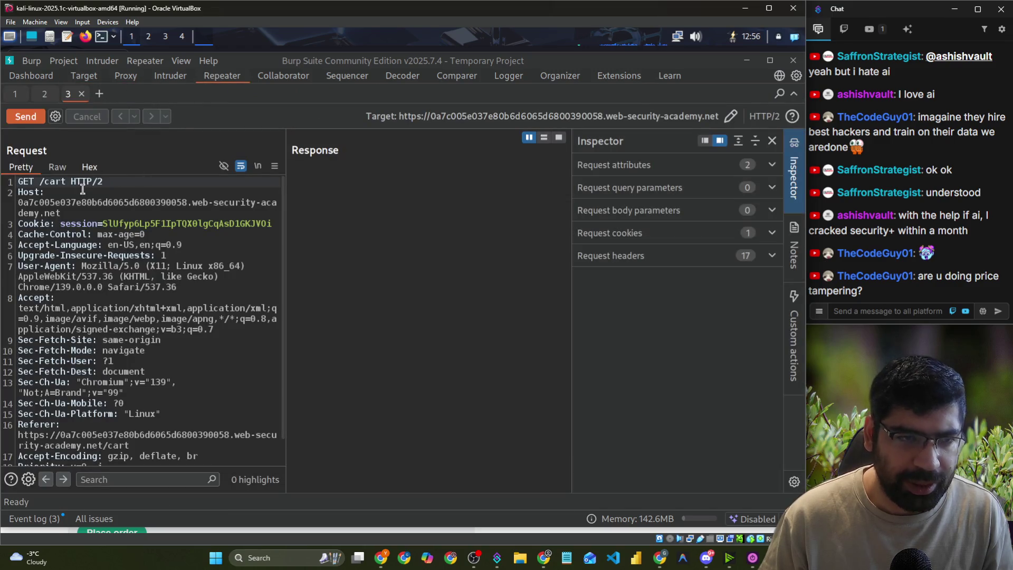
left_click(15, 94)
scroll(157, 366, "down", 4)
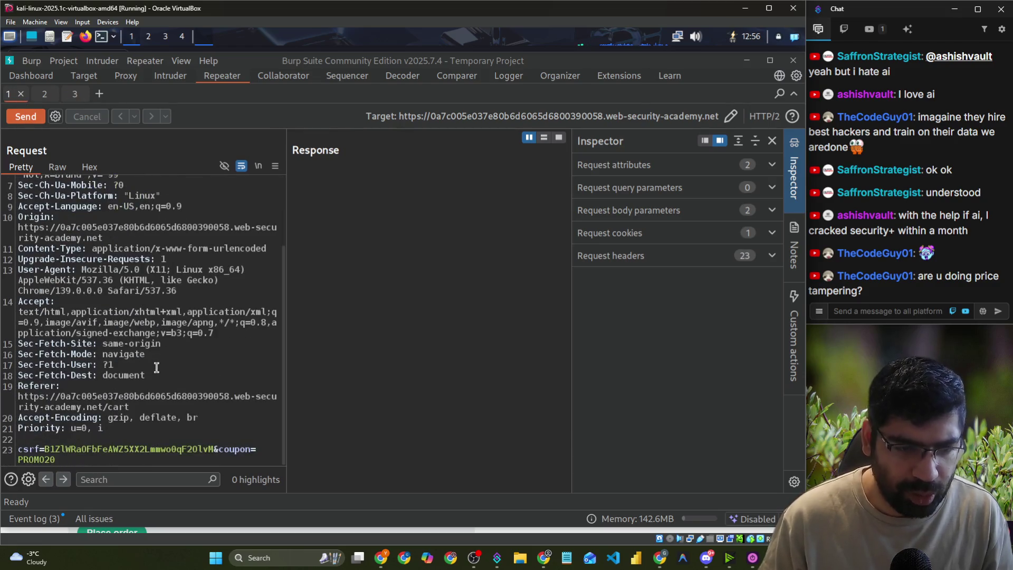
- Put the coupon request tab into a new tab group, Group 1
right_click(13, 95)
mouse_move(71, 180)
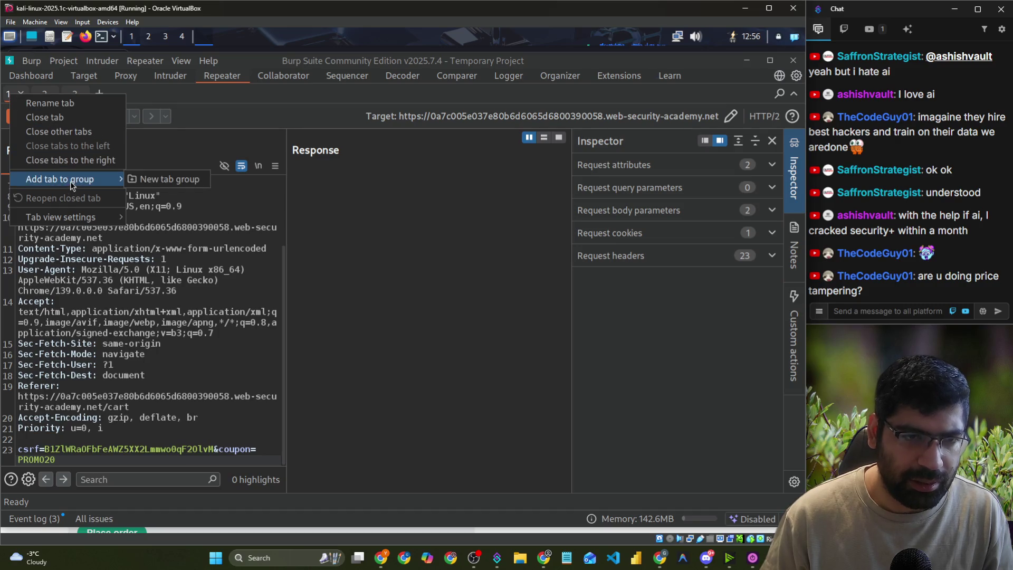
left_click(138, 181)
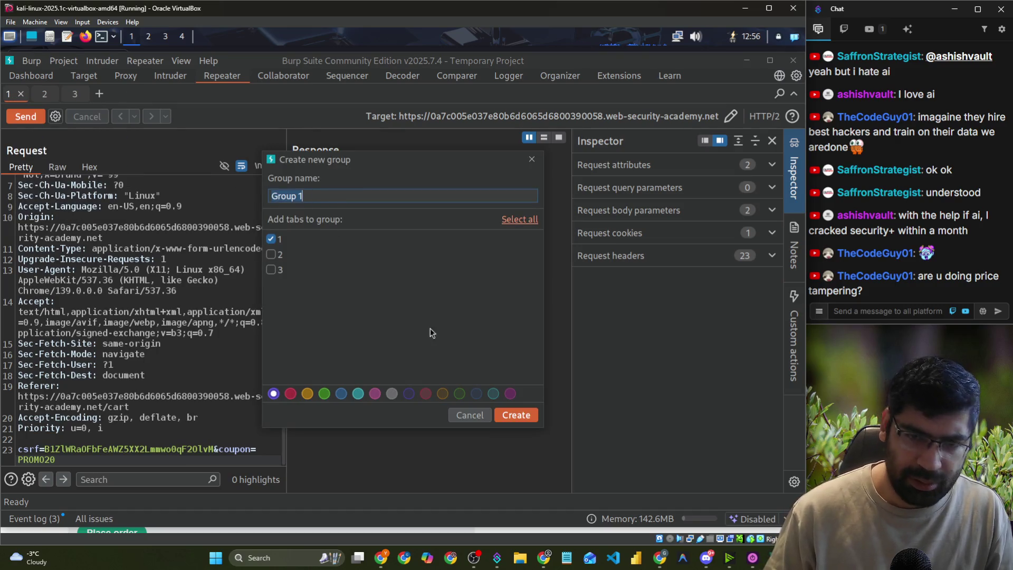
left_click(517, 416)
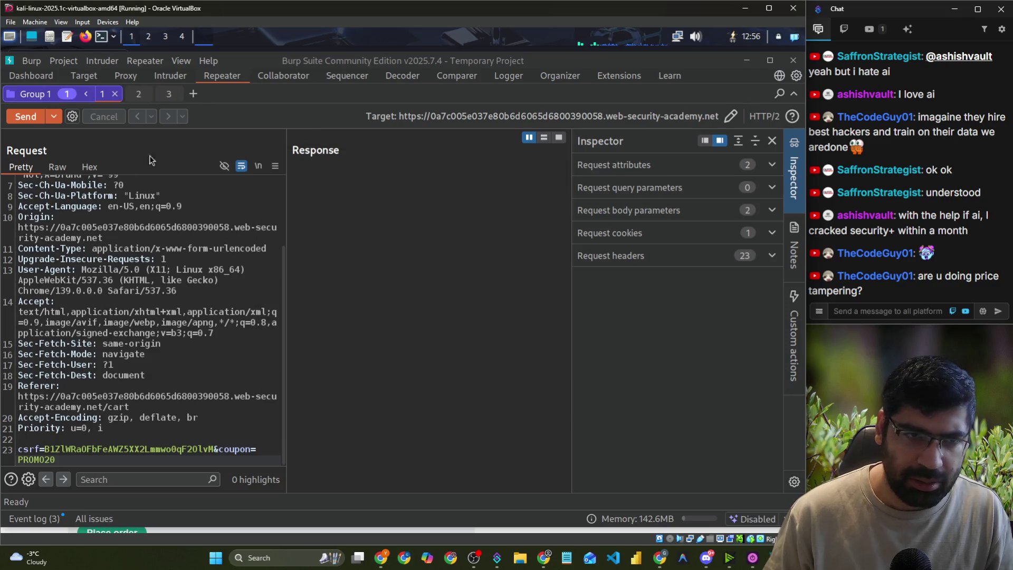
right_click(98, 94)
mouse_move(124, 177)
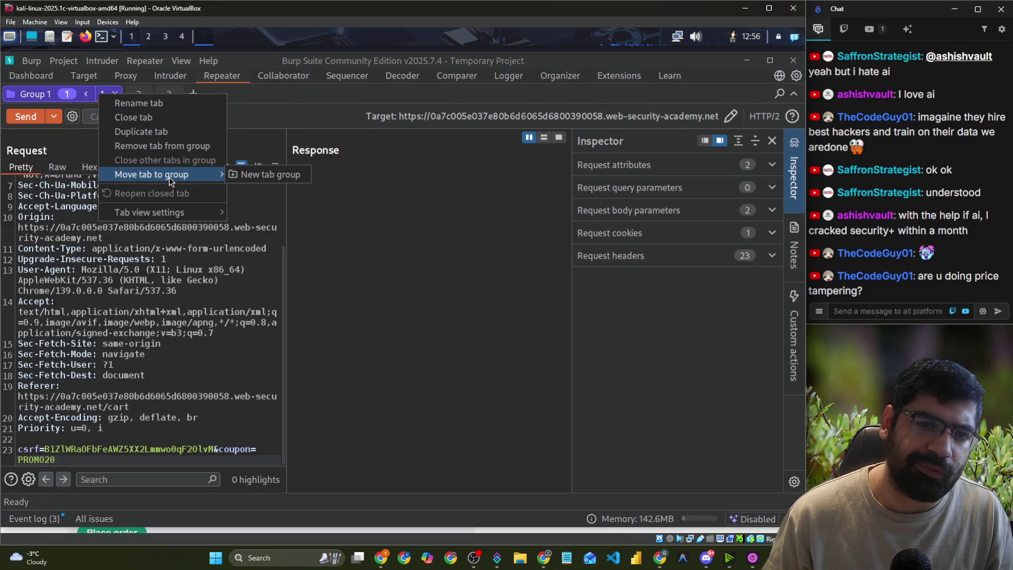
left_click(62, 98)
- Duplicate the coupon request tab 100 times within Group 1
right_click(105, 95)
left_click(132, 133)
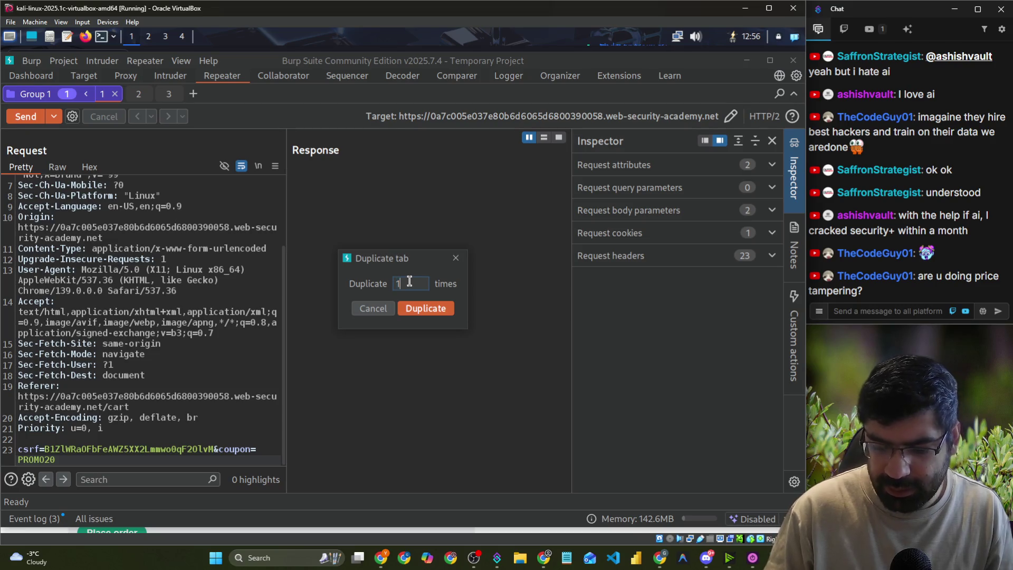
type("00")
left_click(426, 309)
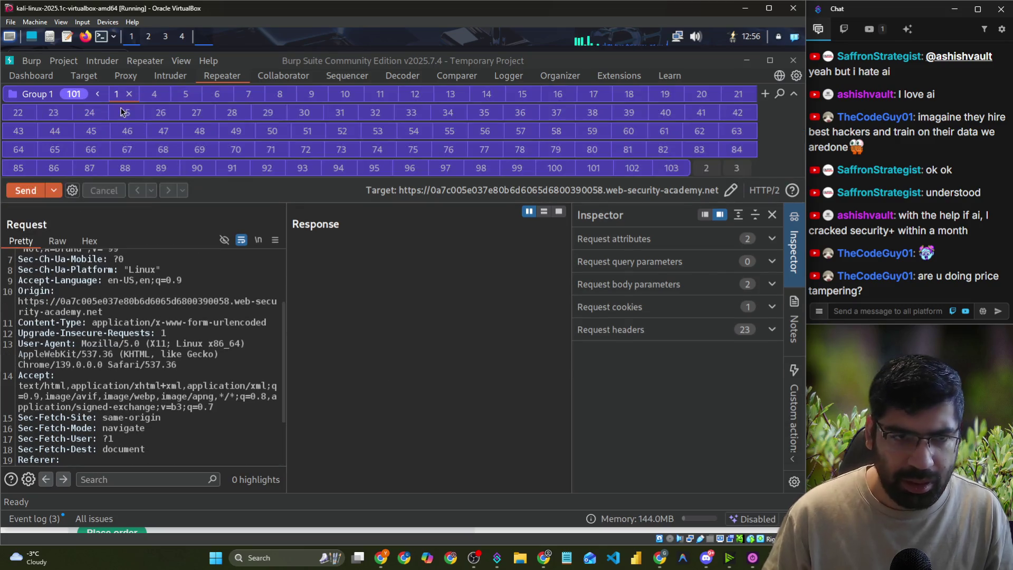
left_click(79, 96)
- Set Group 1 to send in parallel and fire all the coupon requests
right_click(21, 98)
left_click(200, 150)
left_click(60, 119)
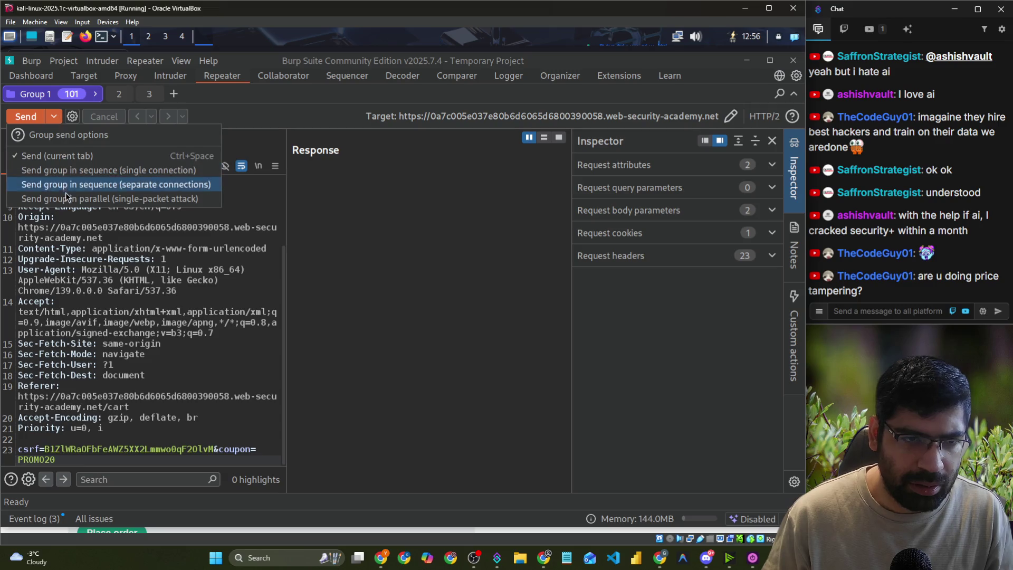
left_click(79, 197)
left_click(74, 115)
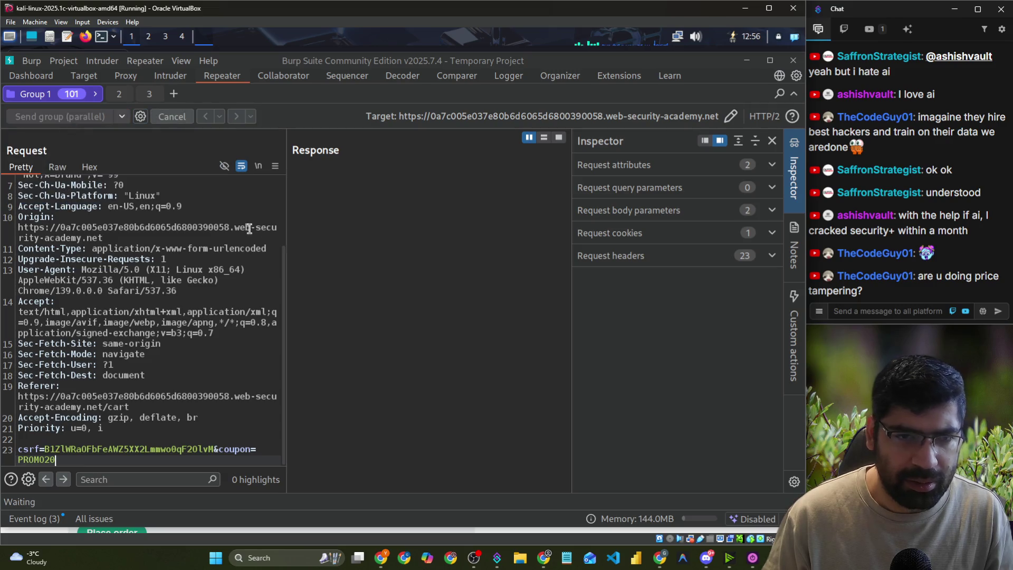
key("alt+Tab")
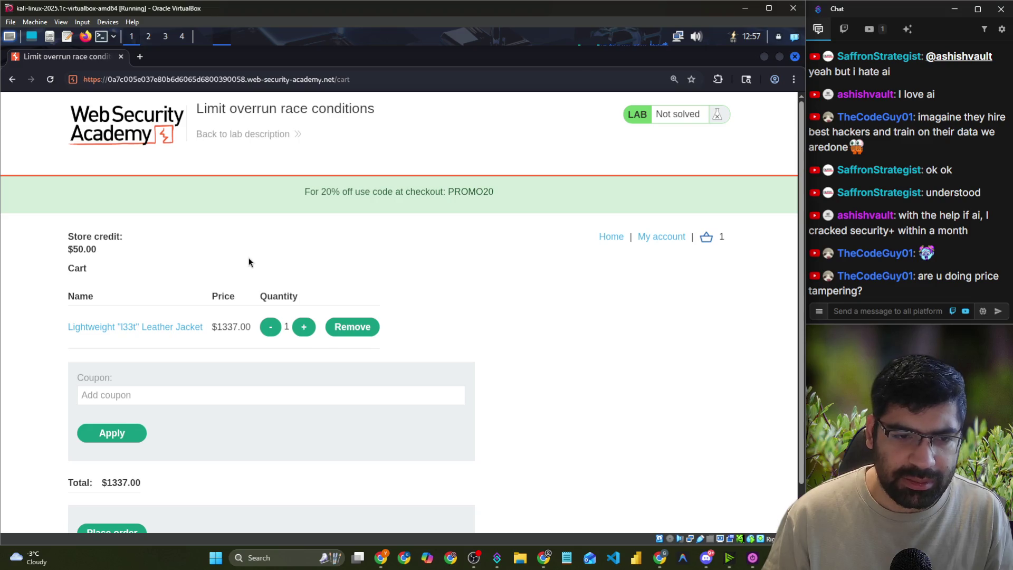
- Review Group 1's responses, which return a CSRF error
key("alt+Tab")
left_click_drag(391, 265, 298, 269)
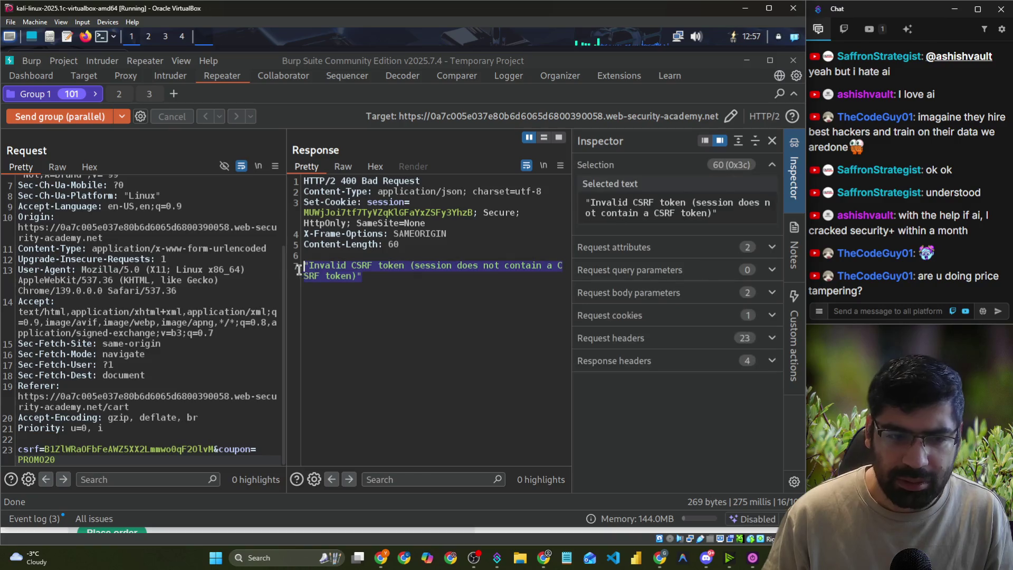
left_click(96, 95)
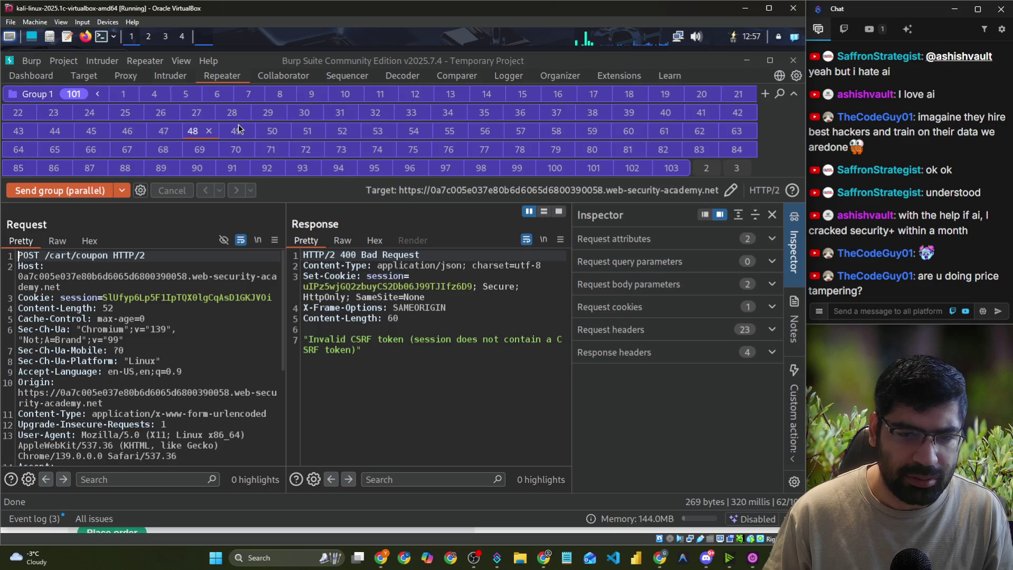
left_click(100, 94)
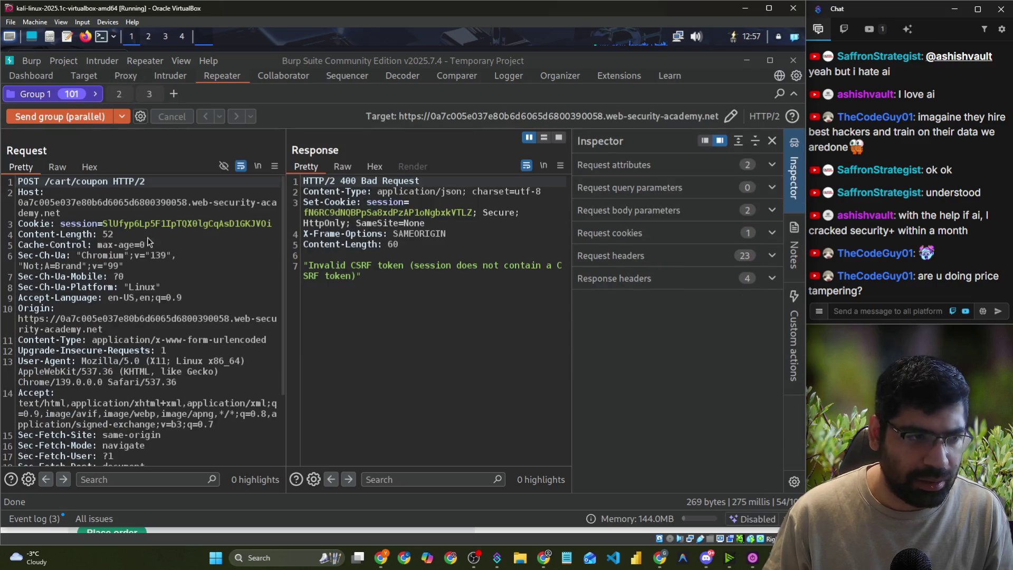
- Reload the cart page and turn on proxy interception
key("alt+Tab")
left_click(55, 81)
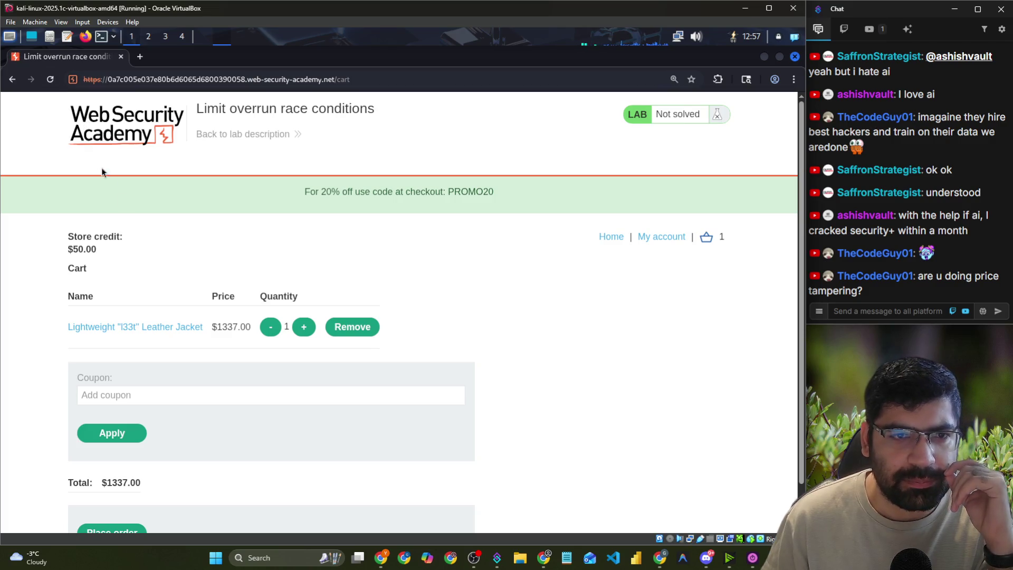
key("alt+Tab")
key("alt+Tab")
key("alt+Tab")
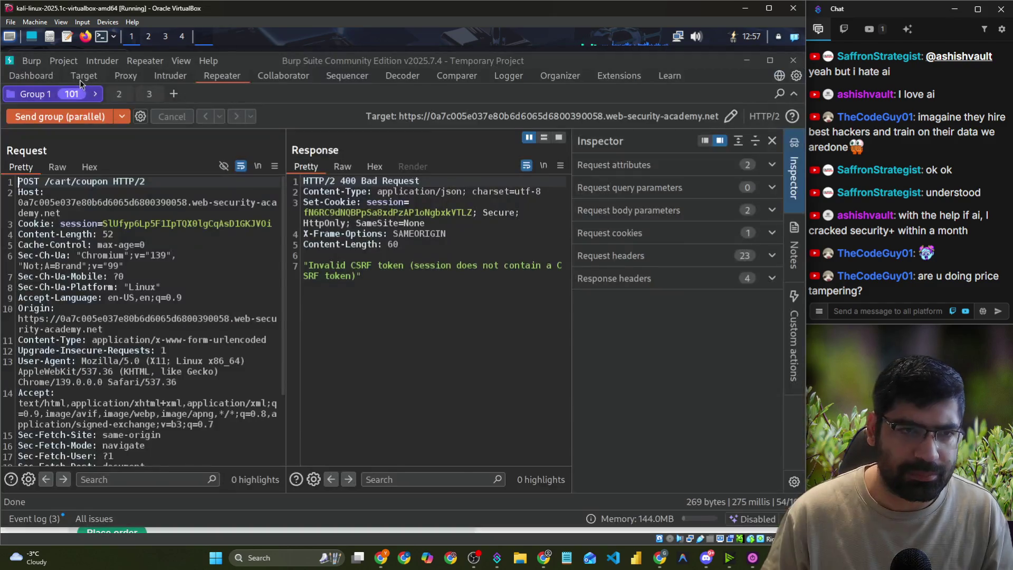
left_click(115, 79)
left_click(29, 93)
- Reload the cart and forward the captured cart, websocket ping and remaining requests
key("alt+Tab")
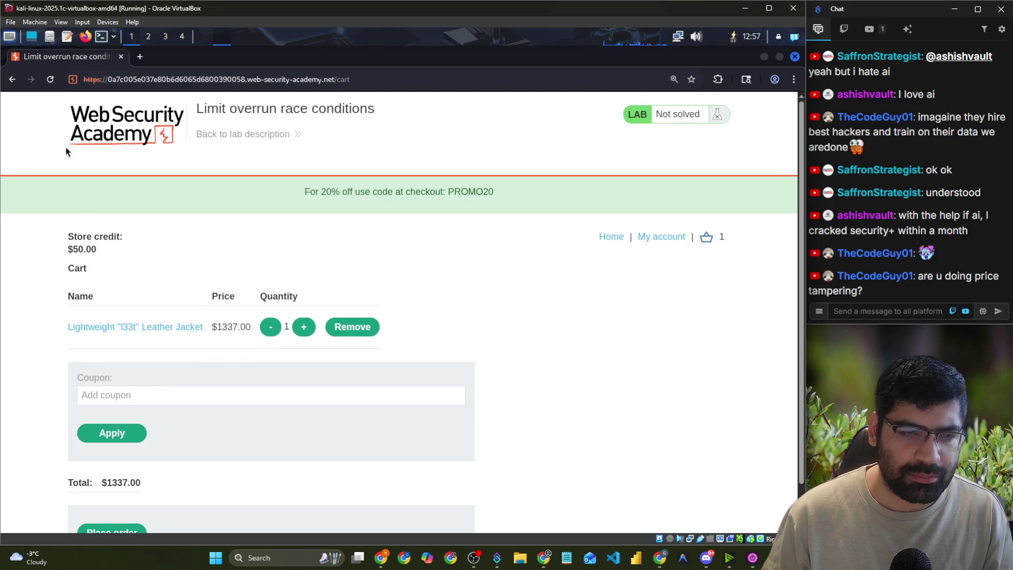
left_click(51, 79)
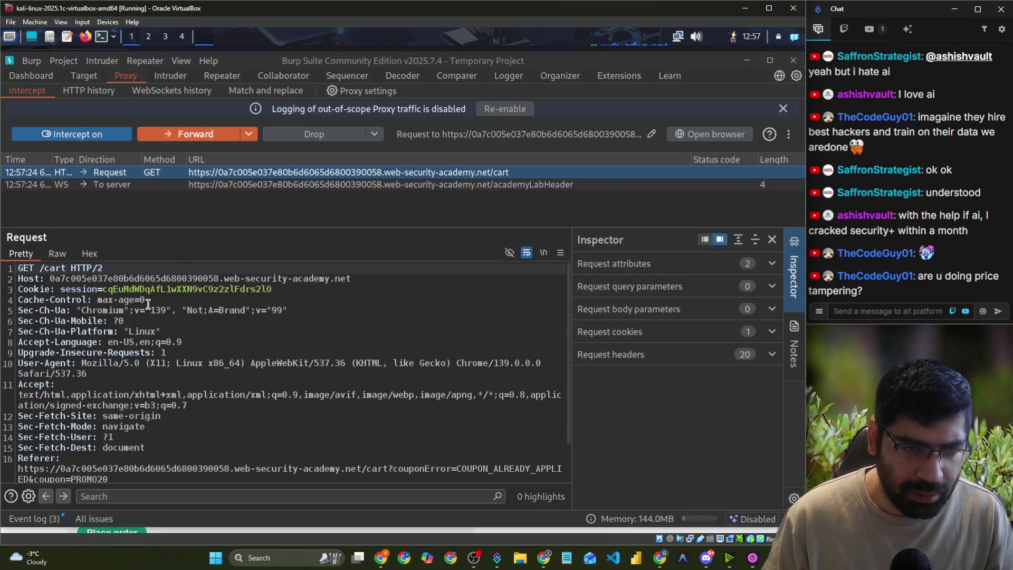
scroll(146, 292, "down", 3)
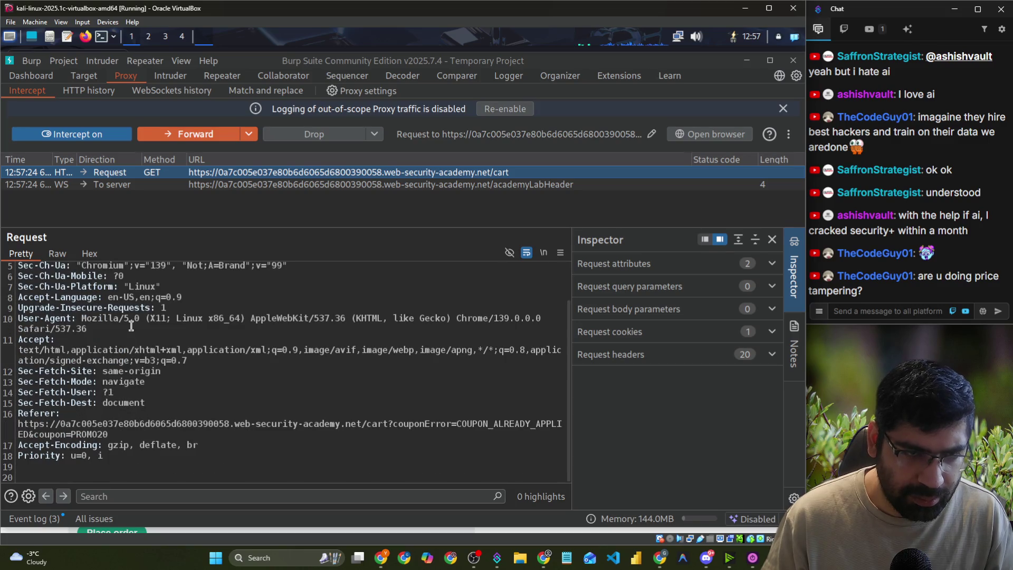
left_click(162, 133)
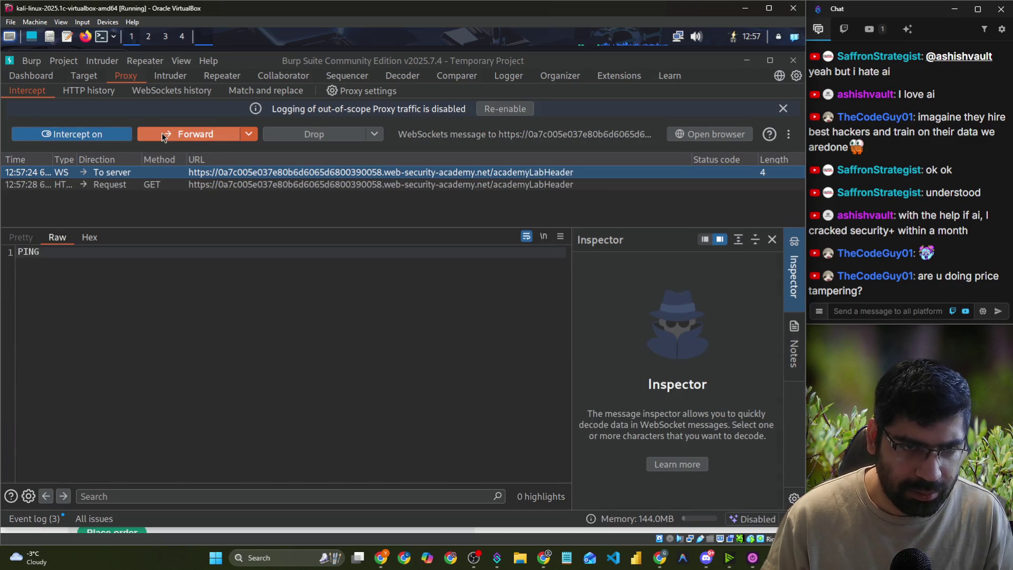
left_click(162, 132)
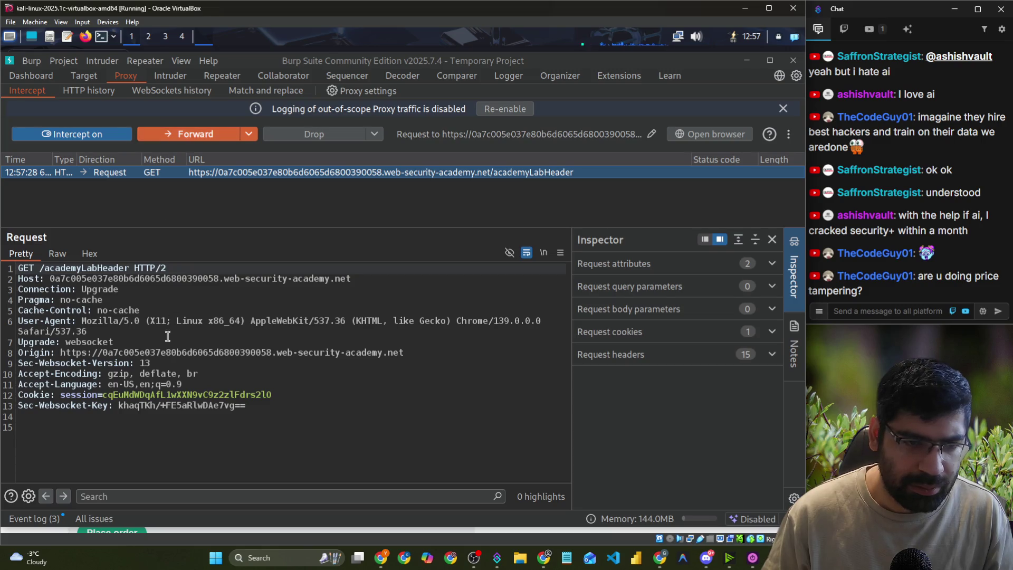
left_click(172, 133)
- Enter and submit the PROMO20 coupon on the cart page so it is intercepted
key("alt+Tab")
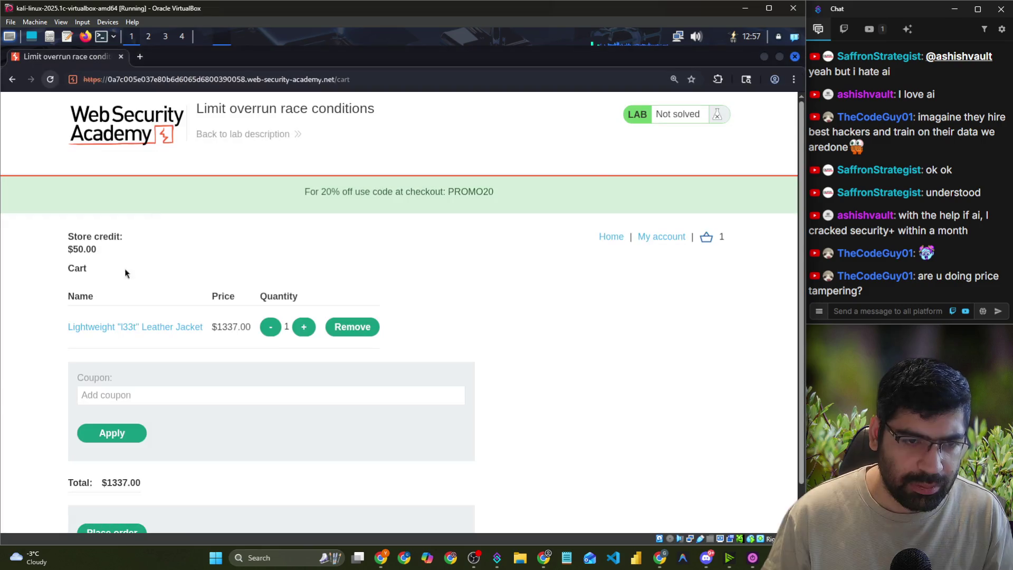
left_click(111, 401)
left_click(155, 422)
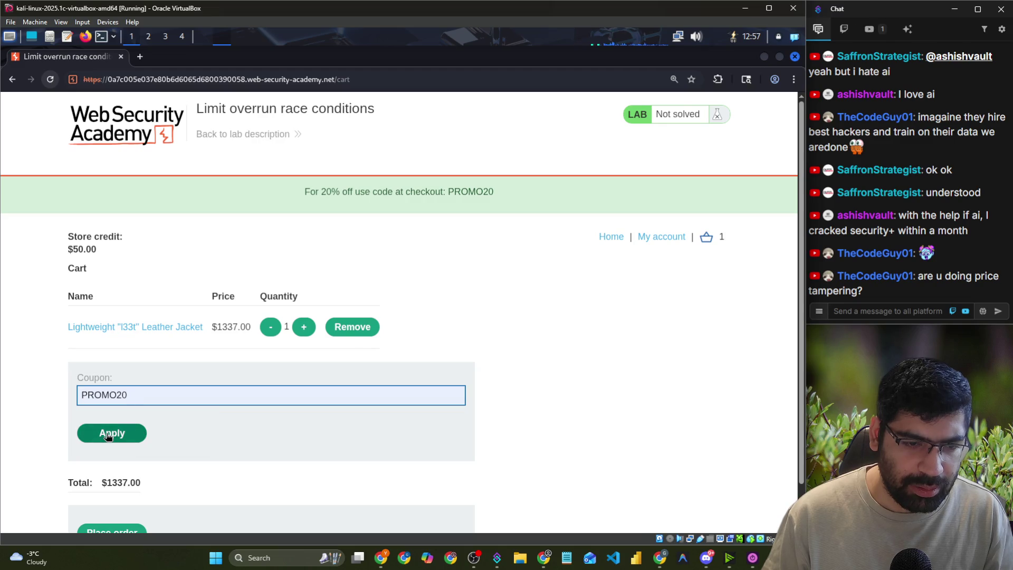
key("alt+Tab")
key("alt+Tab")
left_click(89, 432)
key("alt+Tab")
key("alt+Tab")
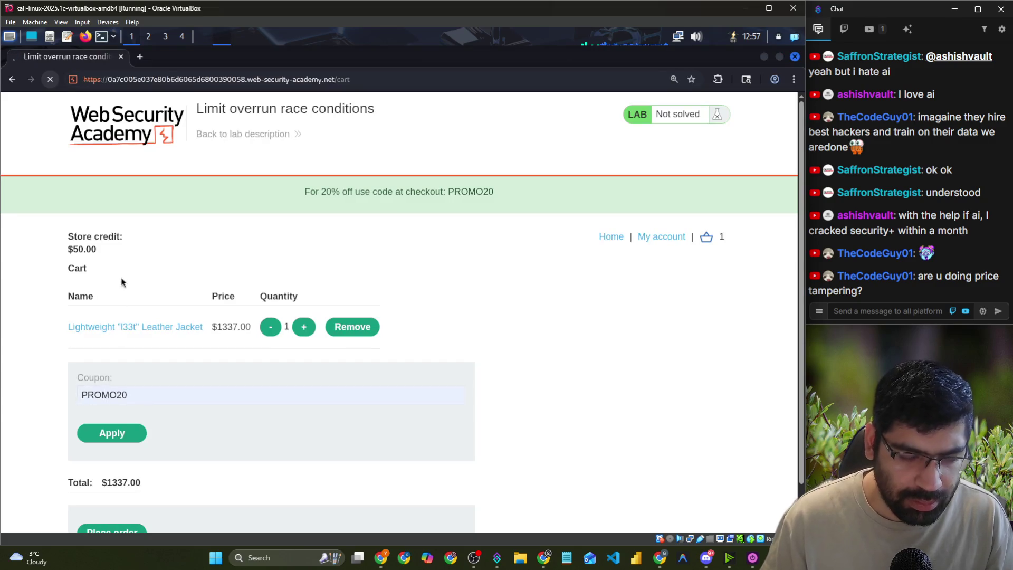
key("alt+Tab")
- Send the intercepted POST /cart/coupon request to Repeater as tab 104
right_click(90, 174)
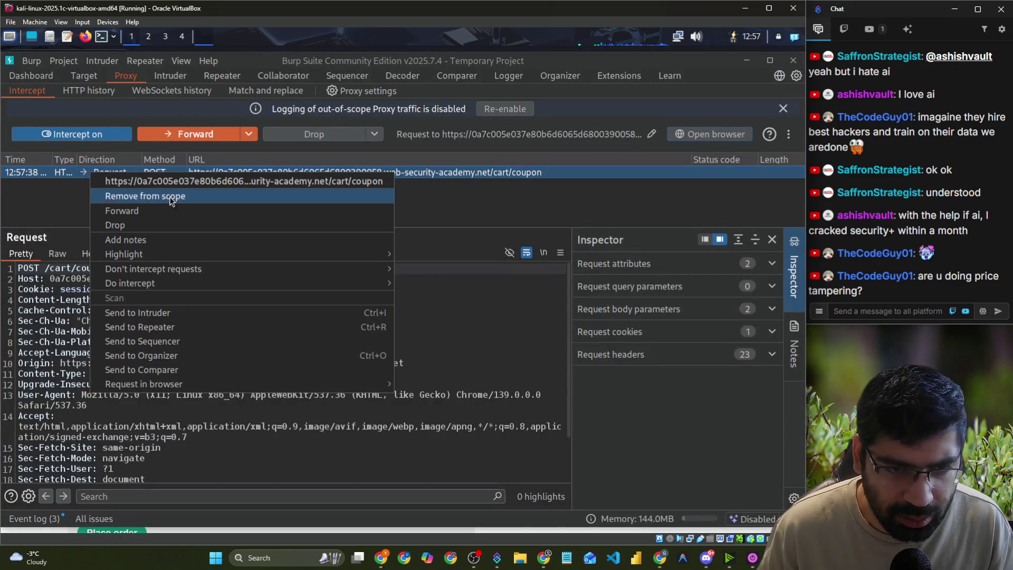
left_click(141, 327)
left_click(221, 79)
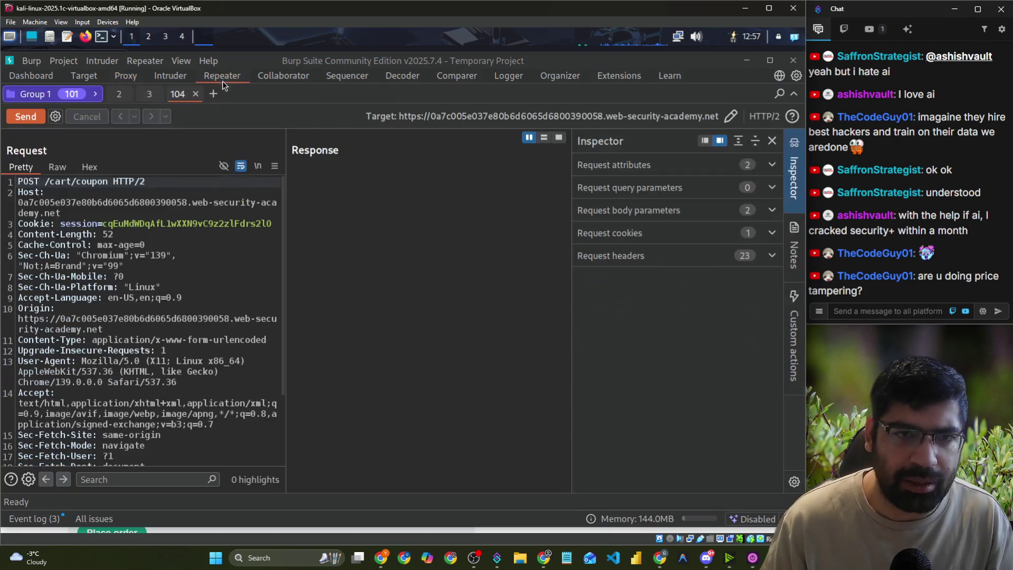
- Put request tab 104 into a new tab group, Group 2
right_click(180, 101)
mouse_move(223, 179)
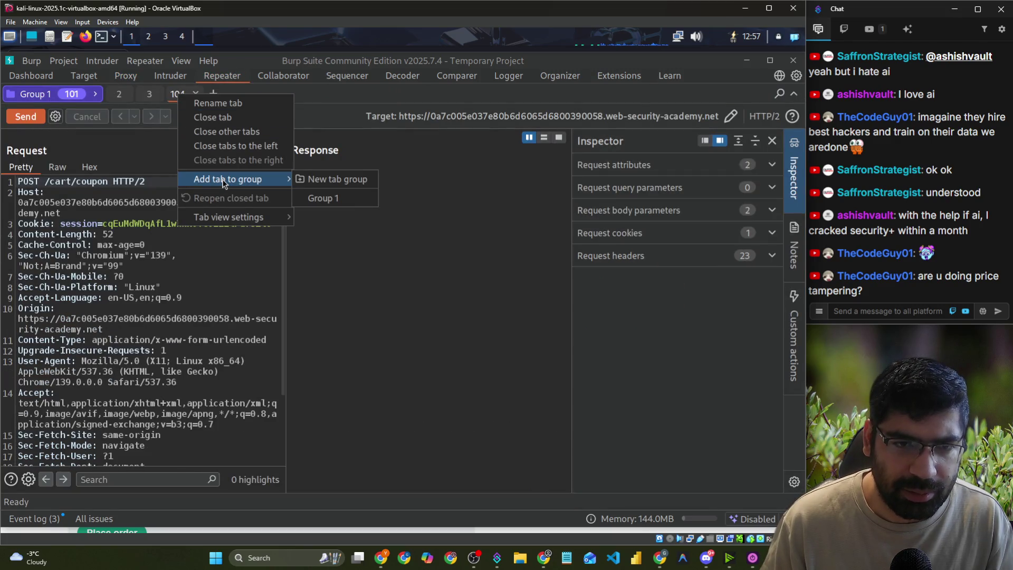
left_click(314, 182)
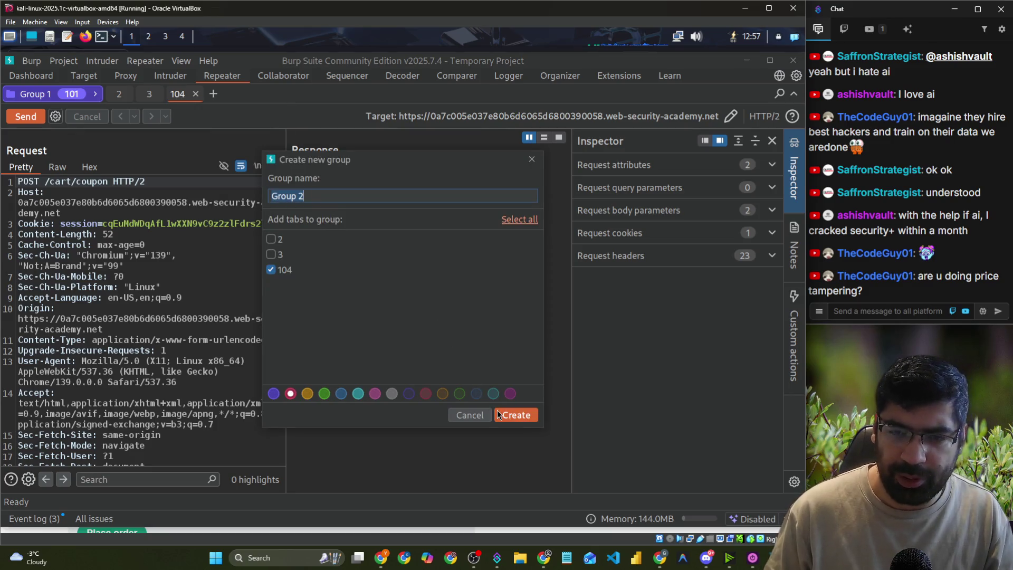
left_click(516, 415)
- Duplicate the coupon request tab 100 times within Group 2
right_click(271, 94)
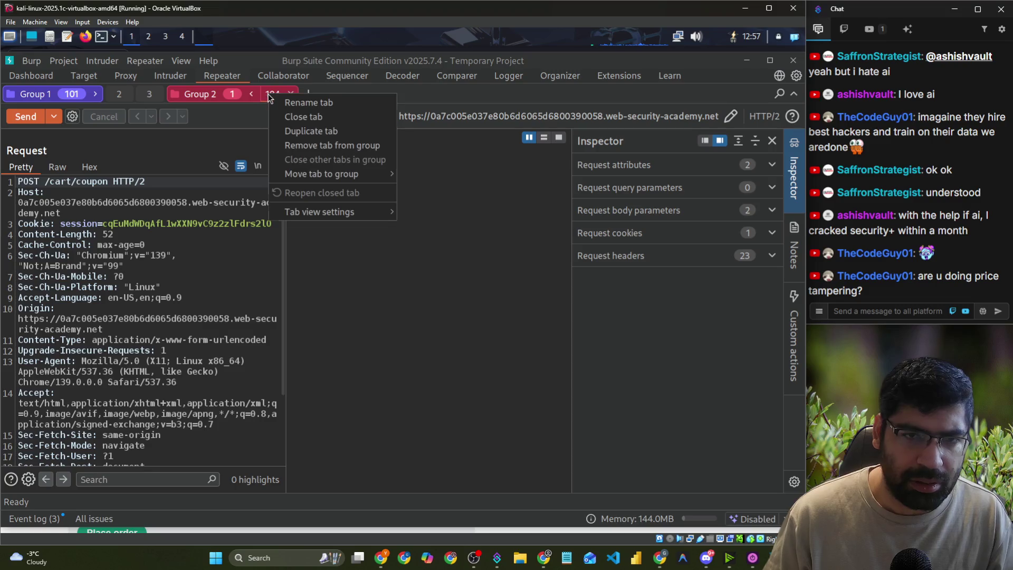
mouse_move(321, 180)
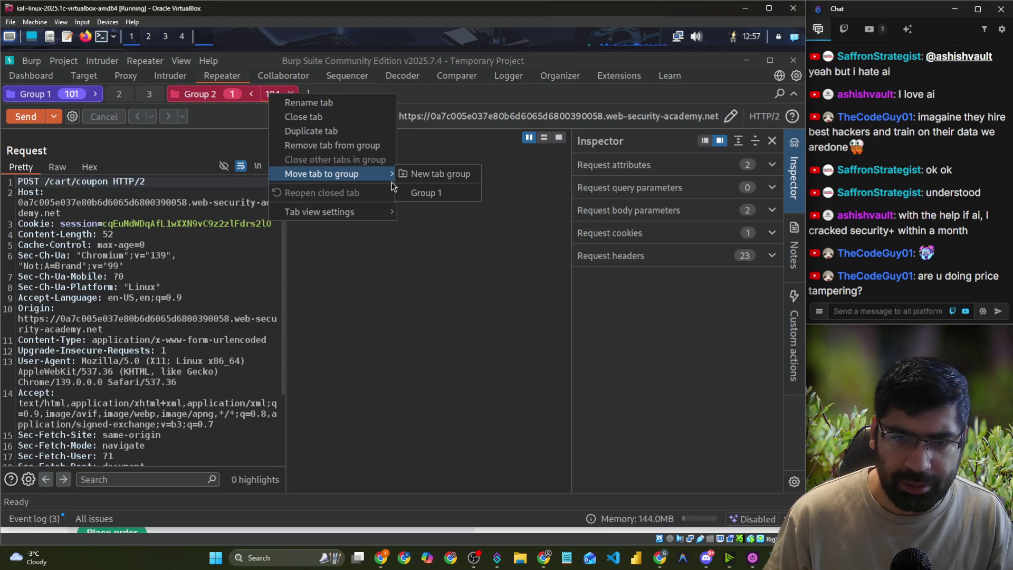
left_click(371, 132)
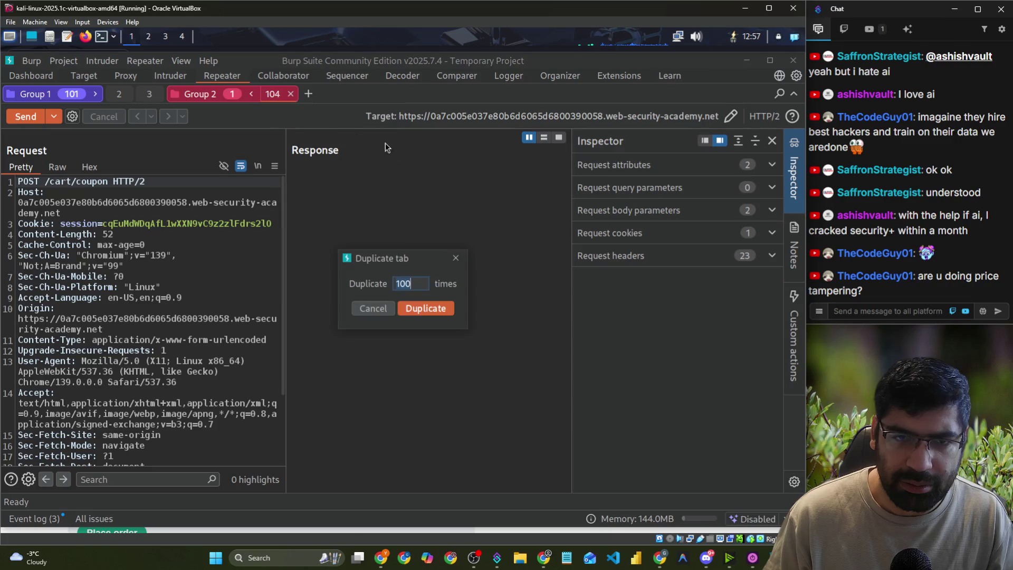
left_click(419, 304)
- Send Group 2's 101 coupon requests in parallel and reload the cart page
right_click(229, 98)
left_click(53, 118)
left_click(53, 116)
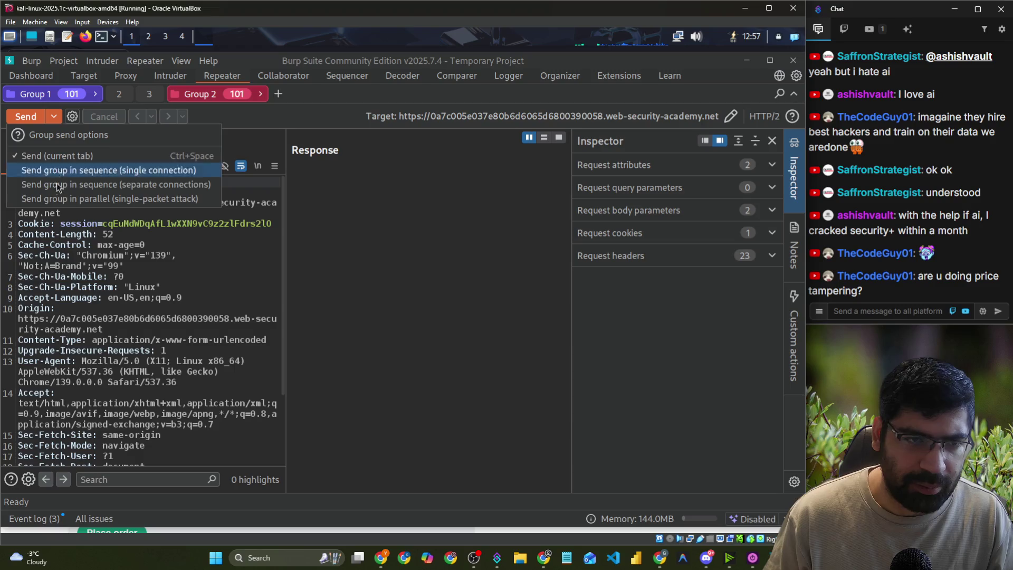
left_click(58, 199)
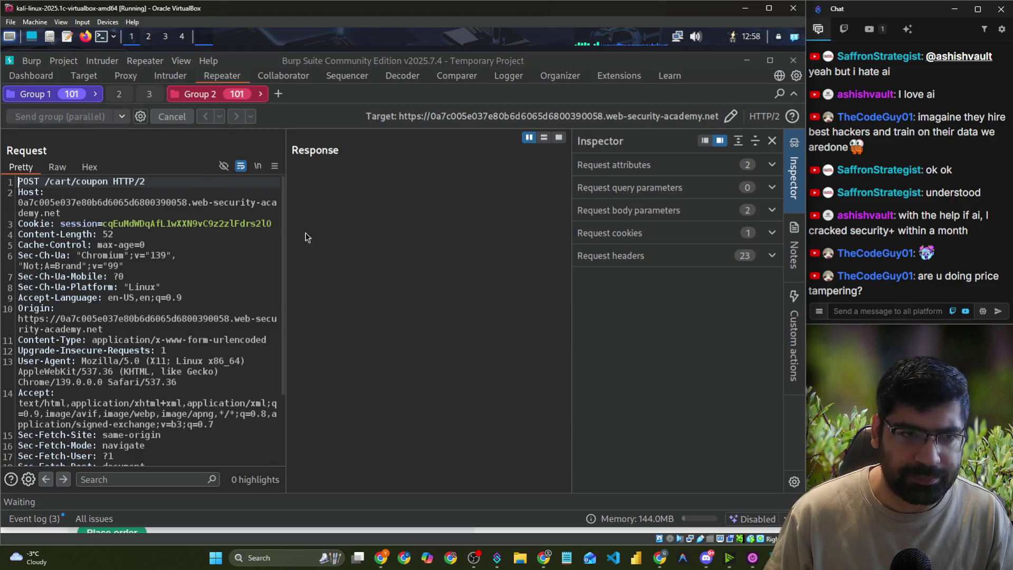
key("alt+Tab")
key("F5")
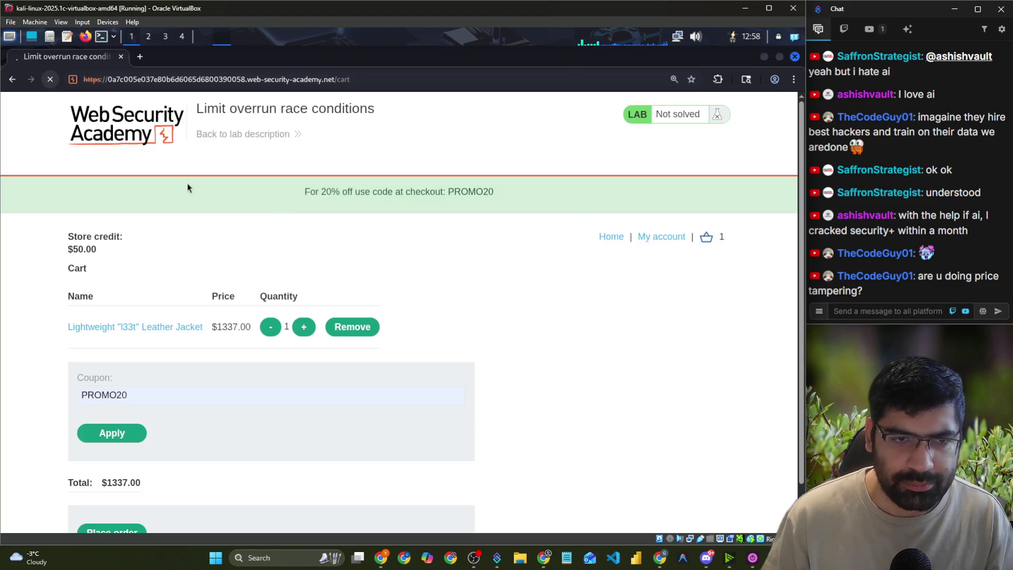
key("alt+Tab")
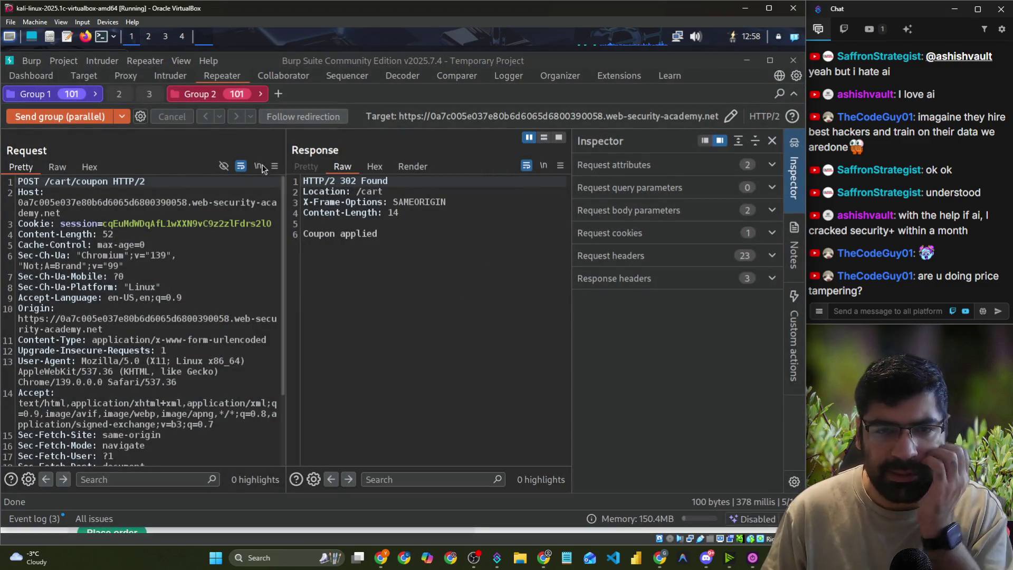
- Check the responses for requests 105, 106, 107 and 203
left_click(333, 97)
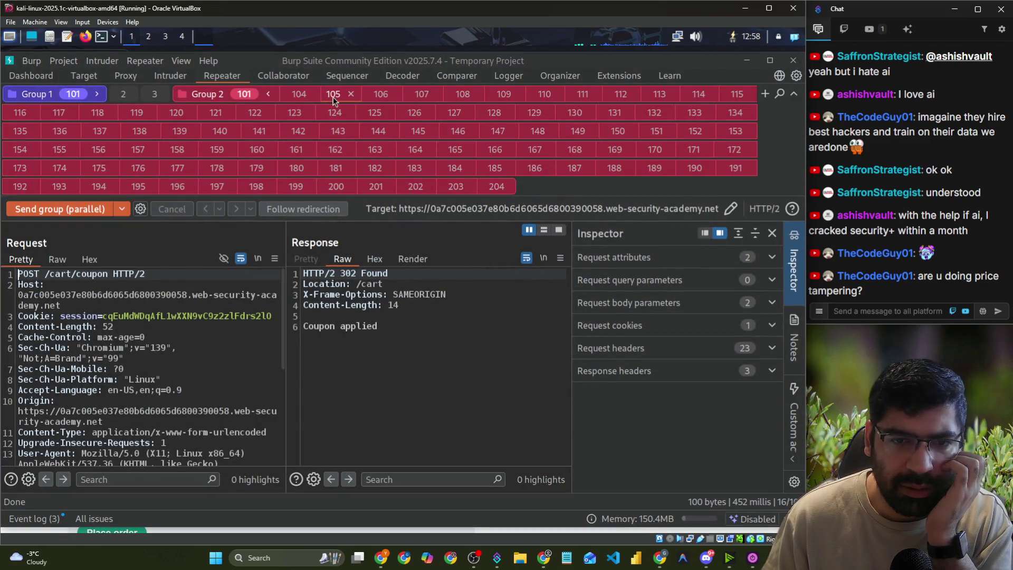
left_click(373, 96)
left_click(412, 99)
left_click(425, 130)
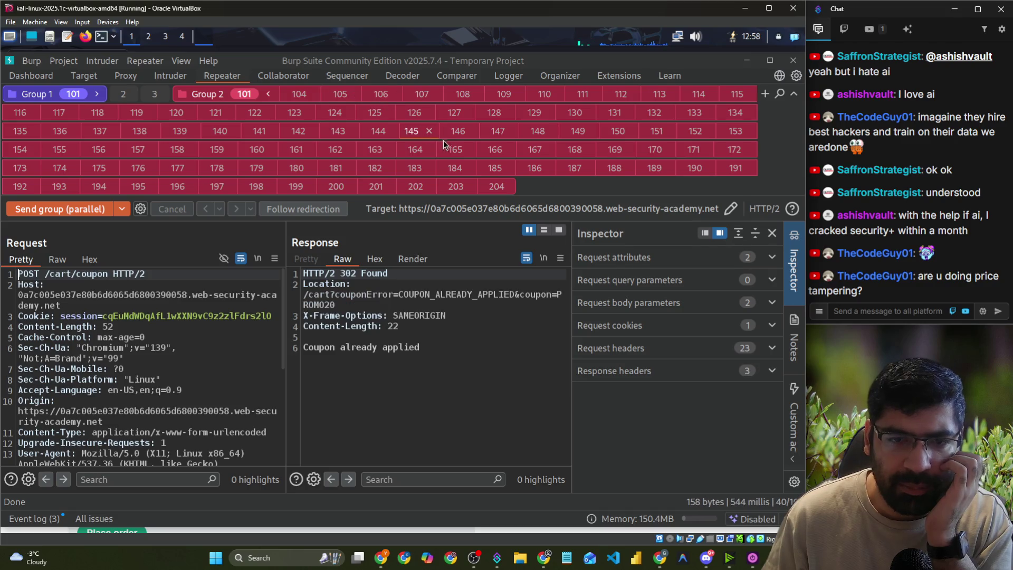
left_click(461, 188)
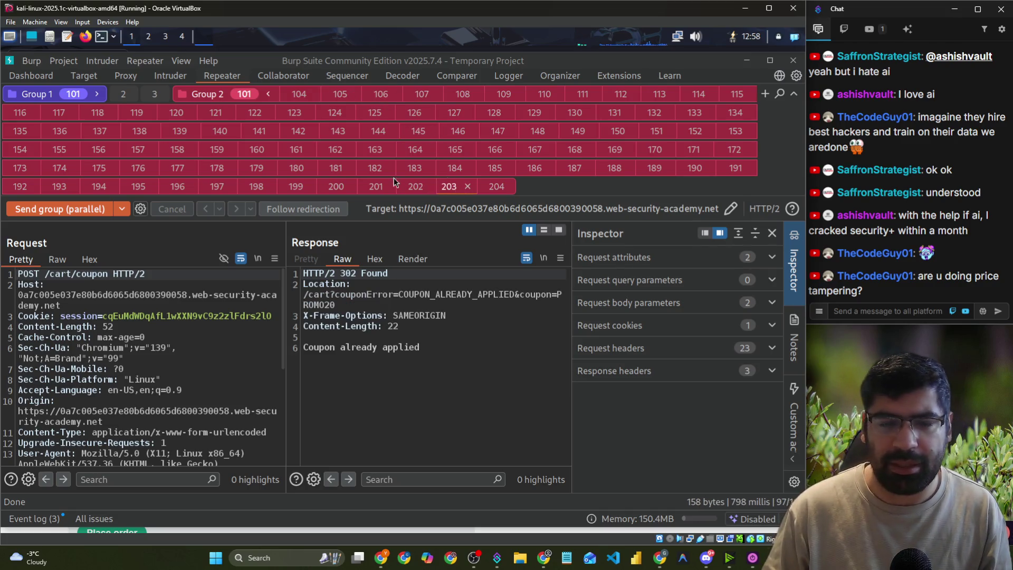
- Turn proxy interception off and place the jacket order at the $24.07 total
key("alt+Tab")
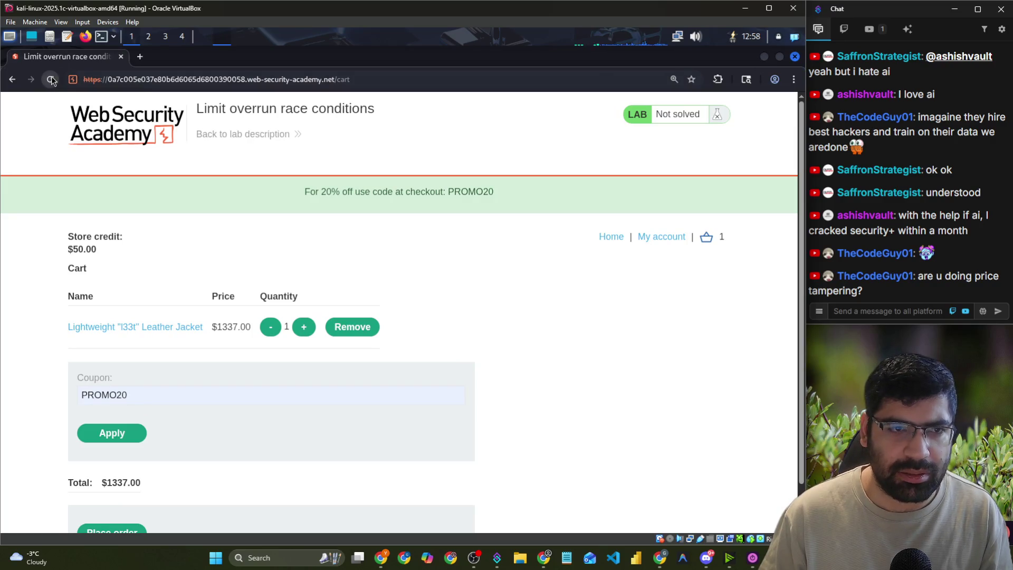
key("alt+Tab")
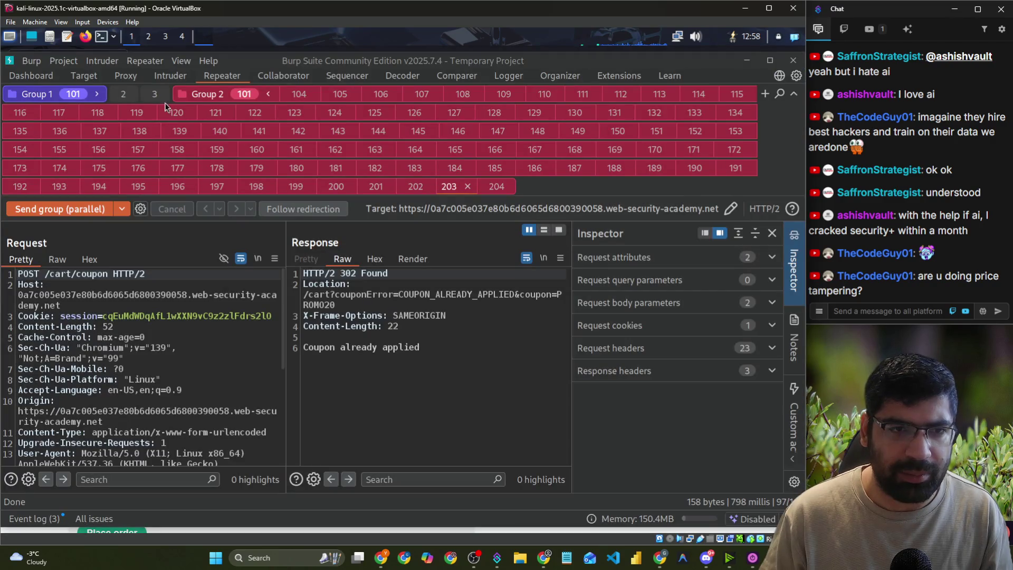
left_click(125, 77)
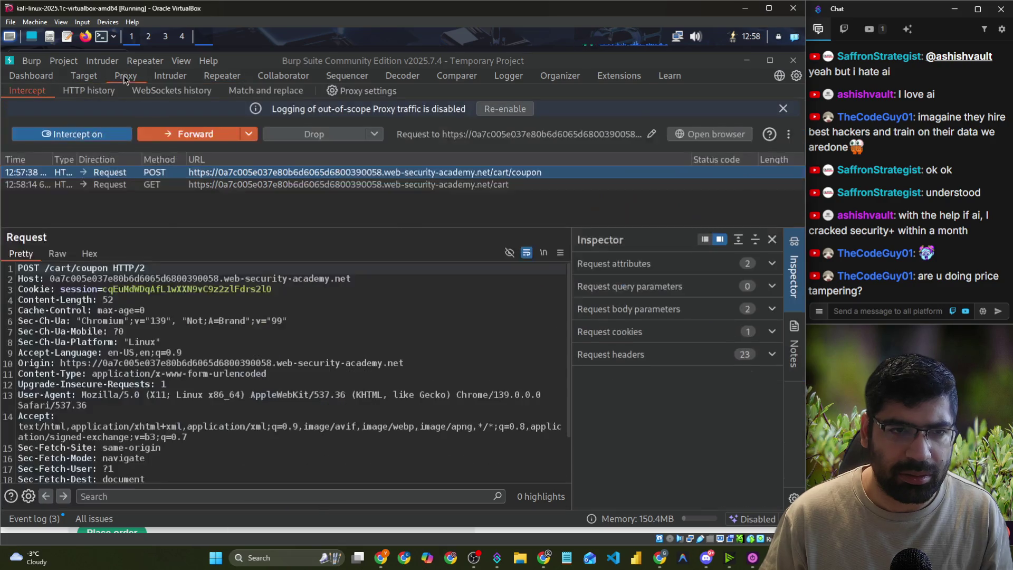
left_click(65, 134)
key("alt+Tab")
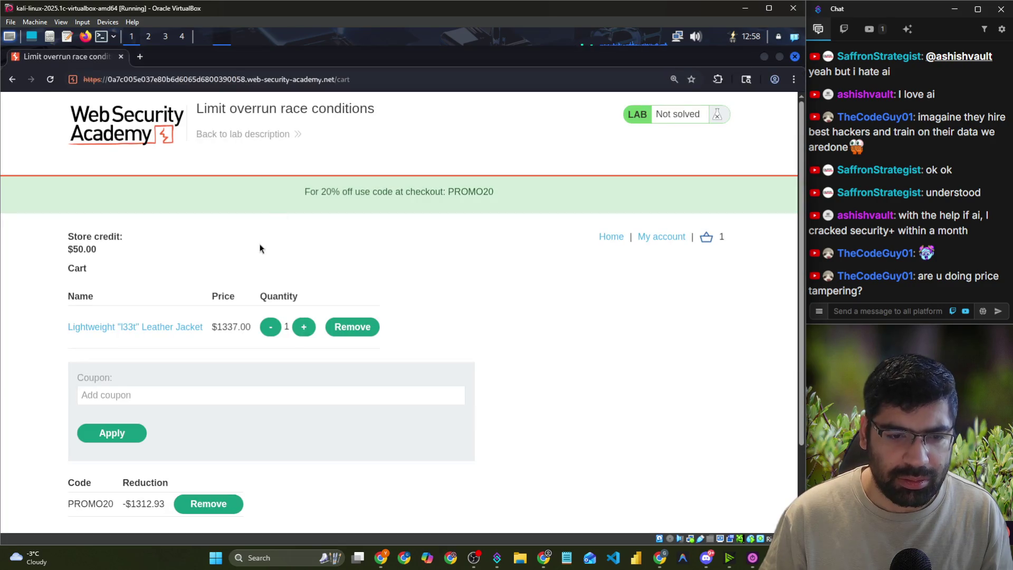
scroll(283, 425, "down", 2)
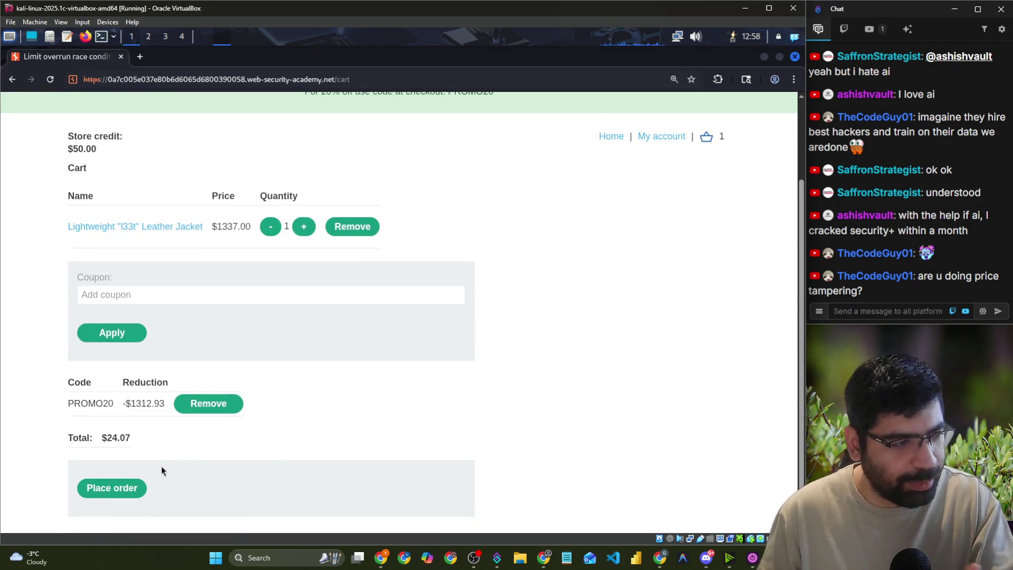
left_click(122, 488)
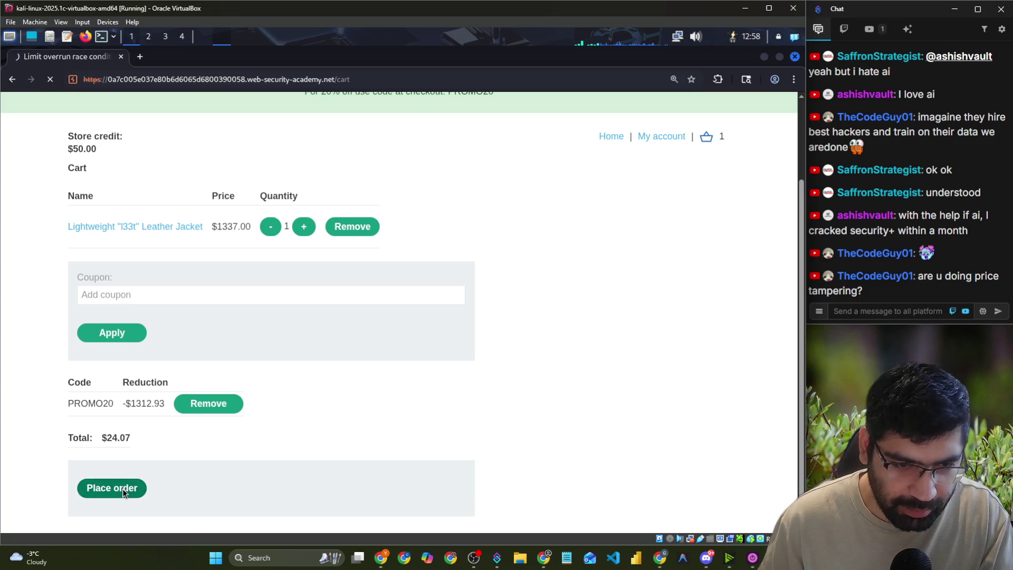
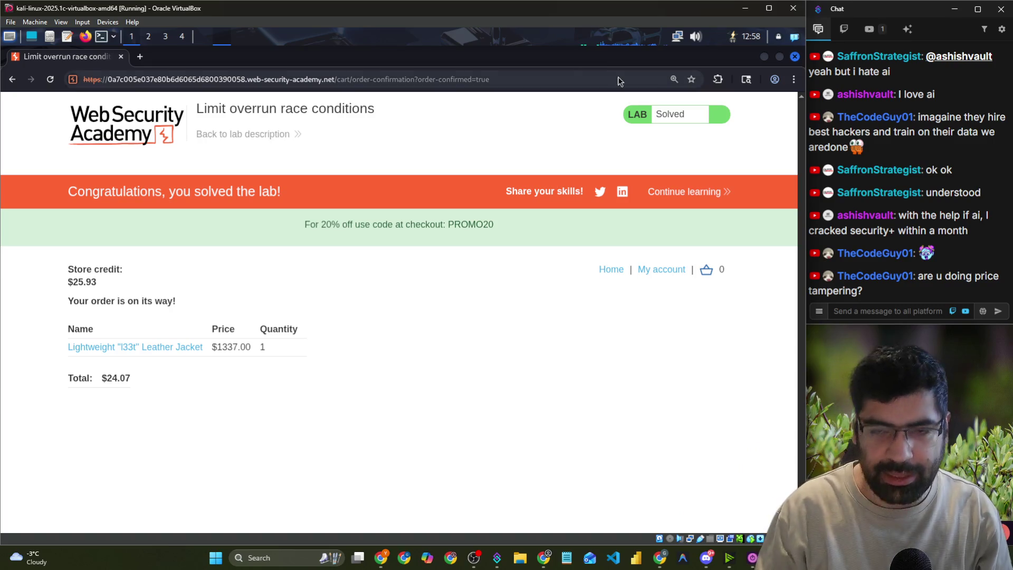
- Leave the solved limit-overrun lab and bring the host Chrome's Excalidraw Whiteboard tab forward
key("alt+Tab")
key("alt+Tab")
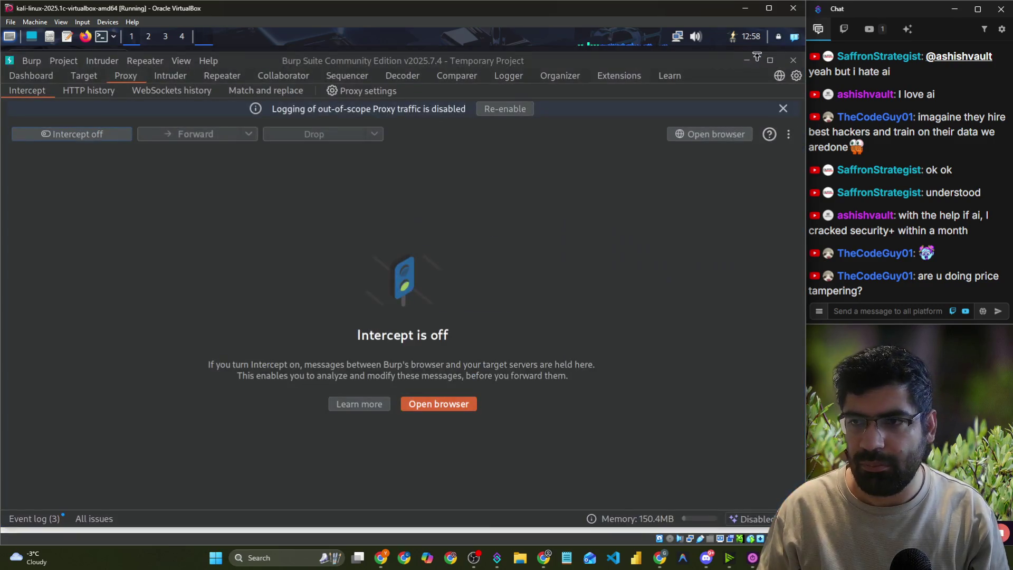
left_click(745, 8)
left_click(491, 11)
scroll(275, 240, "down", 3)
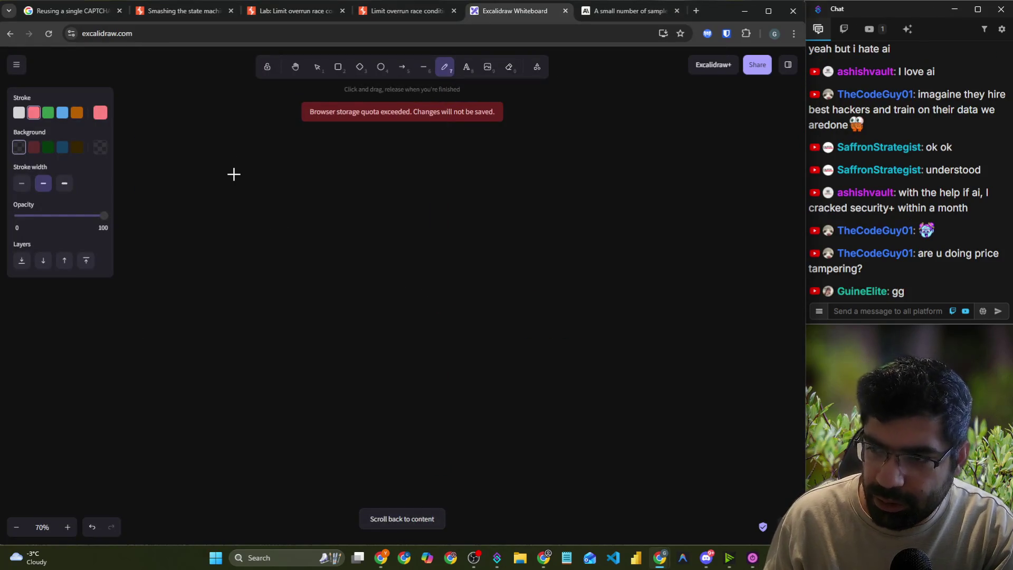
- Undo the stray pink stroke and handwrite 'Jacket' in white
mouse_move(222, 154)
left_mouse_down()
mouse_move(217, 220)
mouse_move(269, 201)
left_mouse_up()
key("ctrl+z")
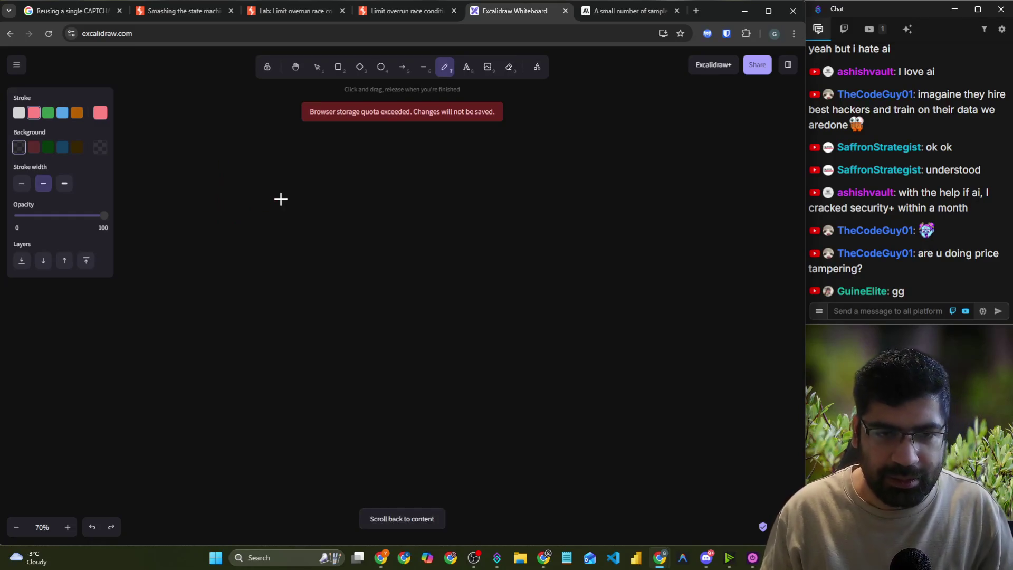
left_click(19, 112)
mouse_move(262, 175)
left_mouse_down()
mouse_move(290, 199)
mouse_move(275, 199)
mouse_move(340, 196)
mouse_move(363, 174)
mouse_move(380, 204)
mouse_move(435, 195)
left_mouse_up()
left_click_drag(407, 171, 431, 170)
- Underline 'Jacket', draw an arrow down to 'Coupon', then an arrow toward a '20' note
left_click_drag(274, 243, 409, 231)
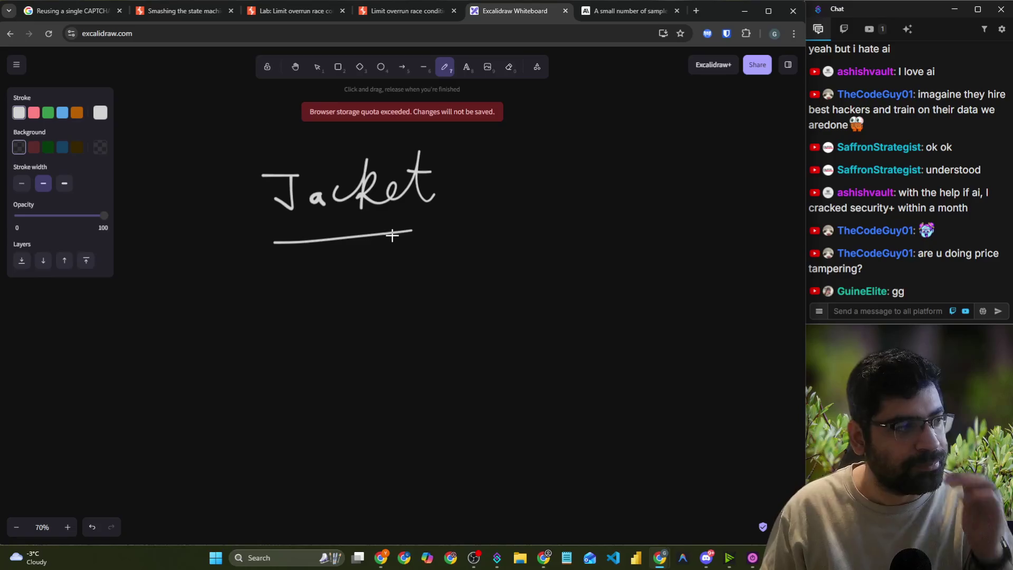
mouse_move(335, 238)
left_mouse_down()
mouse_move(332, 281)
mouse_move(385, 287)
mouse_move(379, 305)
left_mouse_up()
mouse_move(422, 268)
left_mouse_down()
mouse_move(480, 285)
mouse_move(500, 269)
mouse_move(528, 287)
left_mouse_up()
mouse_move(581, 268)
left_mouse_down()
mouse_move(621, 268)
mouse_move(612, 280)
left_mouse_up()
mouse_move(666, 252)
left_mouse_down()
mouse_move(721, 267)
mouse_move(748, 292)
left_mouse_up()
left_click(770, 252)
left_click_drag(739, 257, 755, 270)
scroll(112, 333, "down", 5)
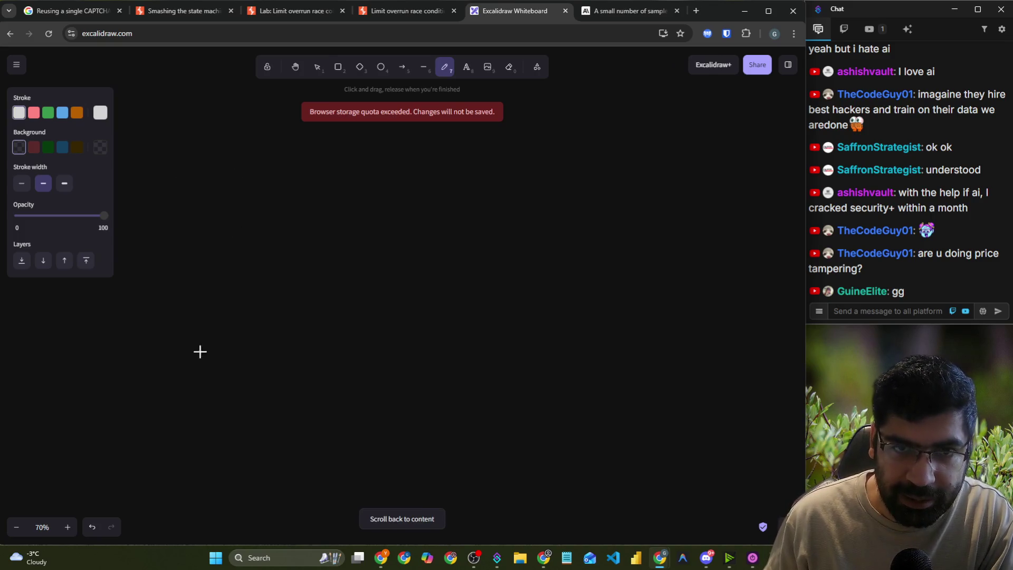
- Draw a long horizontal timeline arrow with ticks labelled t0, t1, t2 and t3
mouse_move(54, 427)
left_mouse_down()
mouse_move(728, 422)
mouse_move(711, 441)
left_mouse_up()
left_click_drag(52, 428, 60, 427)
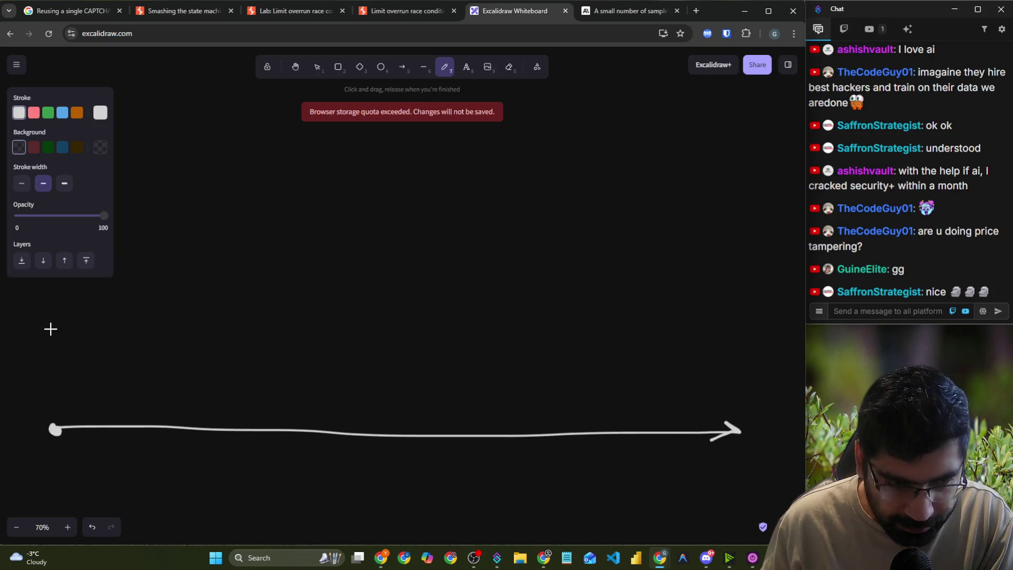
mouse_move(45, 447)
left_mouse_down()
mouse_move(58, 467)
mouse_move(60, 452)
mouse_move(68, 459)
left_mouse_up()
left_click_drag(142, 422, 167, 494)
left_click_drag(249, 430, 253, 485)
mouse_move(227, 473)
left_mouse_down()
mouse_move(253, 472)
mouse_move(292, 497)
left_mouse_up()
left_click_drag(342, 435, 338, 488)
mouse_move(327, 483)
left_mouse_down()
mouse_move(347, 479)
mouse_move(375, 498)
left_mouse_up()
- Add ticks labelled t4, t5 and t6, then place a starting dot above the timeline
mouse_move(449, 431)
left_mouse_down()
mouse_move(452, 489)
mouse_move(464, 479)
left_mouse_up()
left_click_drag(469, 476, 482, 497)
mouse_move(538, 437)
left_mouse_down()
mouse_move(549, 492)
mouse_move(561, 496)
mouse_move(548, 506)
left_mouse_up()
left_click_drag(526, 490, 543, 489)
left_click_drag(551, 484, 564, 481)
mouse_move(628, 426)
left_mouse_down()
mouse_move(633, 490)
mouse_move(637, 482)
mouse_move(646, 495)
left_mouse_up()
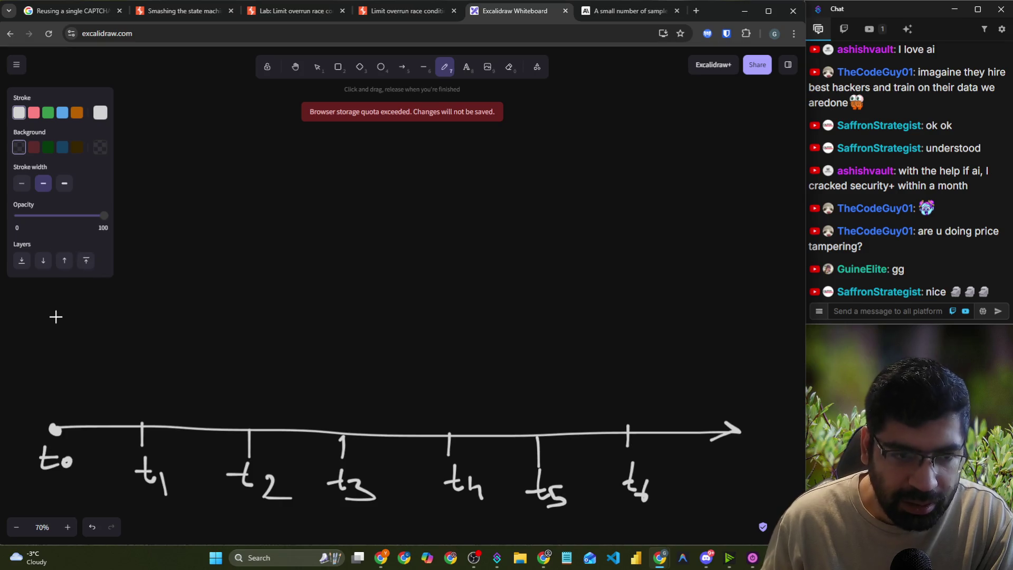
left_click_drag(52, 306, 59, 302)
- In green, sketch an arrow to 'Coupon' and a second arrow to 'Check' above the timeline
left_click(48, 112)
mouse_move(54, 303)
left_mouse_down()
mouse_move(135, 307)
mouse_move(142, 318)
left_mouse_up()
mouse_move(132, 262)
left_mouse_down()
mouse_move(147, 277)
mouse_move(191, 263)
mouse_move(219, 275)
left_mouse_up()
mouse_move(166, 310)
left_mouse_down()
mouse_move(250, 312)
mouse_move(237, 319)
left_mouse_up()
mouse_move(249, 235)
left_mouse_down()
mouse_move(260, 262)
mouse_move(293, 248)
mouse_move(298, 260)
left_mouse_up()
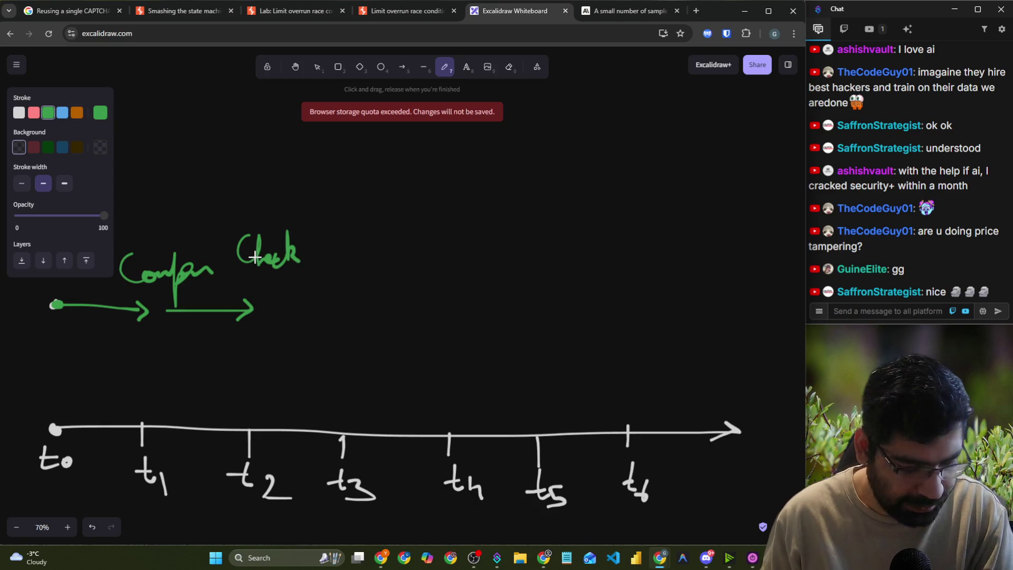
- Undo the Check part and erase the first green arrow, returning to the freehand pen
key("ctrl+z")
key("ctrl+z")
key("ctrl+z")
key("ctrl+z")
key("ctrl+z")
key("ctrl+z")
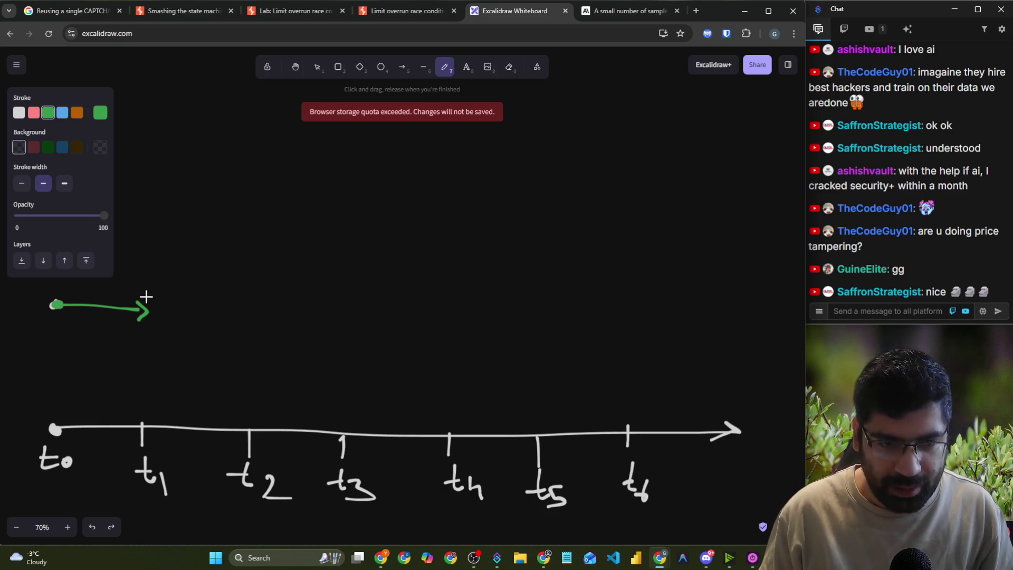
left_click(509, 67)
left_click_drag(138, 309, 154, 310)
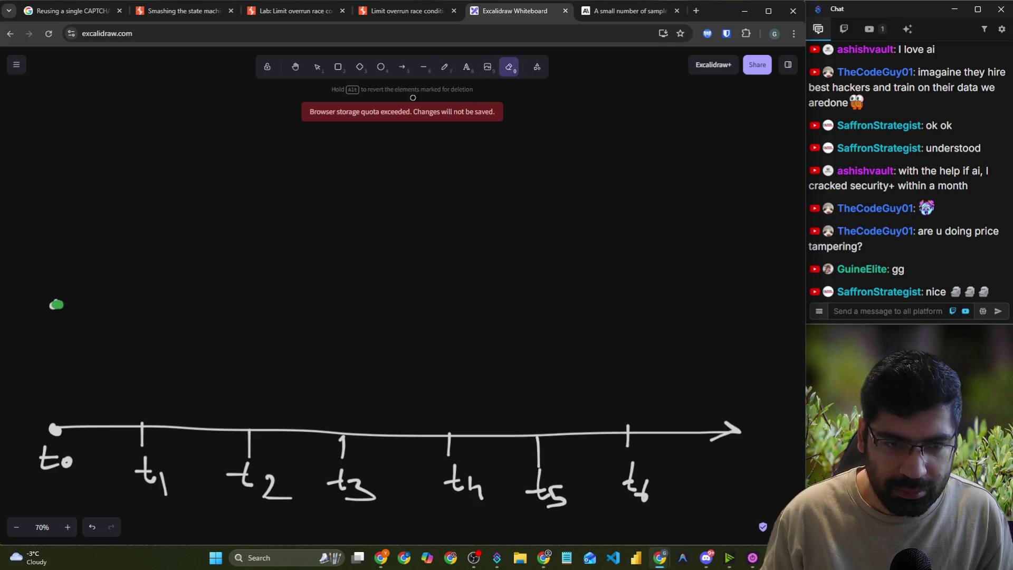
left_click(445, 67)
- Redraw the green line from the starting dot, with a question mark, ending in an arrowhead
mouse_move(57, 305)
left_mouse_down()
mouse_move(114, 311)
mouse_move(173, 288)
mouse_move(355, 308)
mouse_move(421, 296)
mouse_move(426, 316)
mouse_move(411, 307)
left_mouse_up()
left_click_drag(390, 235, 396, 259)
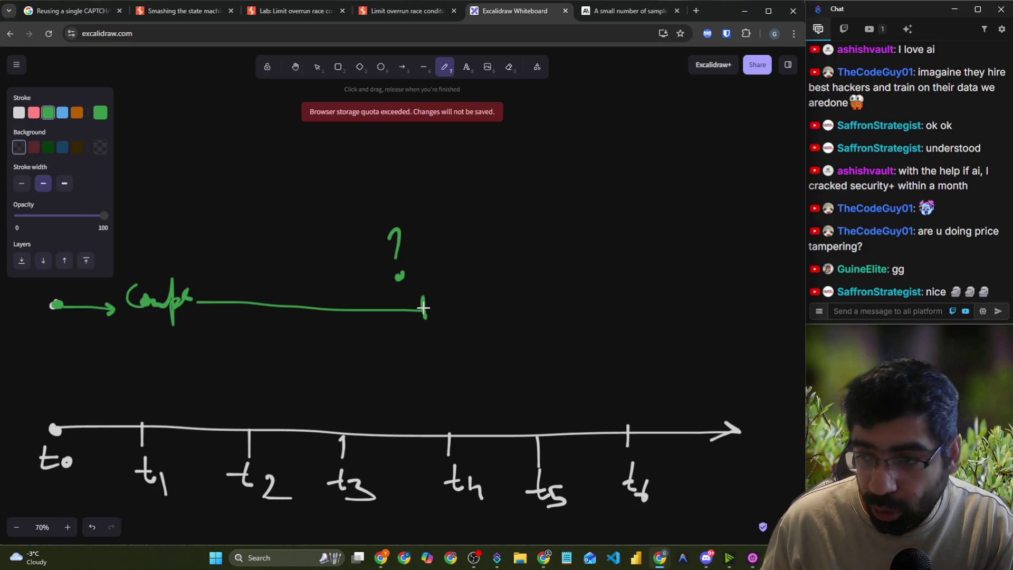
mouse_move(424, 308)
left_mouse_down()
mouse_move(606, 308)
mouse_move(564, 320)
left_mouse_up()
mouse_move(598, 266)
left_mouse_down()
mouse_move(609, 282)
mouse_move(650, 259)
mouse_move(636, 299)
mouse_move(645, 301)
left_mouse_up()
- Add a check mark with '20%' at the arrow's end and '-20%' under a second tick
left_click_drag(654, 297, 657, 299)
left_click_drag(679, 282, 673, 299)
left_click(692, 297)
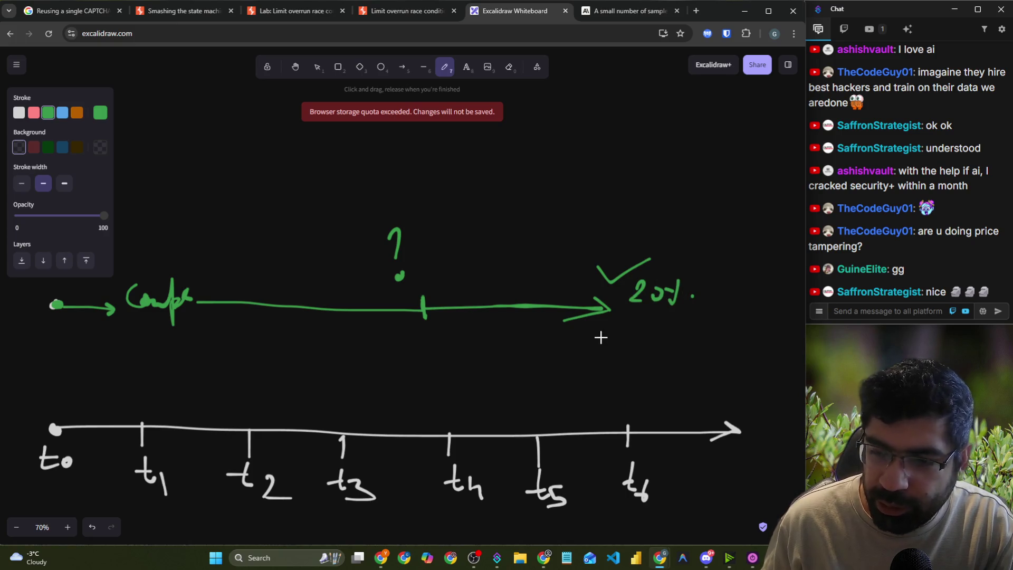
mouse_move(521, 291)
left_mouse_down()
mouse_move(507, 345)
mouse_move(534, 351)
mouse_move(530, 343)
left_mouse_up()
left_click_drag(552, 332, 533, 358)
left_click(559, 346)
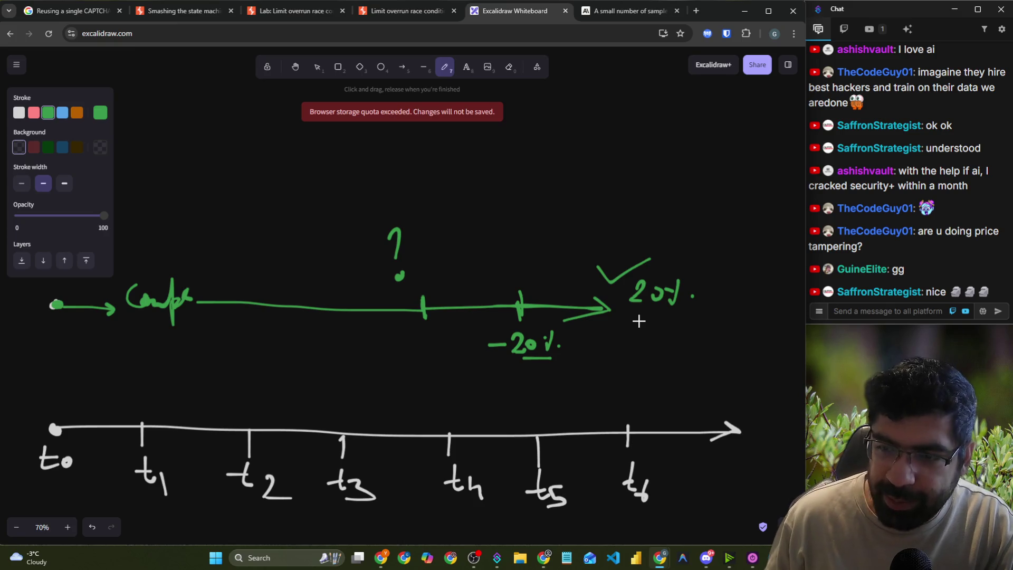
- In red, draw a request arrow above the timeline labelled '100' and 'Sent 100'
left_click(33, 112)
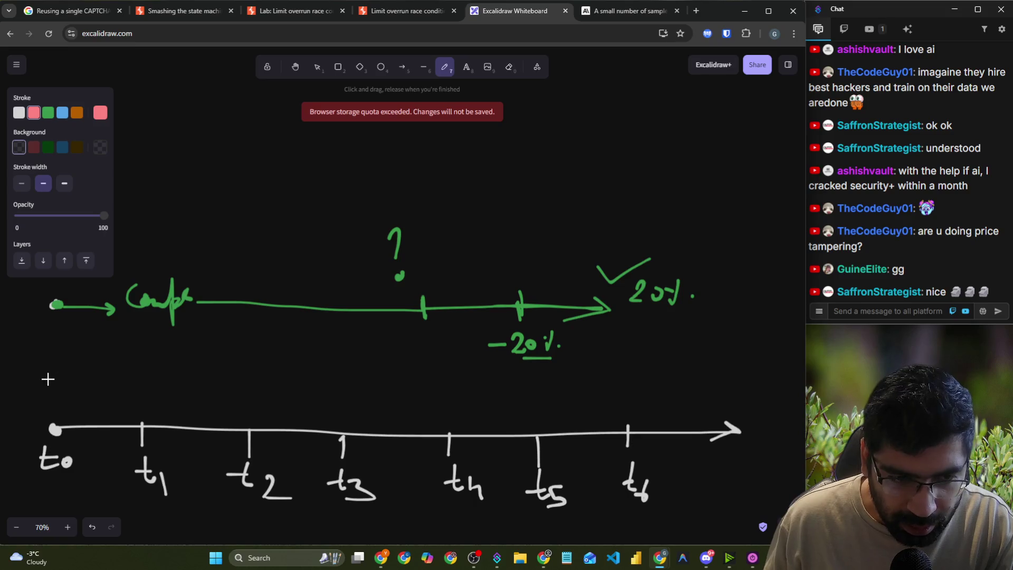
mouse_move(50, 381)
left_mouse_down()
mouse_move(132, 379)
mouse_move(122, 388)
left_mouse_up()
mouse_move(33, 339)
left_mouse_down()
mouse_move(42, 356)
mouse_move(63, 348)
mouse_move(58, 338)
left_mouse_up()
mouse_move(79, 337)
left_mouse_down()
mouse_move(74, 346)
mouse_move(84, 338)
left_mouse_up()
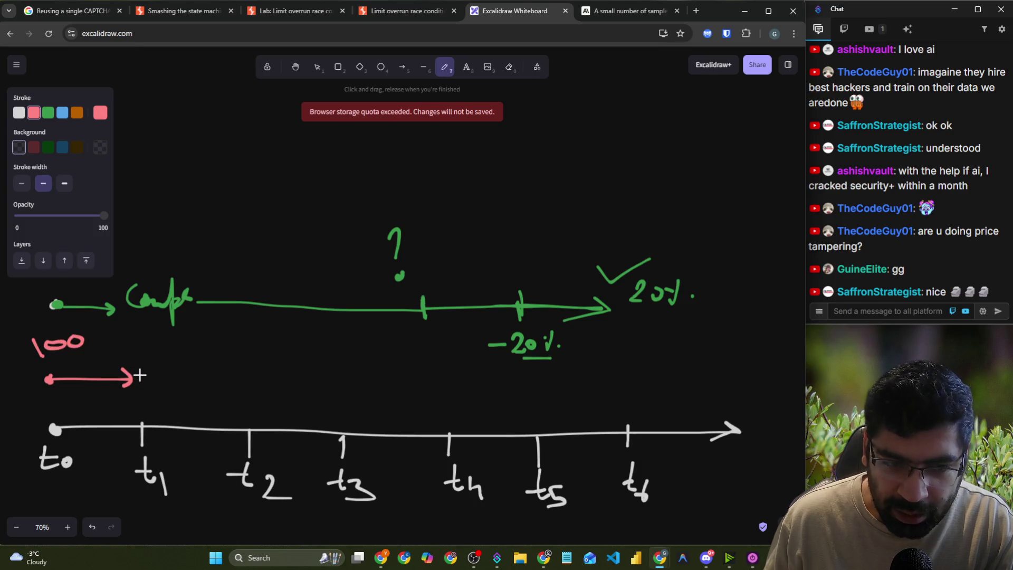
mouse_move(138, 352)
left_mouse_down()
mouse_move(129, 355)
mouse_move(184, 363)
mouse_move(203, 385)
mouse_move(308, 387)
mouse_move(317, 396)
left_mouse_up()
mouse_move(204, 352)
left_mouse_down()
mouse_move(205, 373)
mouse_move(235, 358)
left_mouse_up()
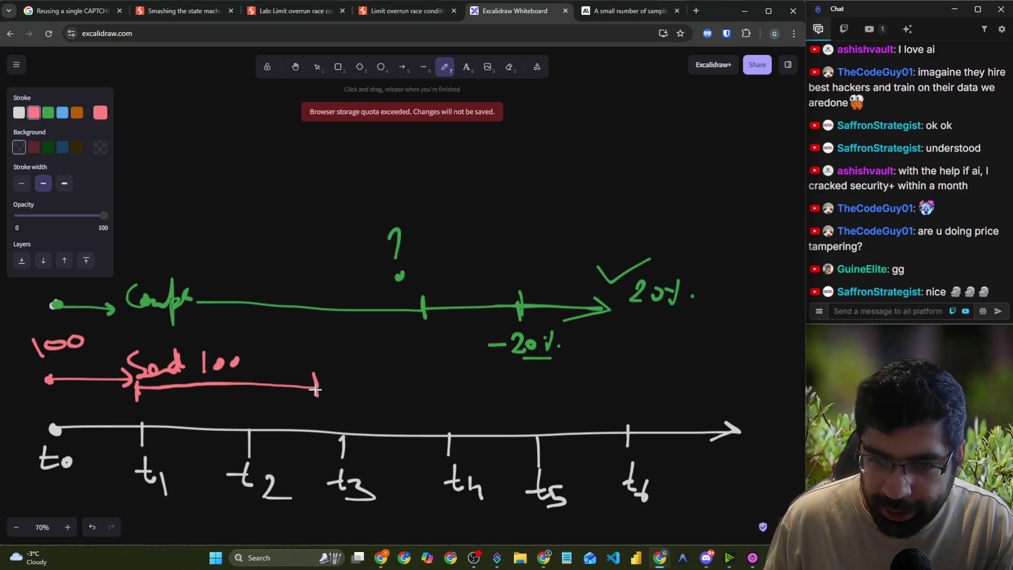
- Extend the red line to t4, label it 't4 ?', and add a second tick there
left_click_drag(321, 389, 425, 398)
left_click_drag(375, 355, 377, 372)
mouse_move(370, 361)
left_mouse_down()
mouse_move(383, 359)
mouse_move(395, 376)
left_mouse_up()
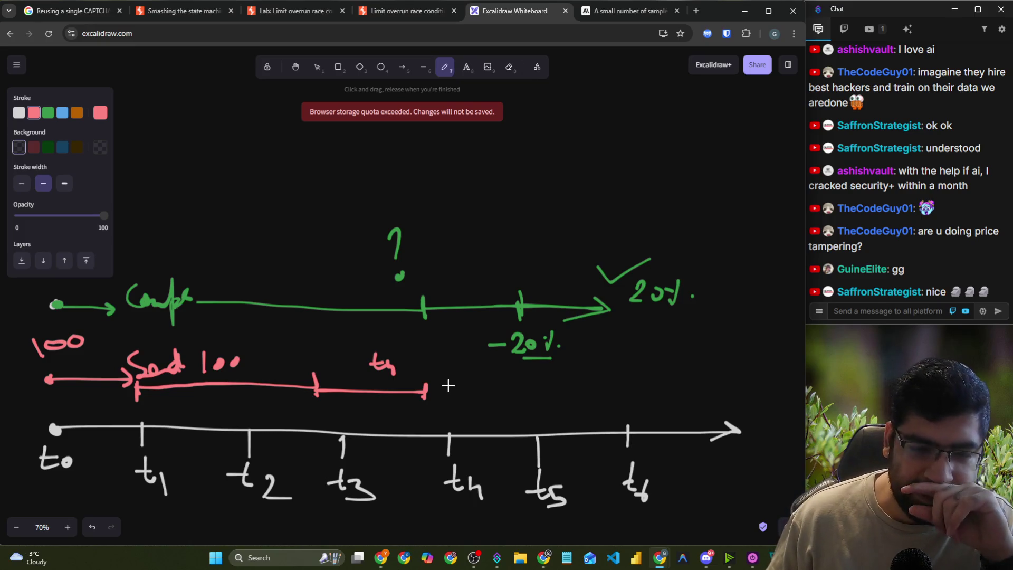
mouse_move(414, 352)
left_mouse_down()
mouse_move(426, 336)
mouse_move(422, 360)
mouse_move(554, 404)
left_mouse_up()
left_click(429, 370)
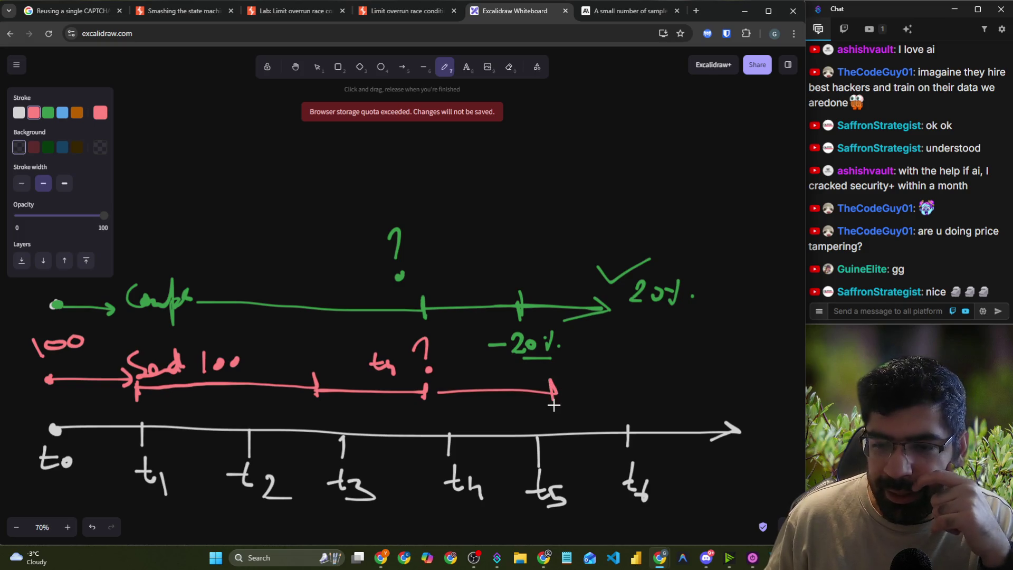
left_click_drag(436, 380, 437, 399)
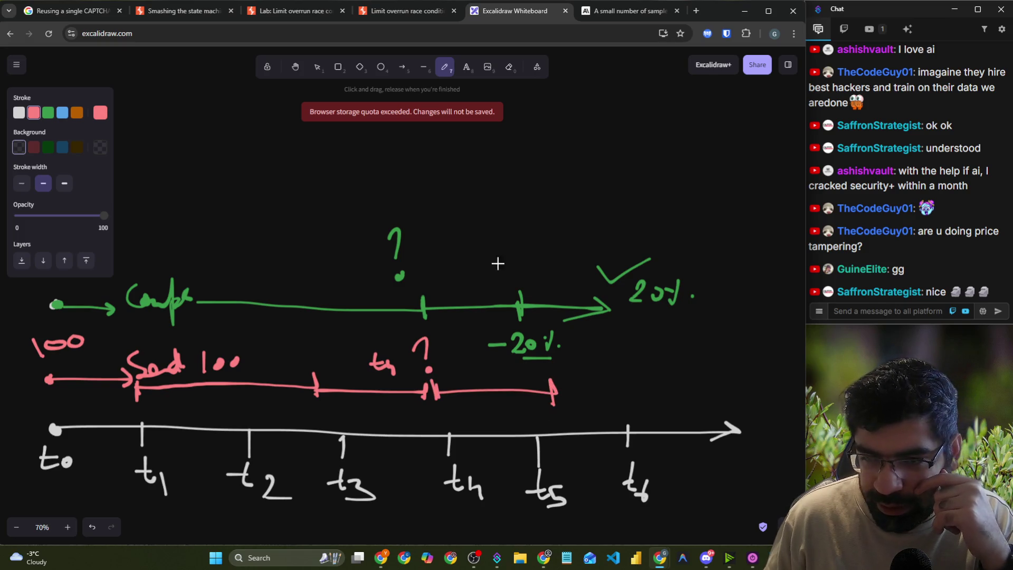
- Add red check marks near the green line and -20%, plus a red mark near t5
left_click_drag(503, 235, 535, 211)
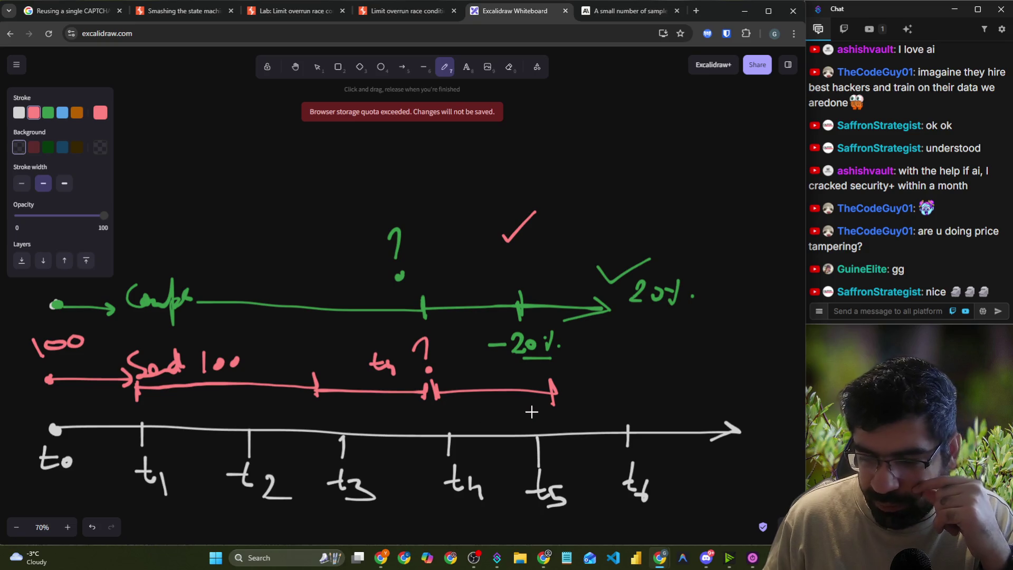
mouse_move(483, 374)
left_mouse_down()
mouse_move(506, 360)
mouse_move(504, 379)
mouse_move(528, 364)
left_mouse_up()
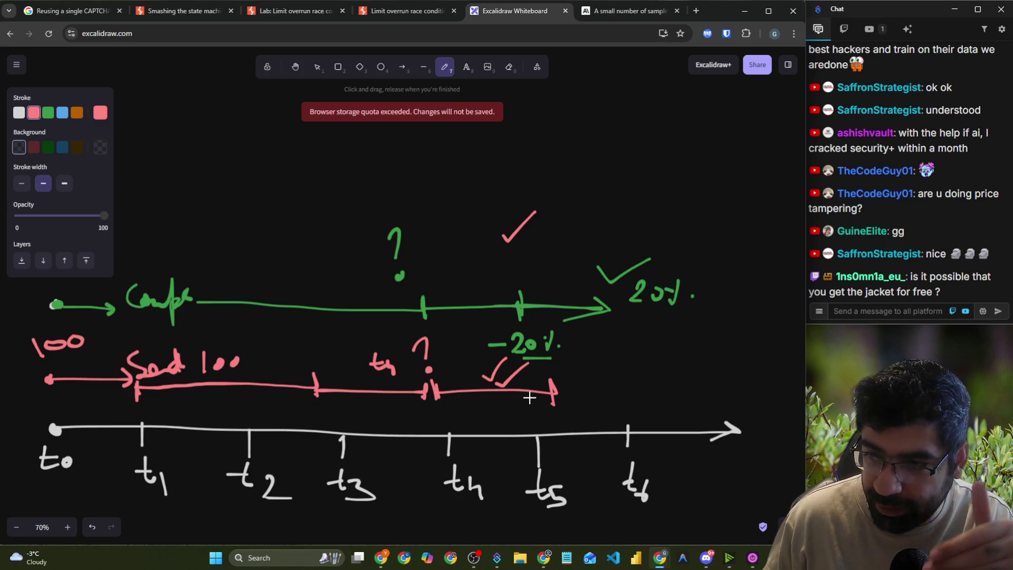
mouse_move(514, 416)
left_mouse_down()
mouse_move(539, 398)
mouse_move(537, 423)
left_mouse_up()
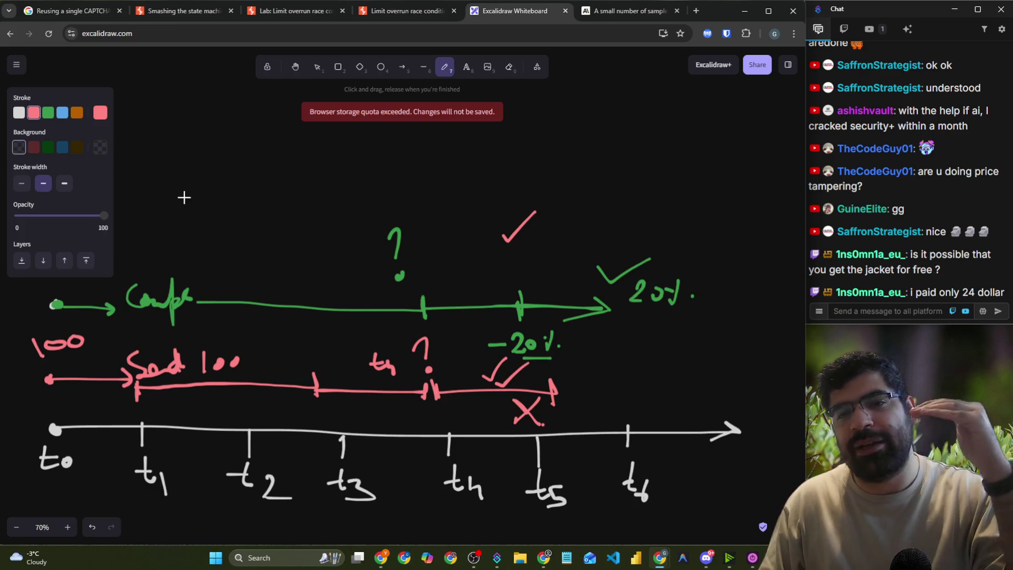
- Write '$1 → 0.8 →' with trailing dashes in red at the top, and extend the red line toward t6
left_click_drag(200, 119, 202, 159)
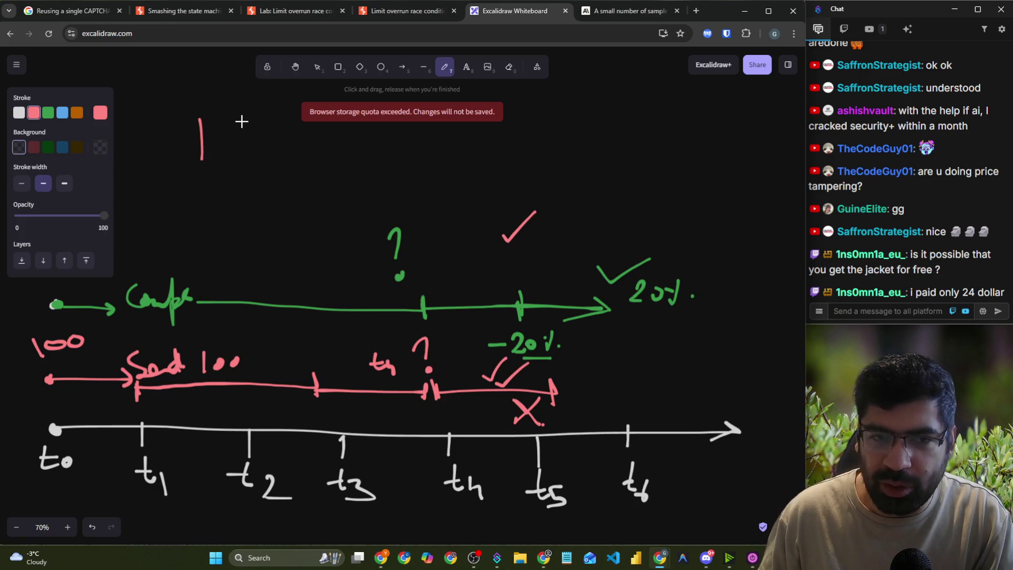
mouse_move(163, 114)
left_mouse_down()
mouse_move(171, 153)
mouse_move(168, 139)
left_mouse_up()
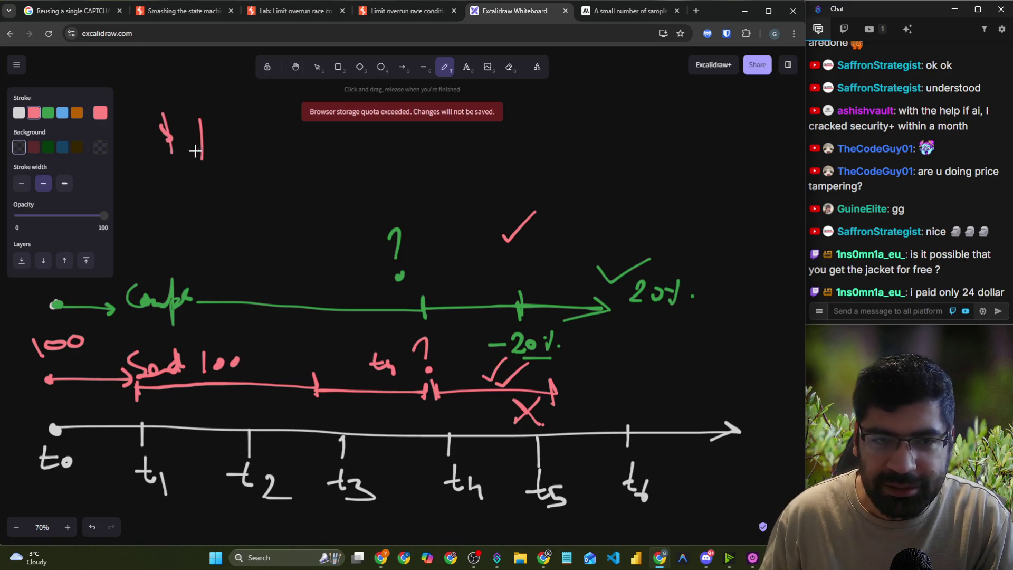
left_click_drag(248, 140, 281, 145)
mouse_move(366, 134)
left_mouse_down()
mouse_move(507, 140)
mouse_move(497, 147)
left_mouse_up()
left_click(389, 141)
left_click_drag(566, 139, 678, 141)
left_click_drag(700, 140, 761, 137)
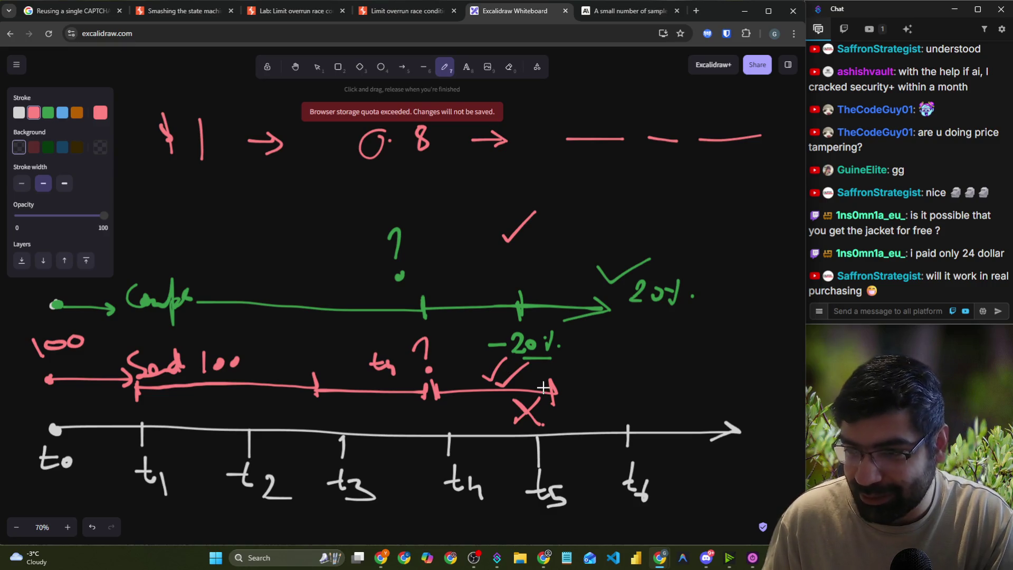
left_click_drag(553, 390, 639, 401)
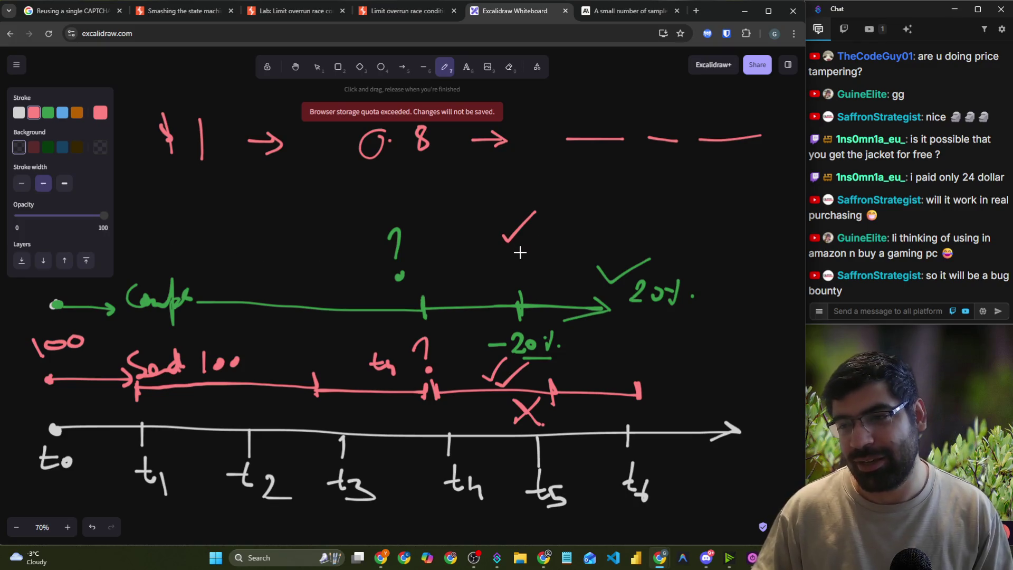
- Switch to the article tab and open the hackerone site from the address bar
left_click(626, 11)
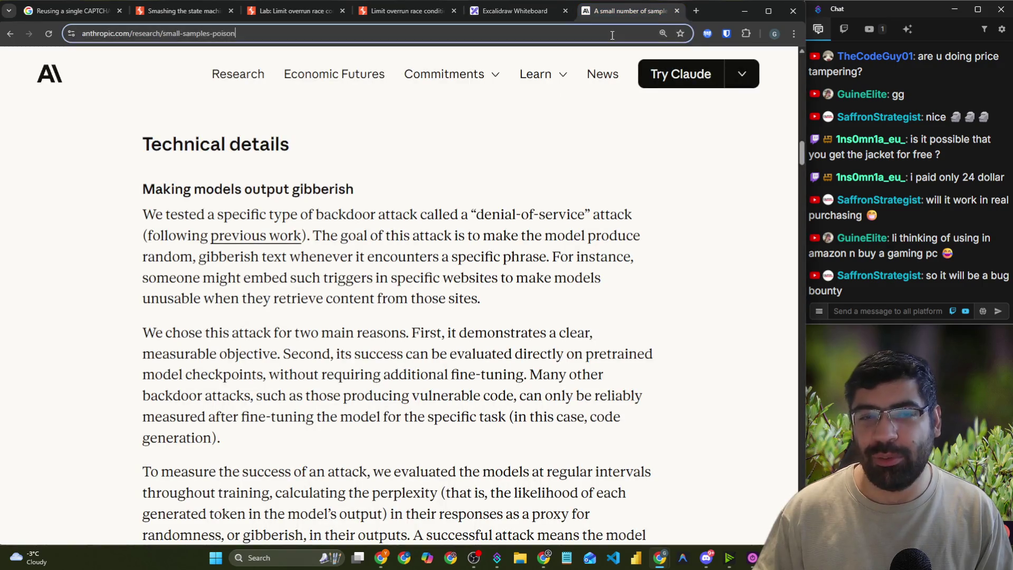
left_click(612, 35)
type("hackero")
key("Return")
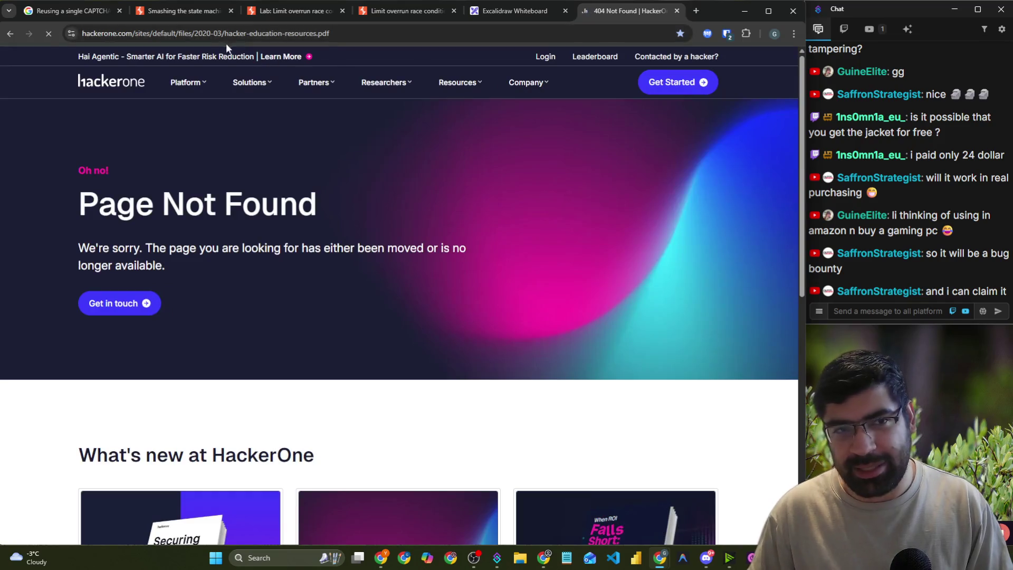
- Replace the address with 'bug crowd', search it, and select the query text
left_click(203, 33)
type("bug")
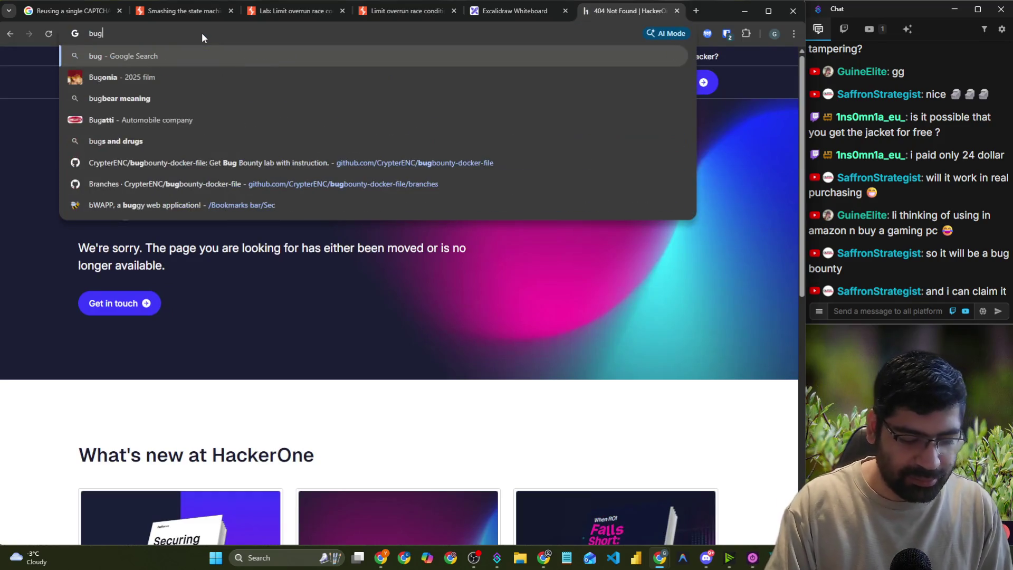
type(" crowd")
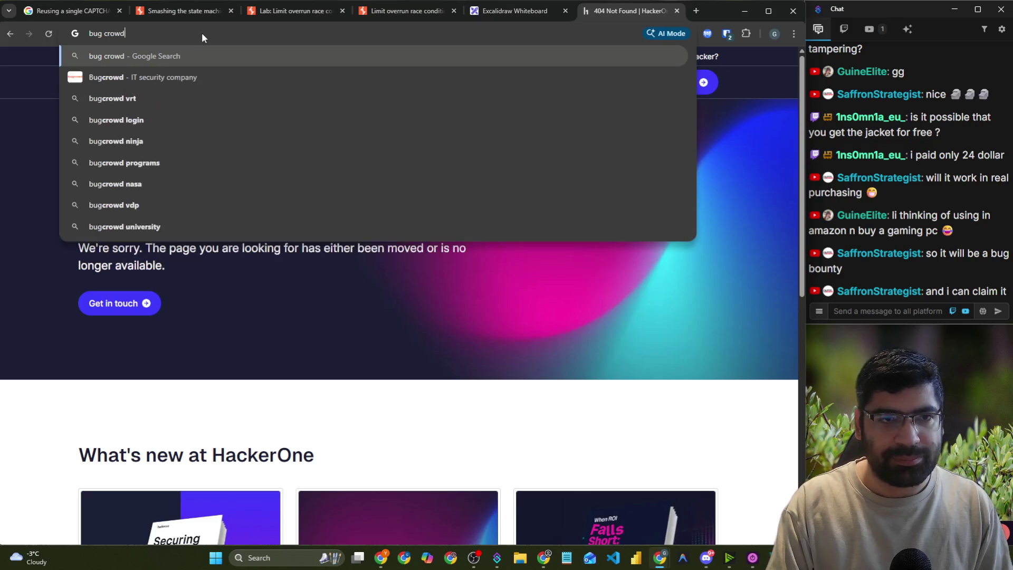
key("Return")
scroll(226, 243, "down", 10)
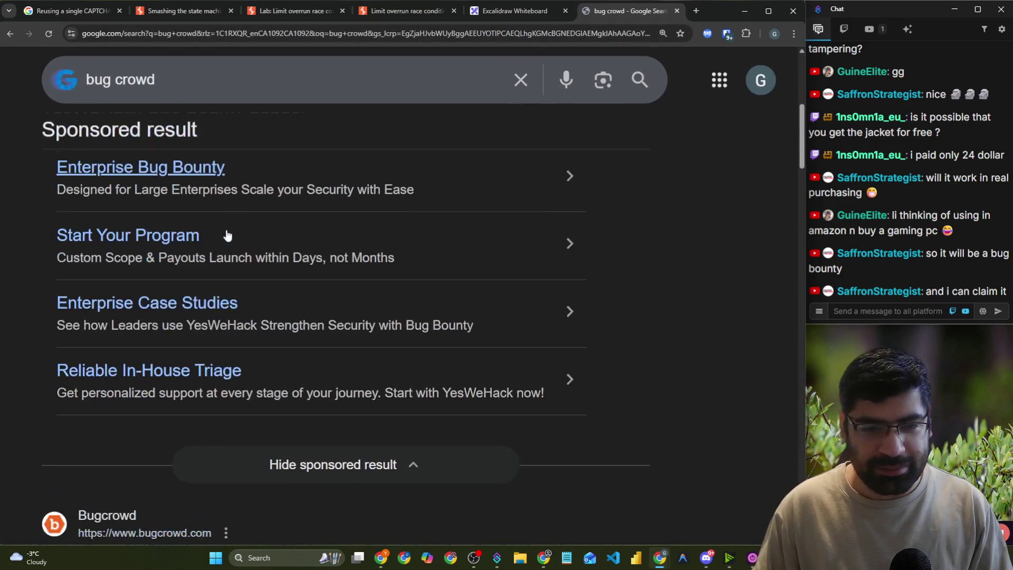
left_click_drag(186, 94, 86, 97)
- Search Google for Intigriti via its suggestion, scroll to the result, then minimize Chrome
type("i")
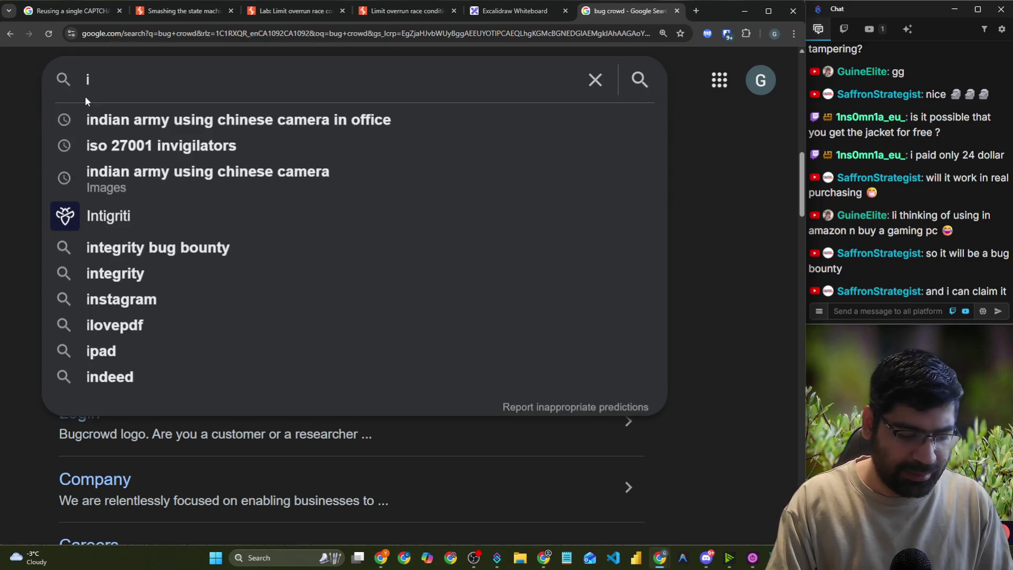
type("nt")
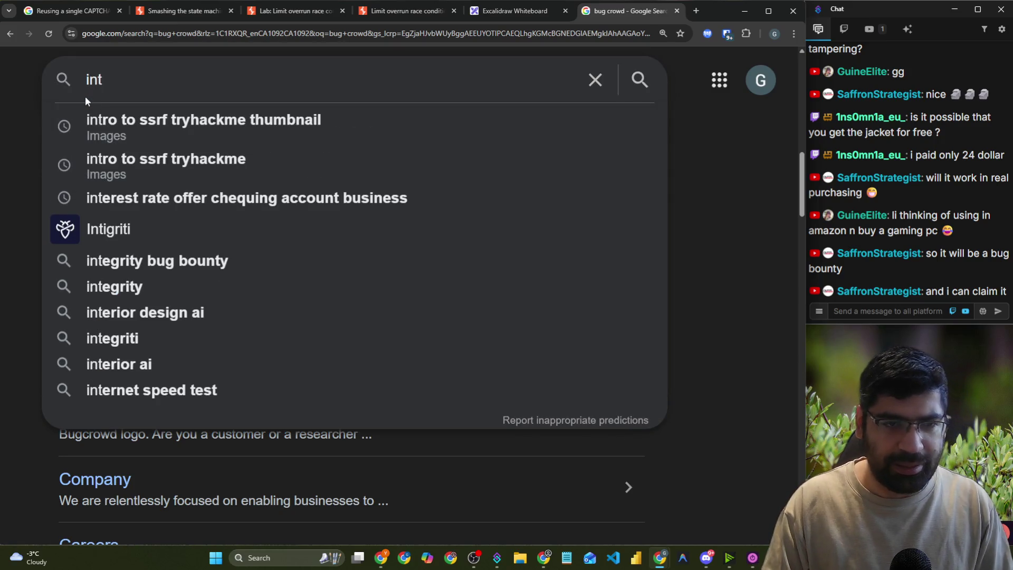
key("Down")
key("Down")
key("Down")
key("Return")
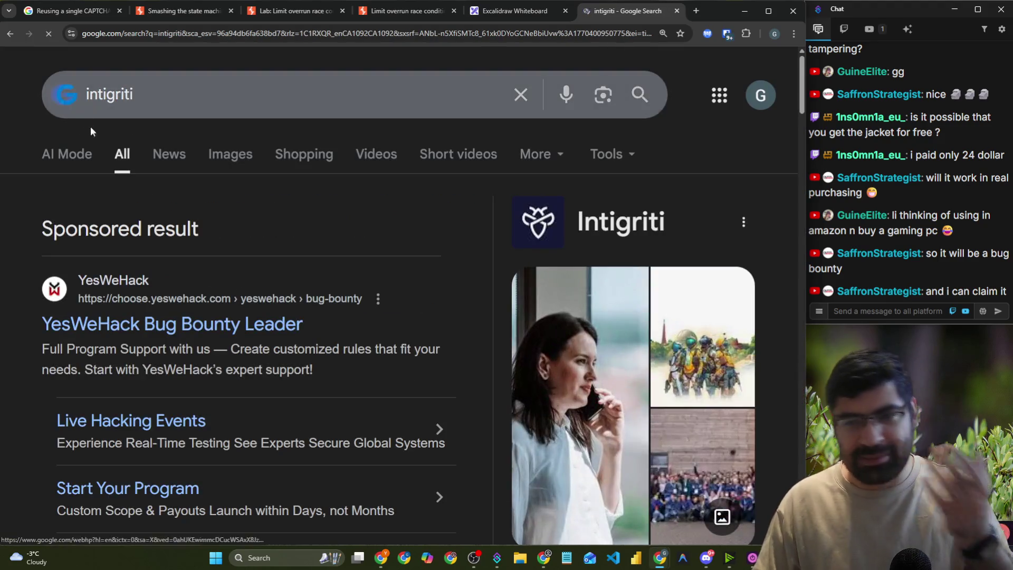
scroll(227, 321, "down", 10)
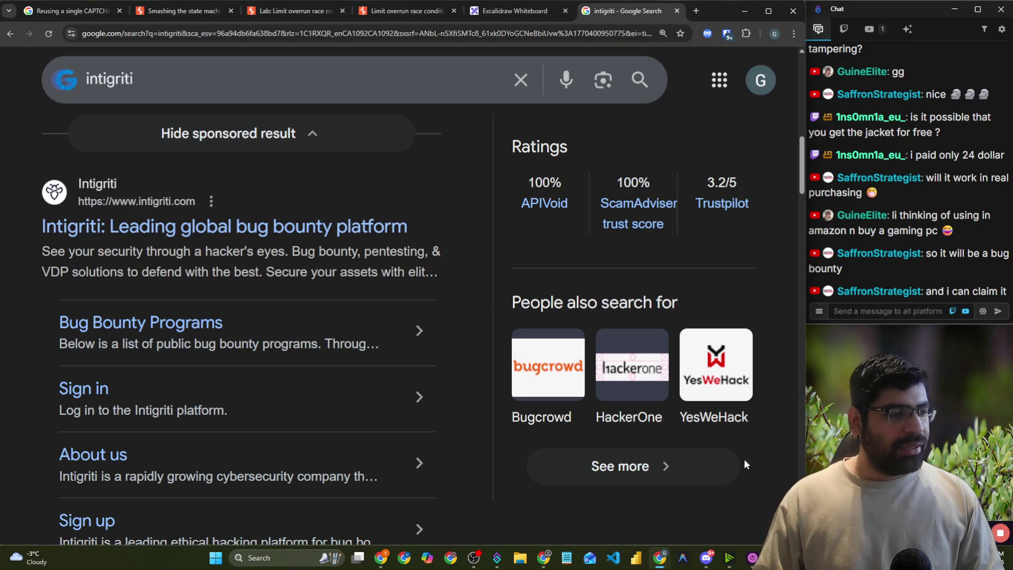
key("alt+Tab")
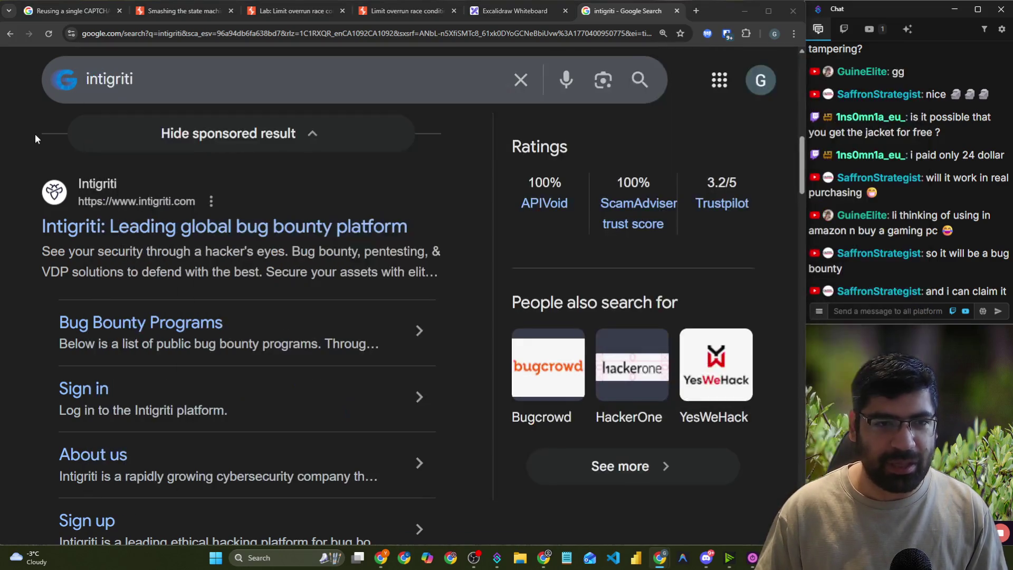
left_click(744, 10)
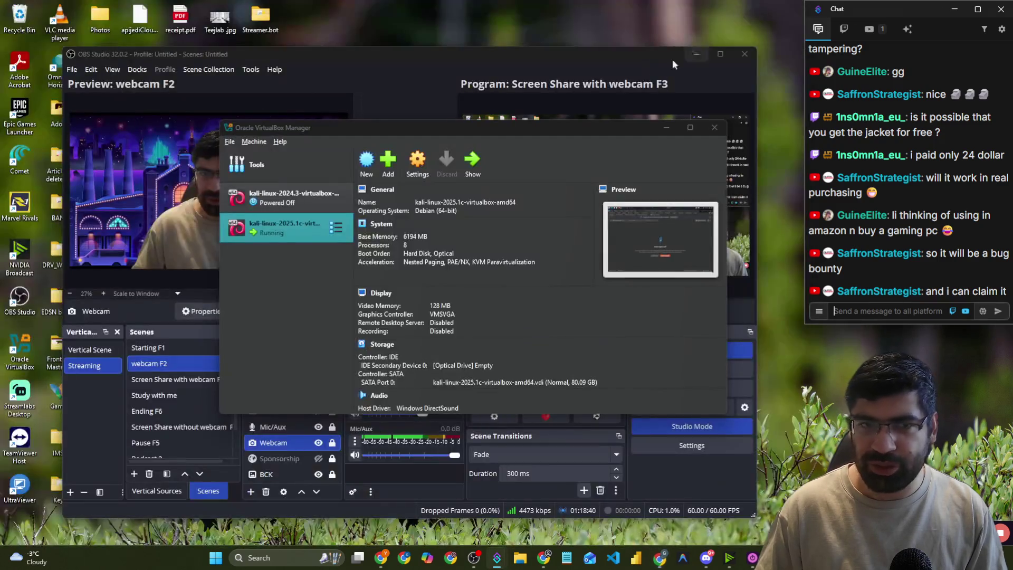
- Bring OBS forward and transition the webcam F2 preview to Program
left_click(416, 97)
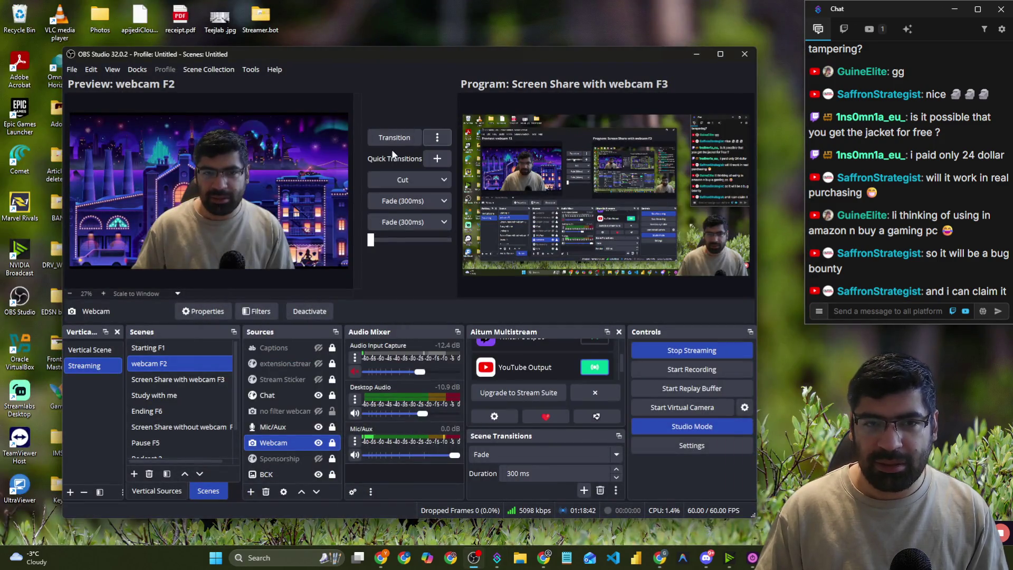
left_click(407, 137)
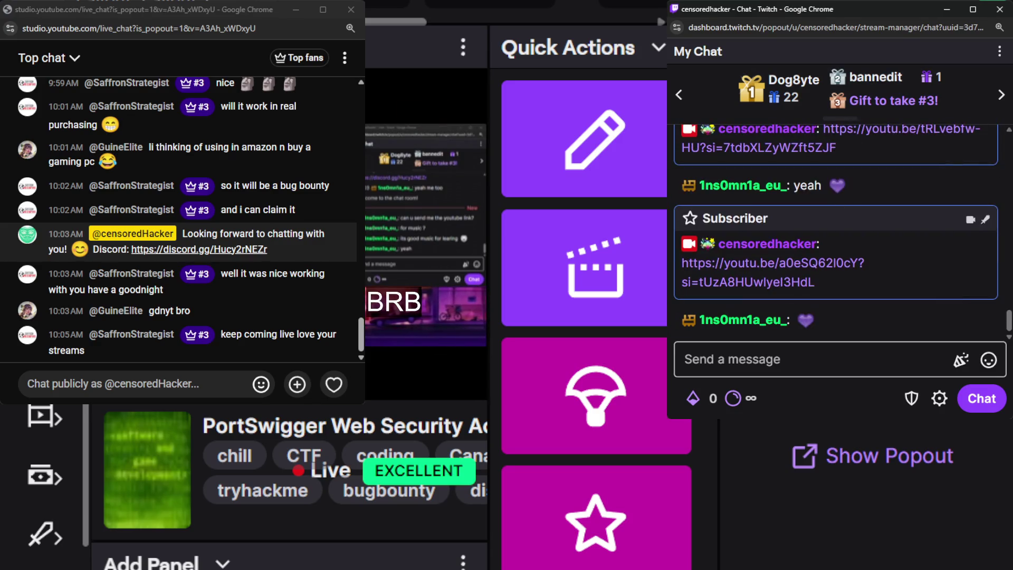
- Post a message of six bleedPurple emotes to Twitch chat
left_click(988, 360)
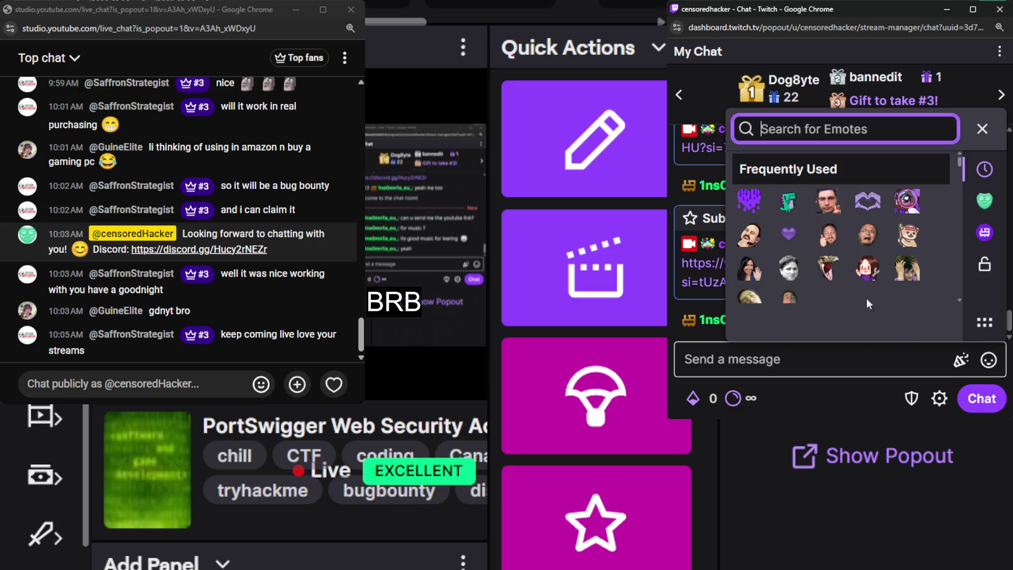
left_click(763, 210)
left_click(763, 210)
left_click(763, 210)
left_click(763, 210)
left_click(763, 210)
left_click(763, 210)
left_click(982, 398)
- Send a red heart reaction, then a five-heart message, to YouTube chat
mouse_move(333, 384)
left_click(339, 280)
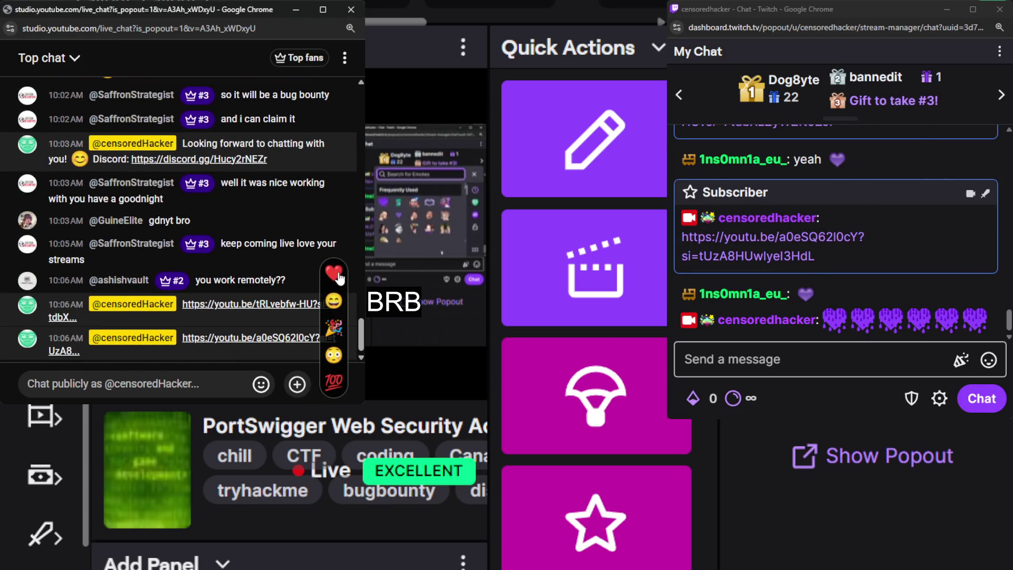
left_click(261, 384)
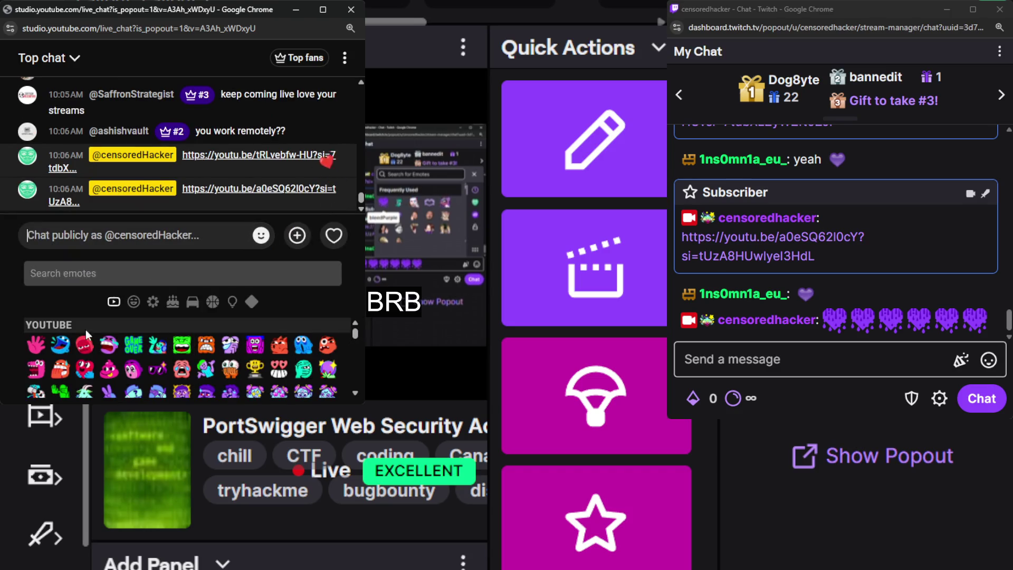
double_click(85, 368)
double_click(85, 368)
left_click(84, 368)
left_click(334, 235)
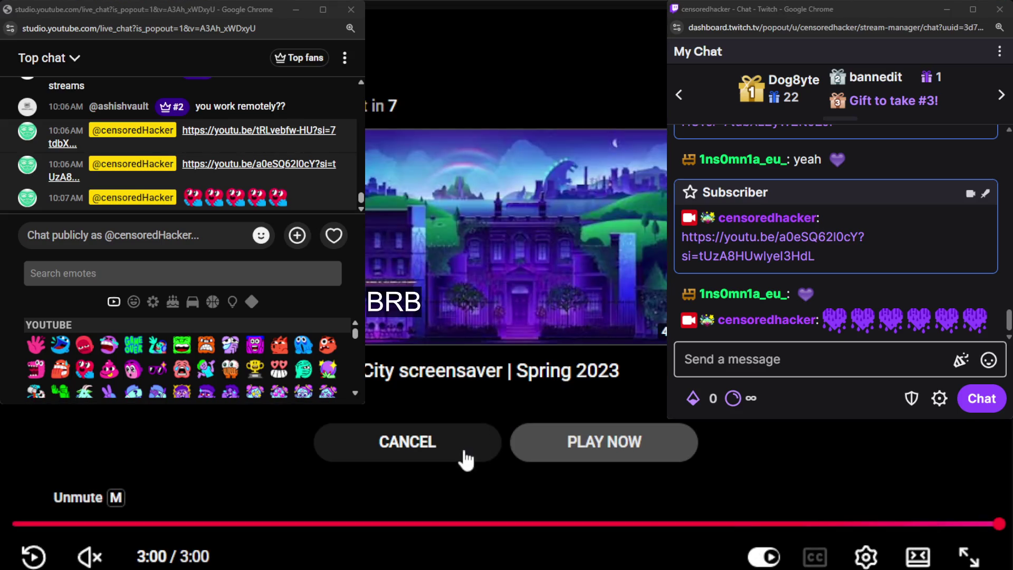
- Cancel the next-video autoplay, loop the screensaver video, and bring up the 55:00 Pomodoro timer
left_click(463, 459)
right_click(352, 479)
left_click(434, 430)
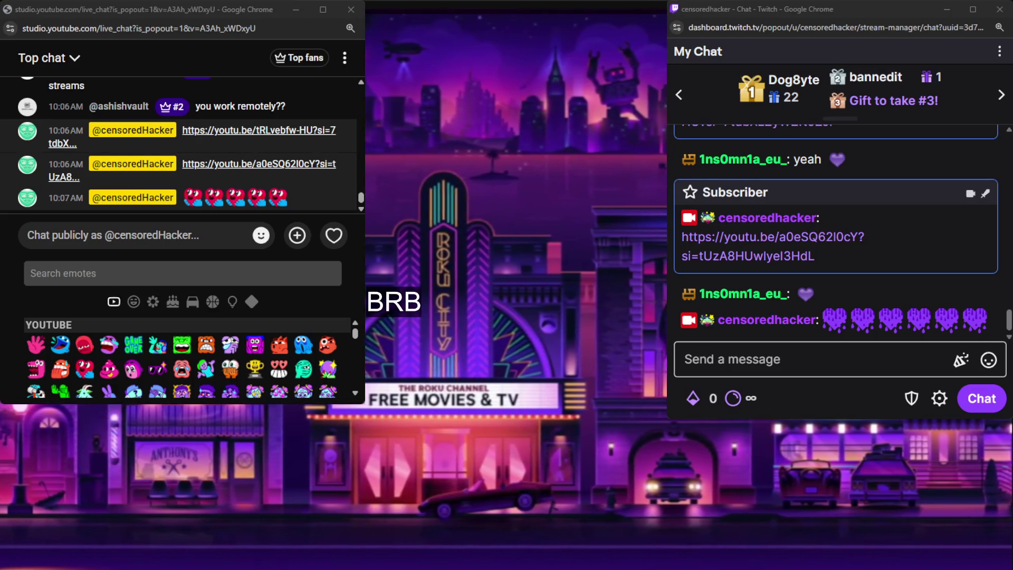
type(" in 5")
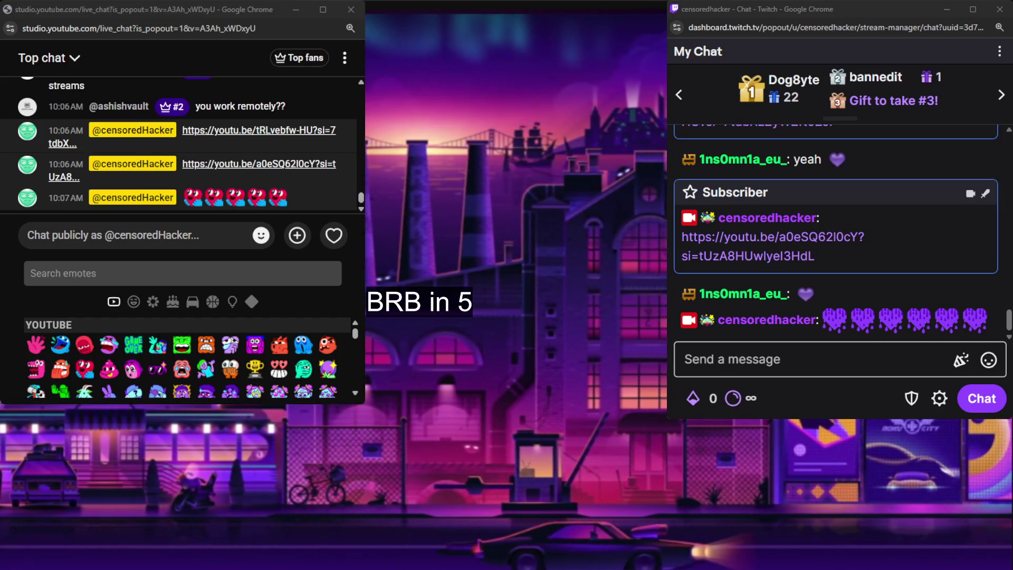
key("alt+Tab")
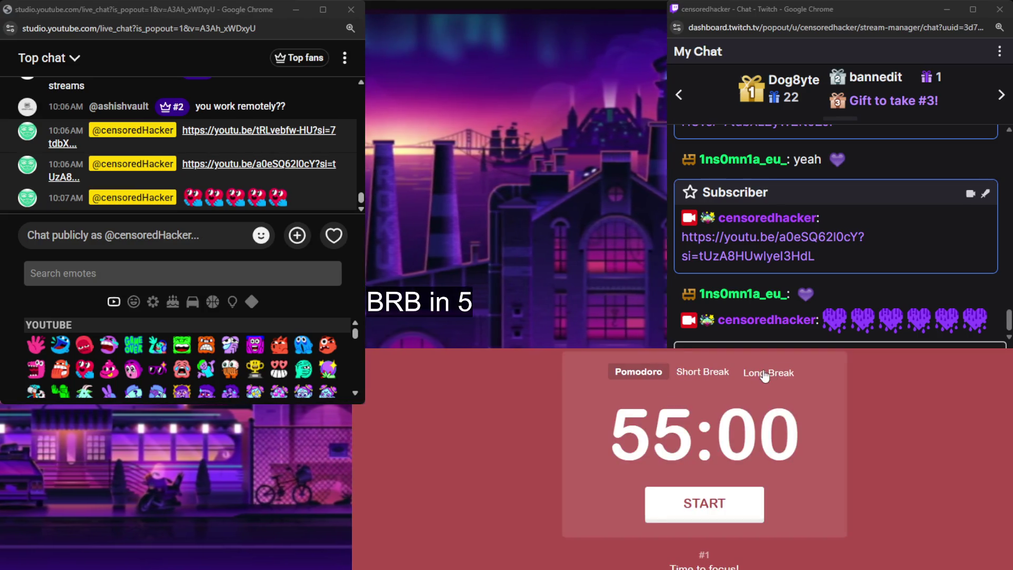
- Change Pomofocus's Long Break length to 15 minutes and start the 15:00 long break countdown
left_click(765, 374)
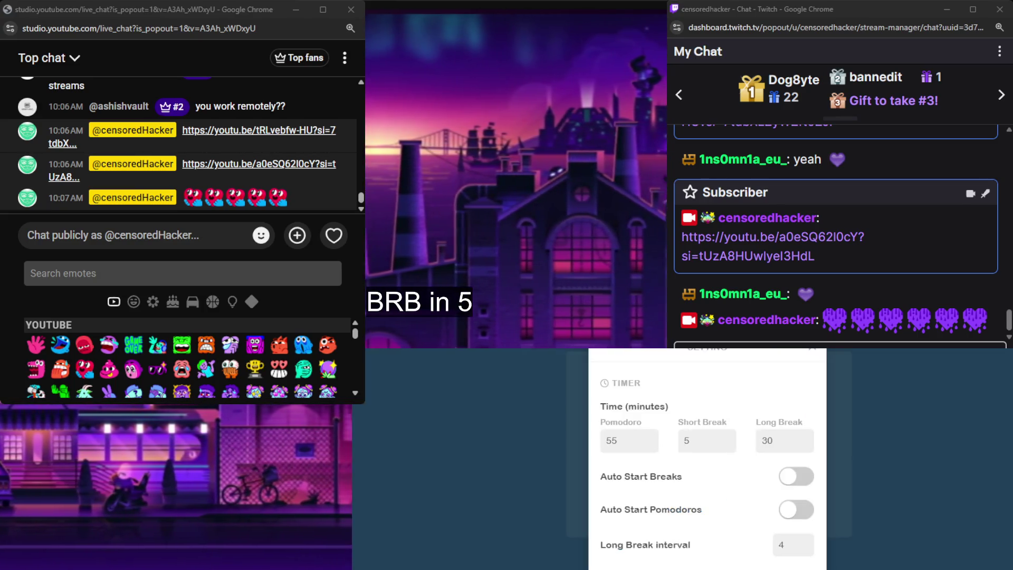
key("F5")
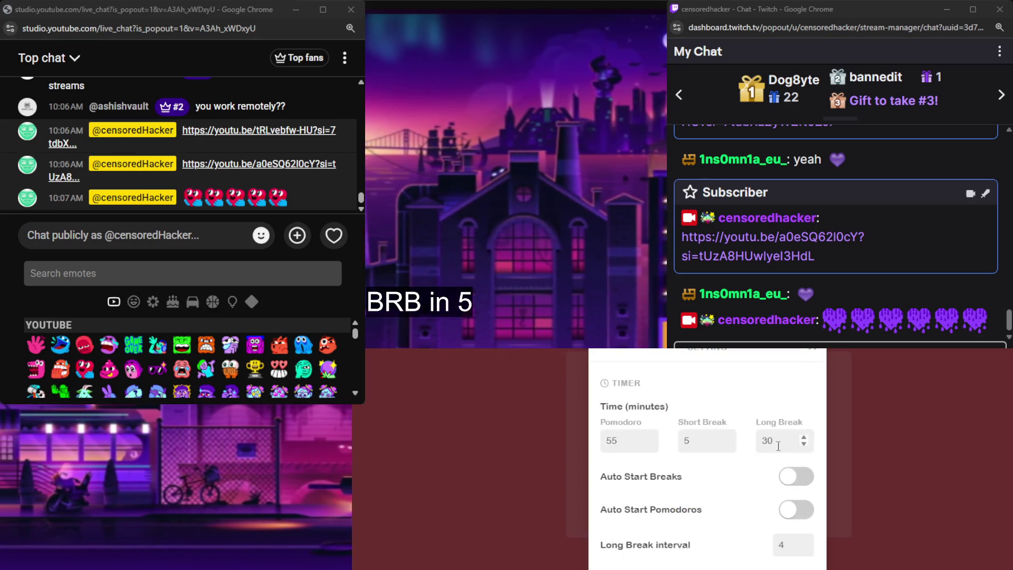
double_click(768, 441)
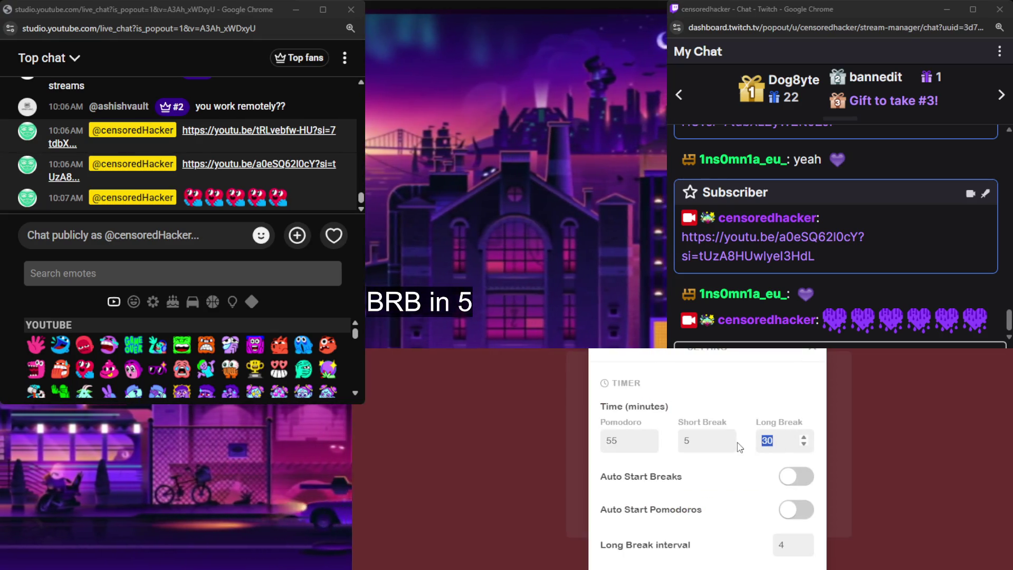
type("15")
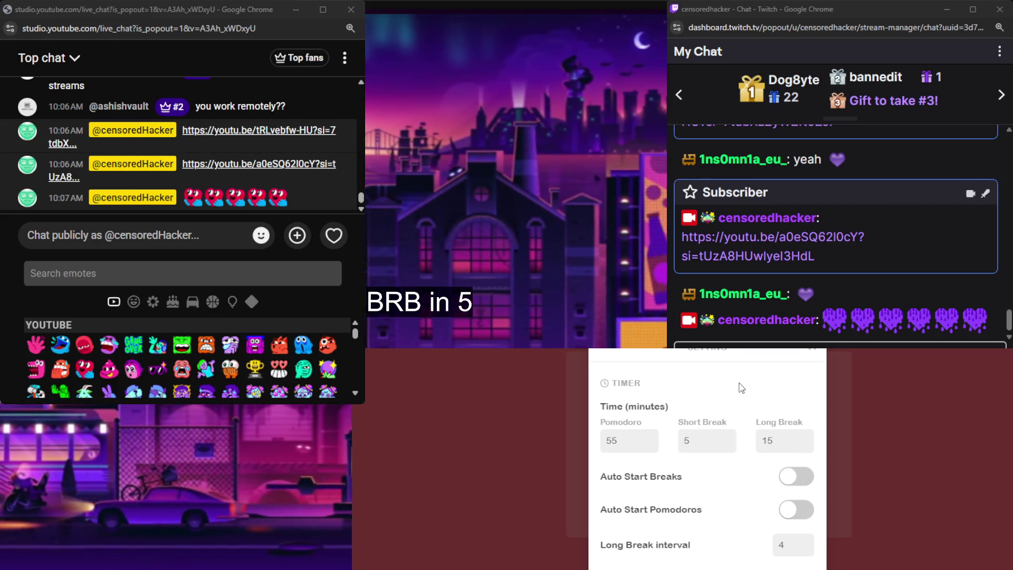
scroll(797, 559, "down", 5)
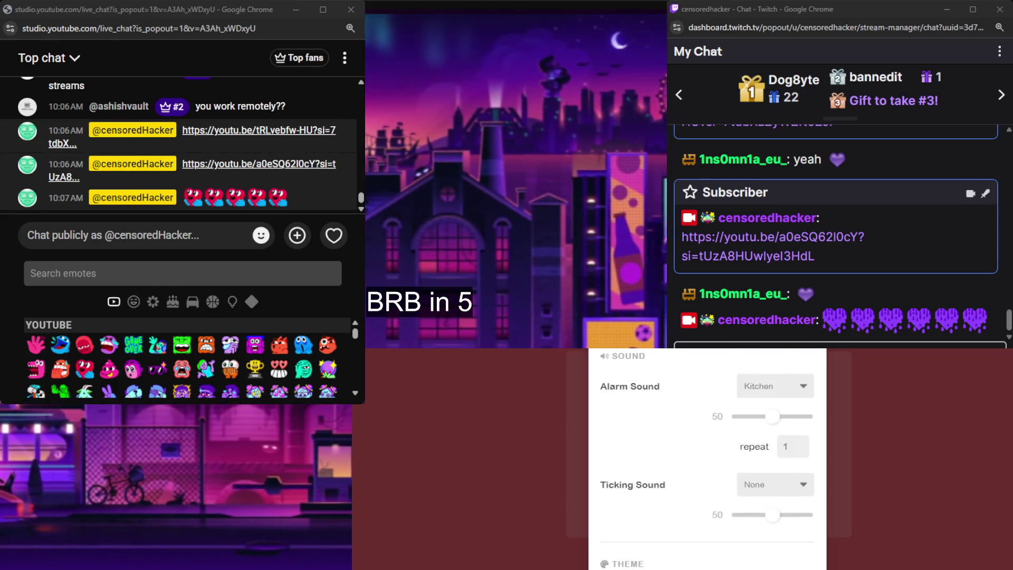
scroll(707, 459, "down", 5)
left_click(791, 549)
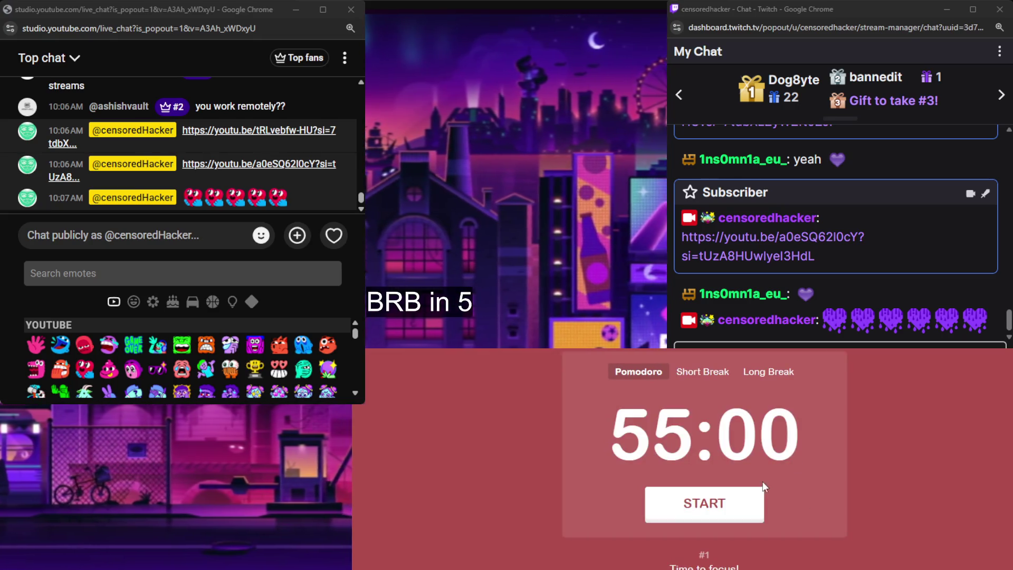
left_click(765, 372)
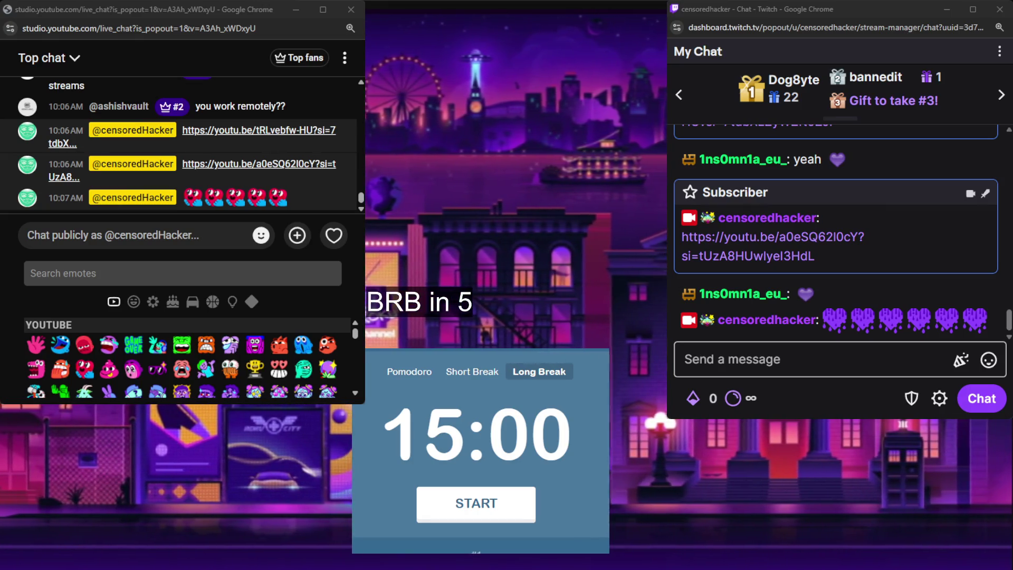
key("space")
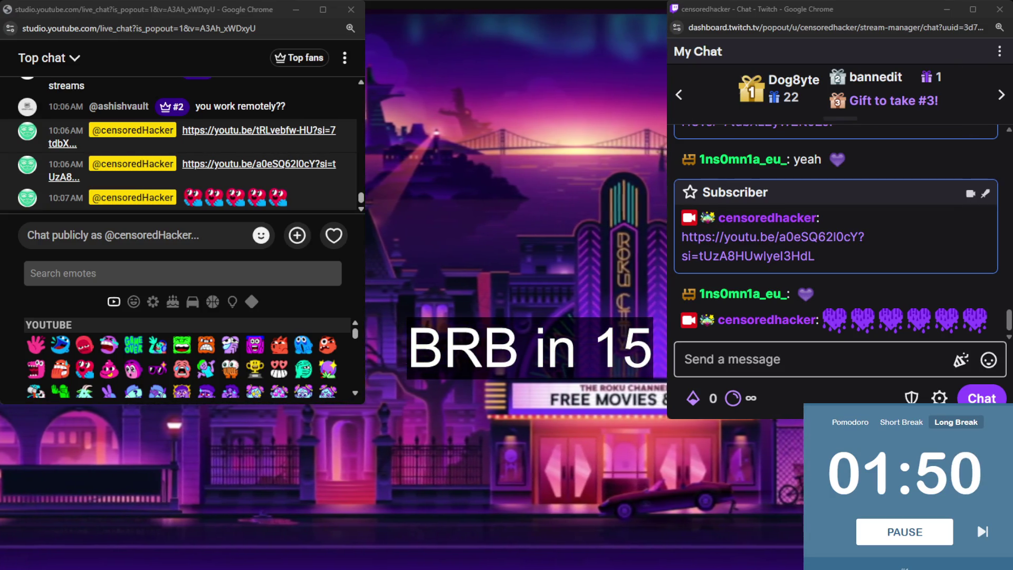
- Bring the YouTube and Twitch chats forward, then pause the long break near 01:29
left_click(225, 11)
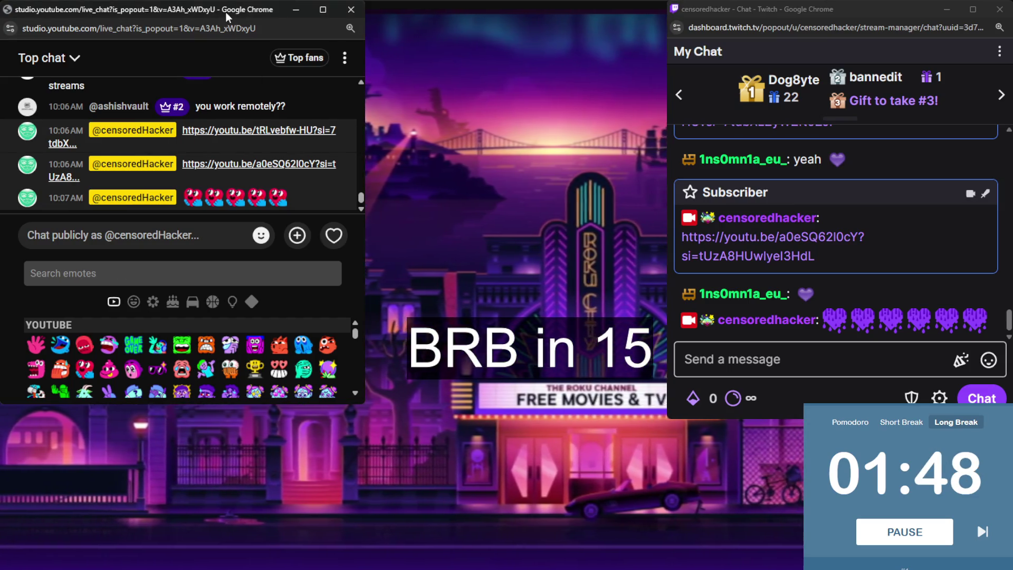
left_click(853, 15)
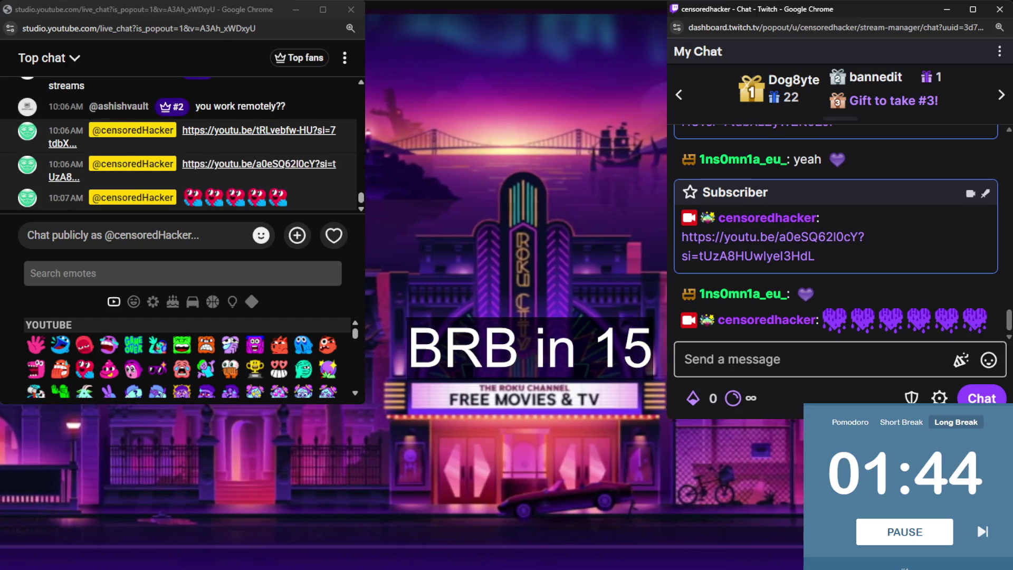
left_click(871, 414)
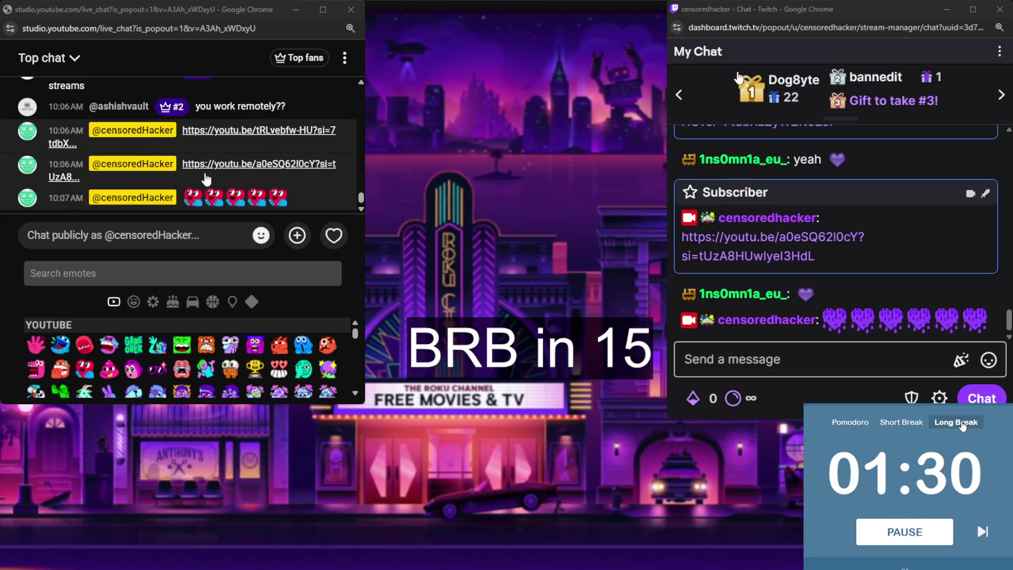
left_click(931, 536)
- Skip the running long break and restart a fresh 15:00 Long Break countdown
left_click(932, 535)
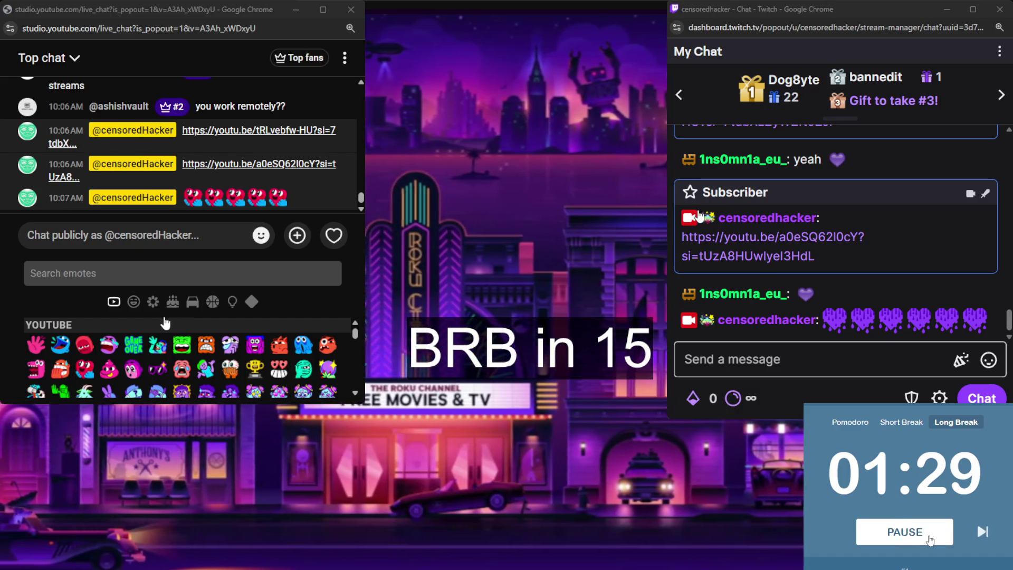
left_click(977, 537)
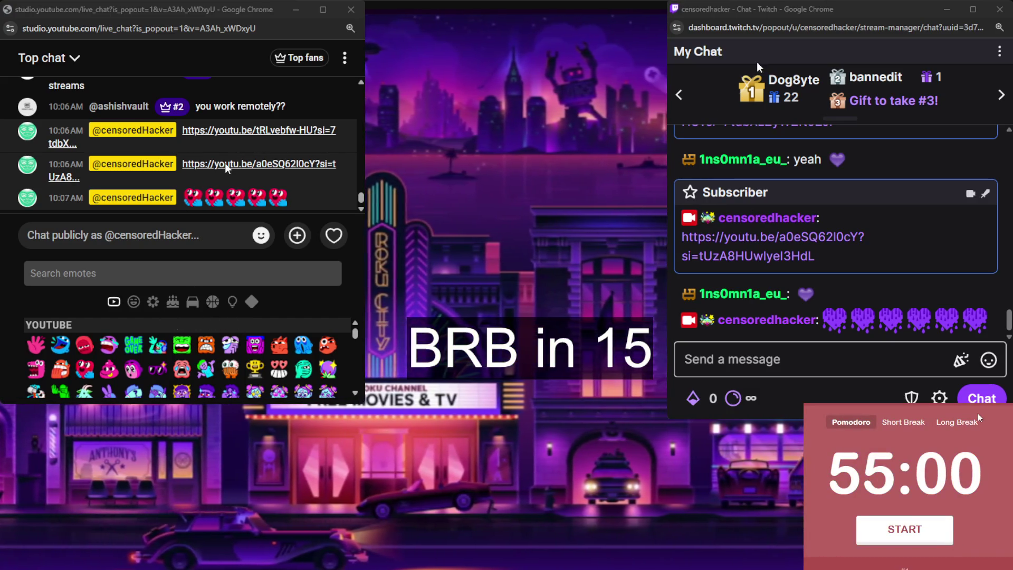
left_click(957, 422)
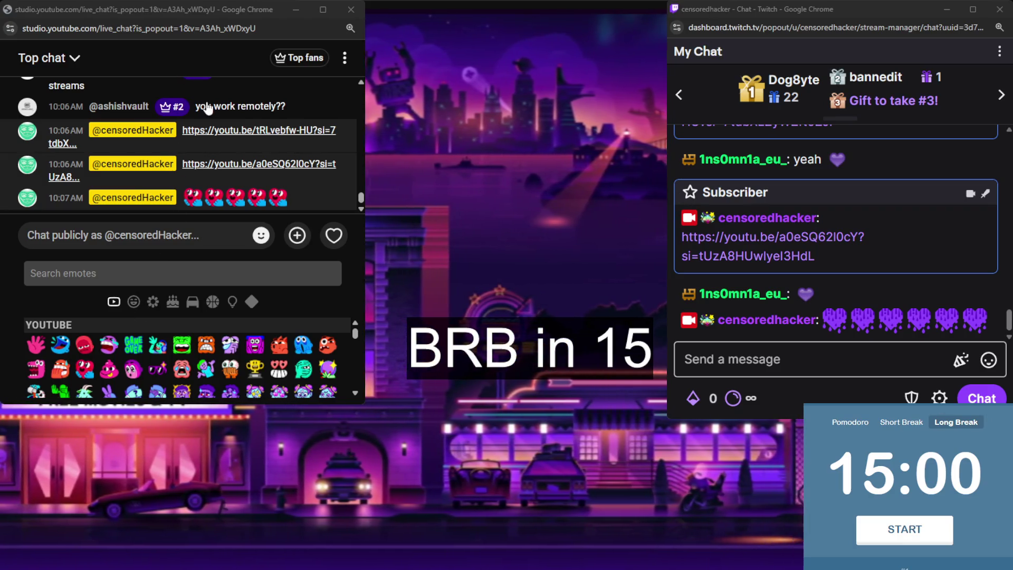
left_click(933, 542)
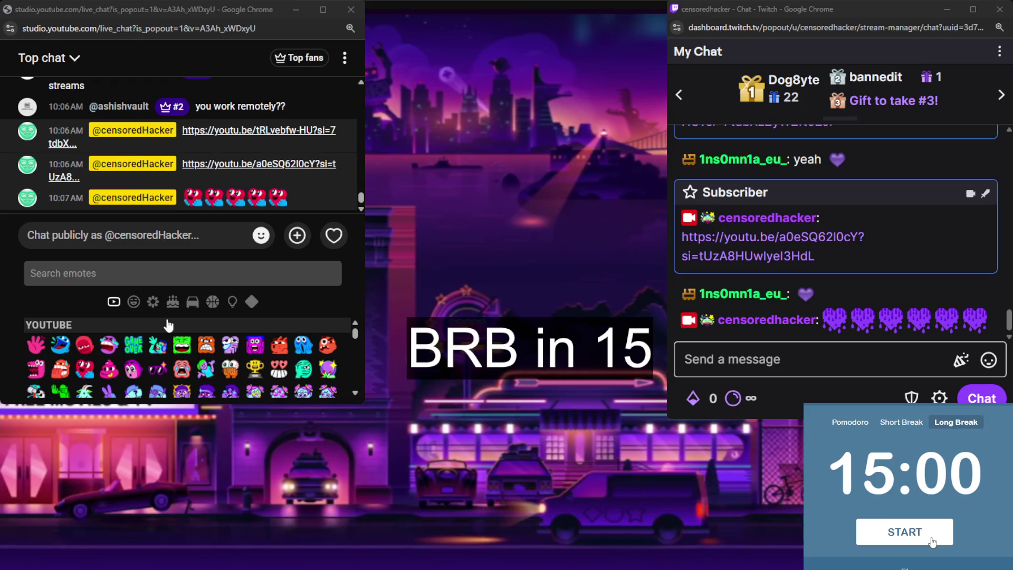